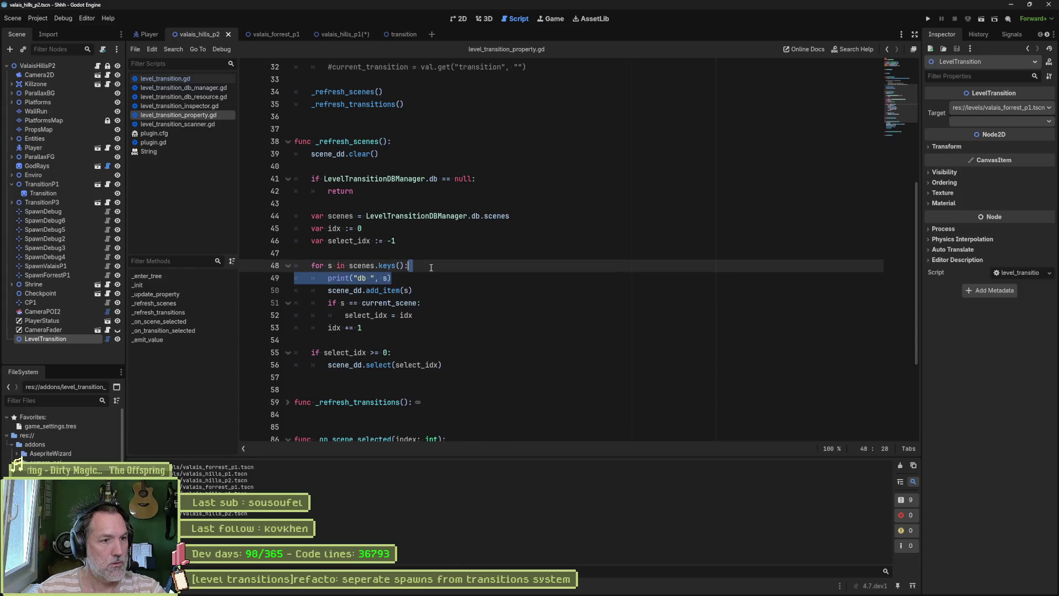
# - Delete the loop's per-scene print and add a print of _refresh_scenes atop that function
pyautogui.press('Delete')
pyautogui.click(403, 145)
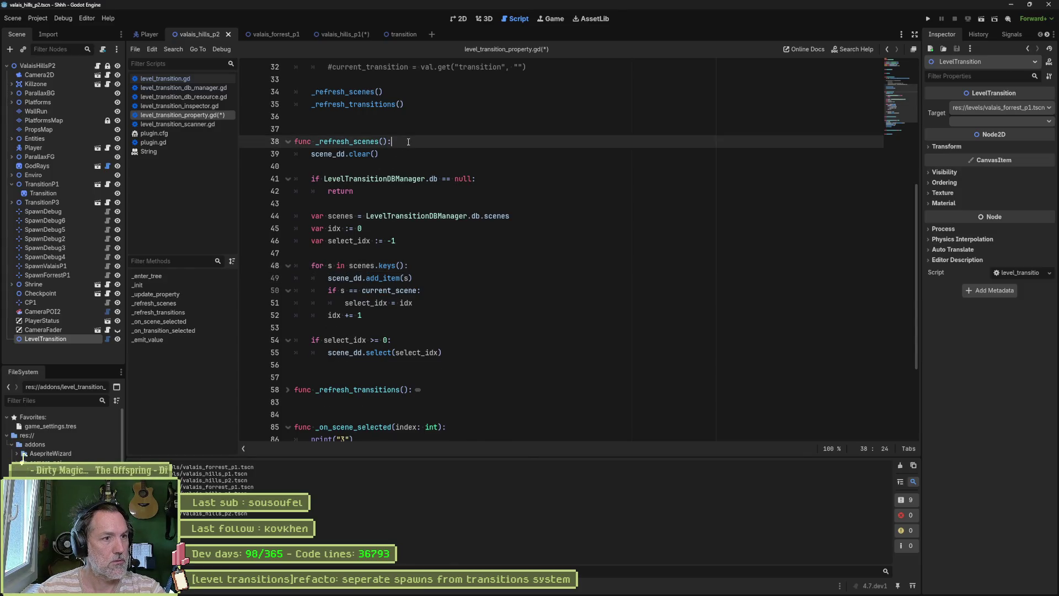
pyautogui.hotkey('ctrl', 'v')
pyautogui.doubleClick(347, 141)
pyautogui.hotkey('ctrl', 'c')
pyautogui.moveTo(341, 154); pyautogui.dragTo(371, 154)
pyautogui.hotkey('ctrl', 'v')
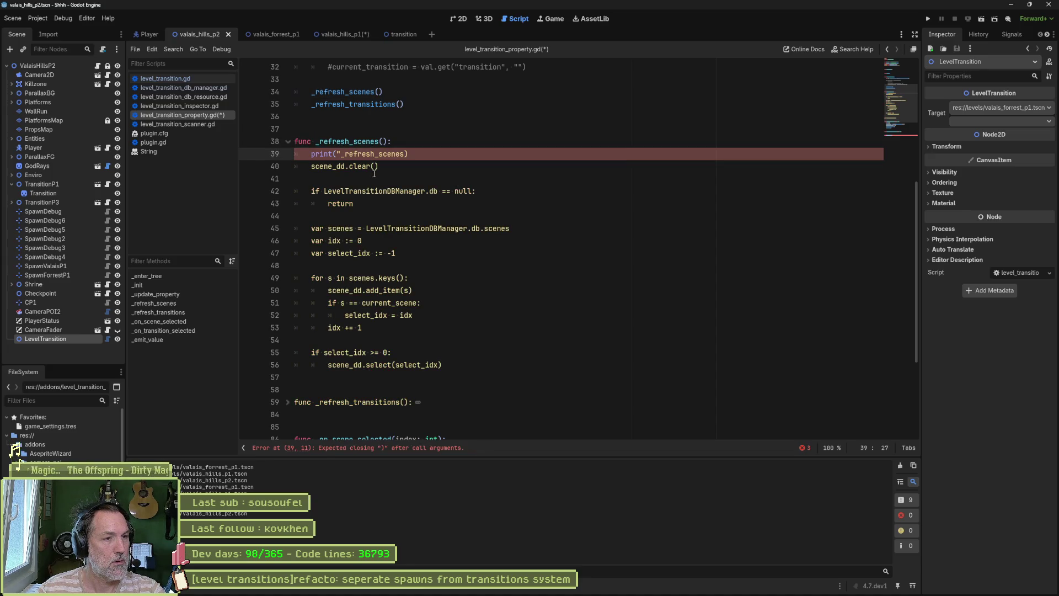
pyautogui.write('"')
# - Add self to the print with message 'refreshing scenes', save, and reselect LevelTransition
pyautogui.click(337, 154)
pyautogui.write('s')
pyautogui.hotkey('ctrl', 's')
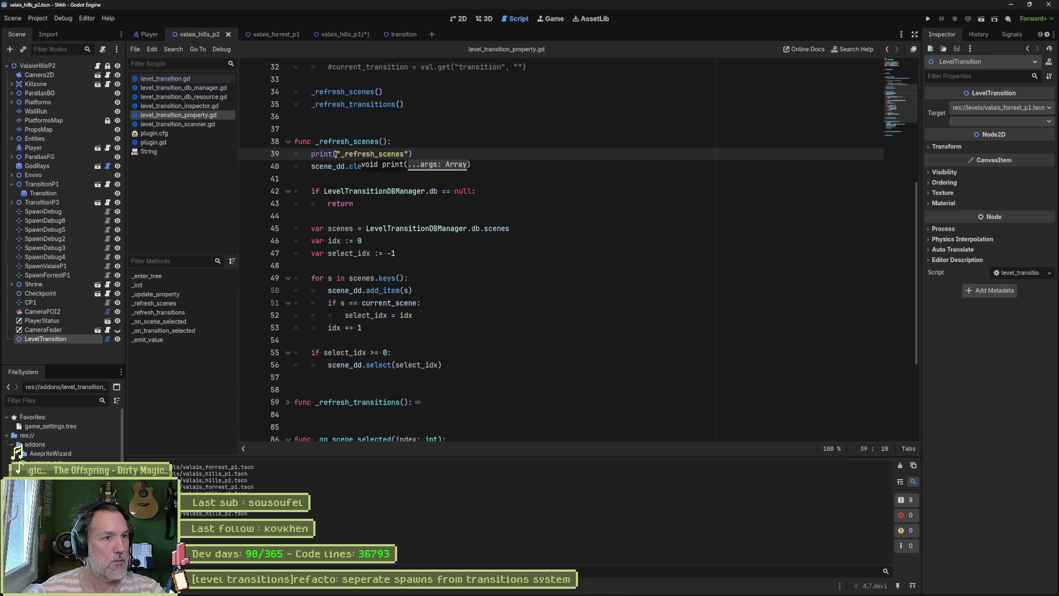
pyautogui.write('elf, "')
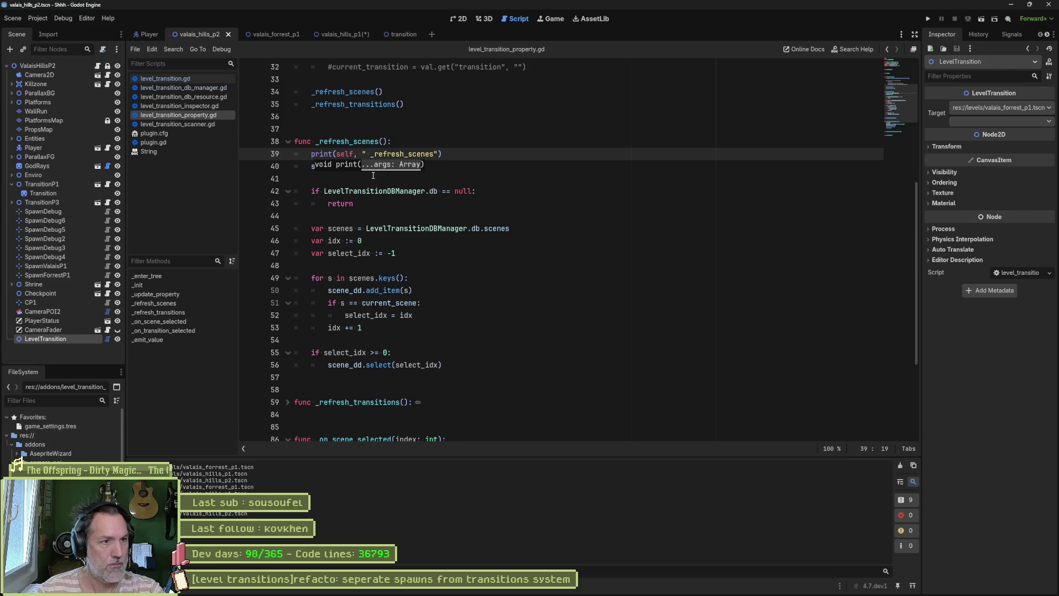
pyautogui.hotkey('ctrl', 'shift', 'Right')
pyautogui.write('refreshin')
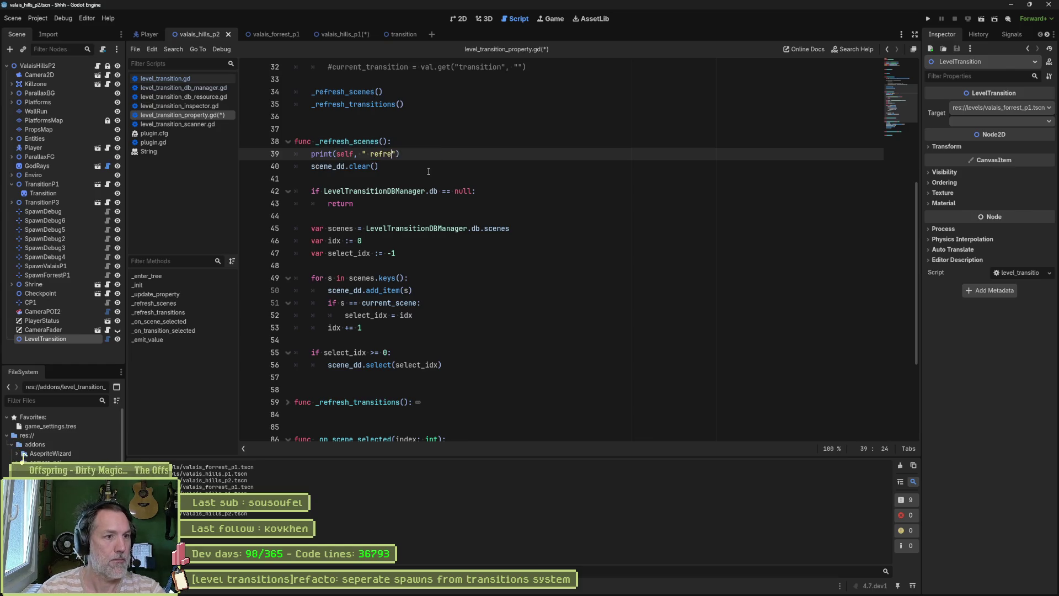
pyautogui.write('g scenes')
pyautogui.hotkey('ctrl', 's')
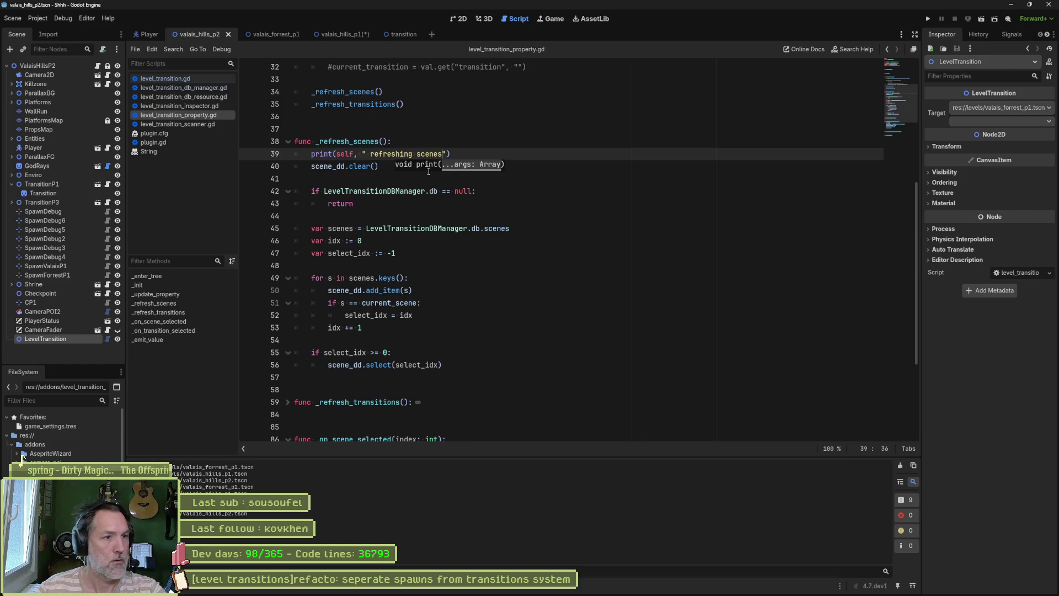
pyautogui.click(61, 330)
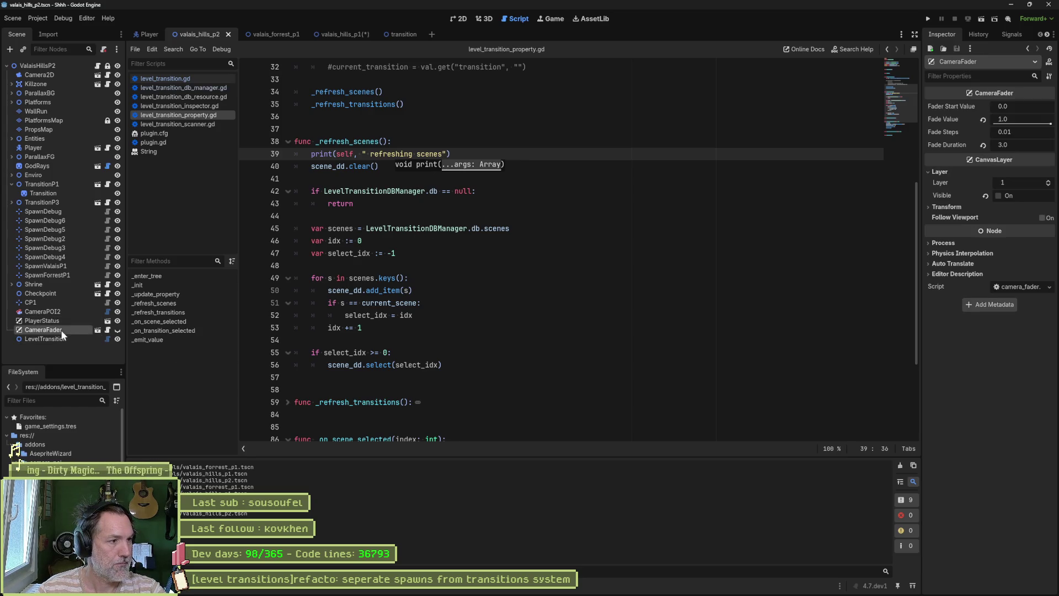
pyautogui.click(55, 339)
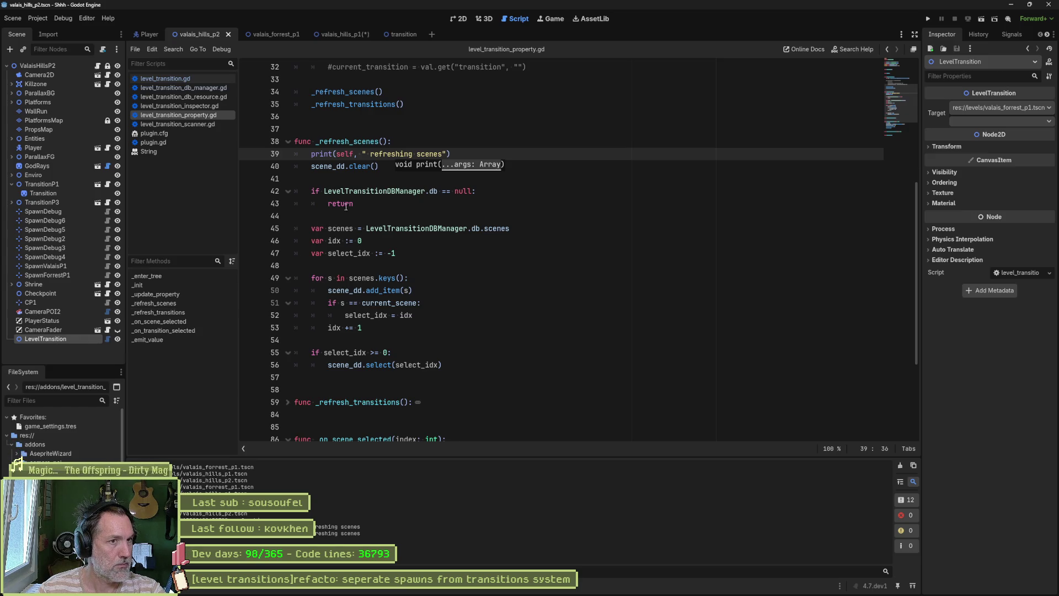
# - Make the message 'level_transition_property.gd - refreshing scenes' without self, save, clear Output, select CameraFader
pyautogui.click(365, 153)
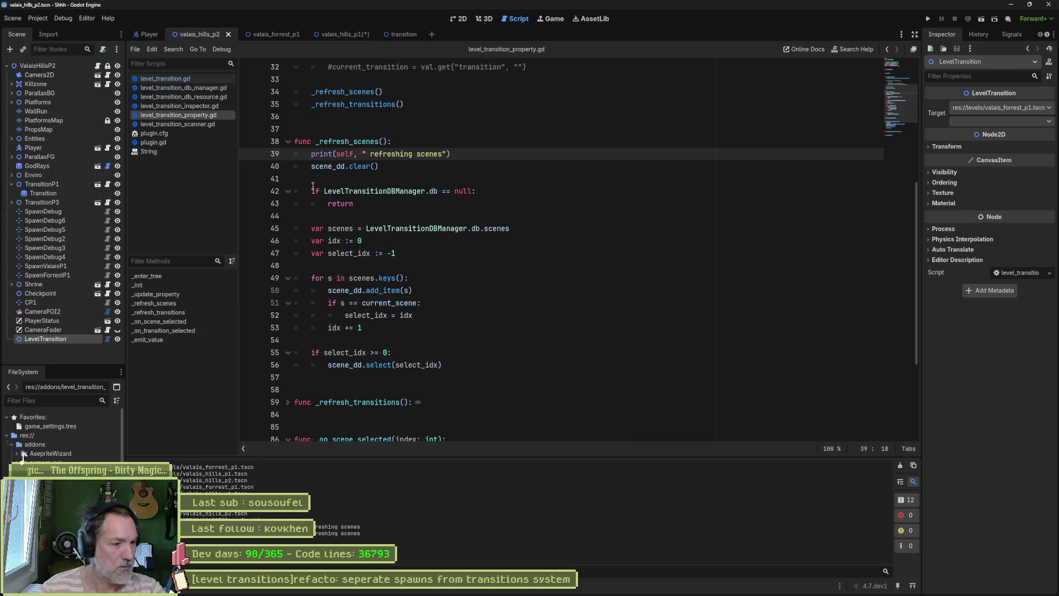
pyautogui.write('level_tr')
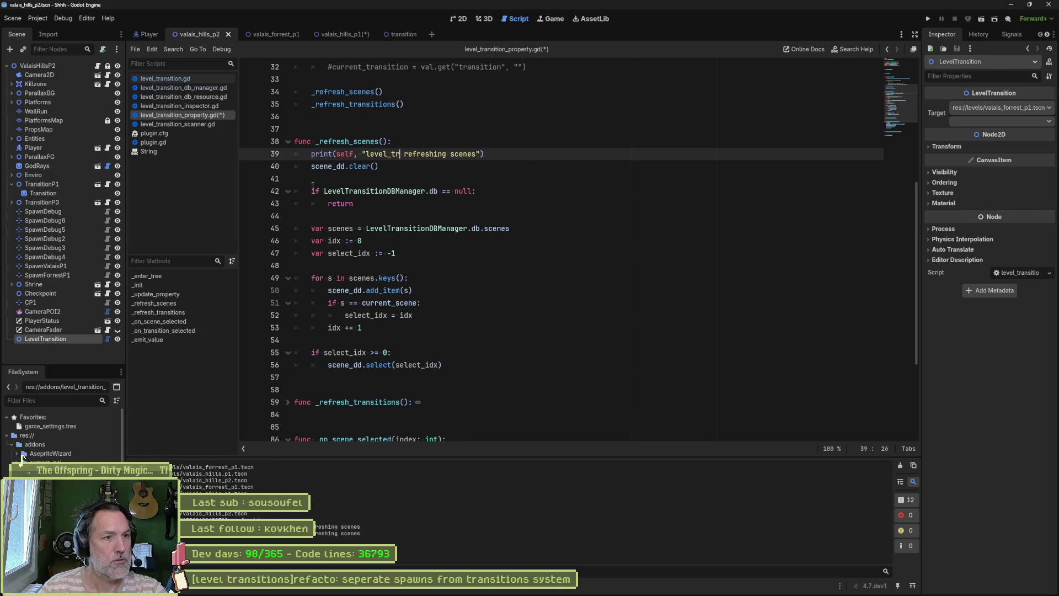
pyautogui.write('ansition_proepe')
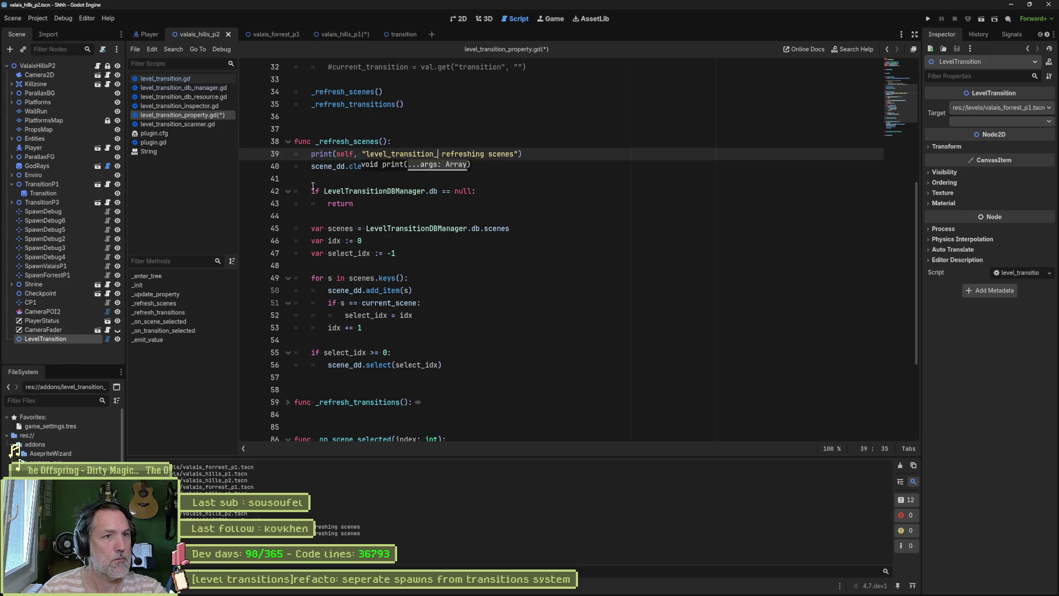
pyautogui.press('BackSpace')
pyautogui.press('BackSpace')
pyautogui.press('BackSpace')
pyautogui.write('perty.gd')
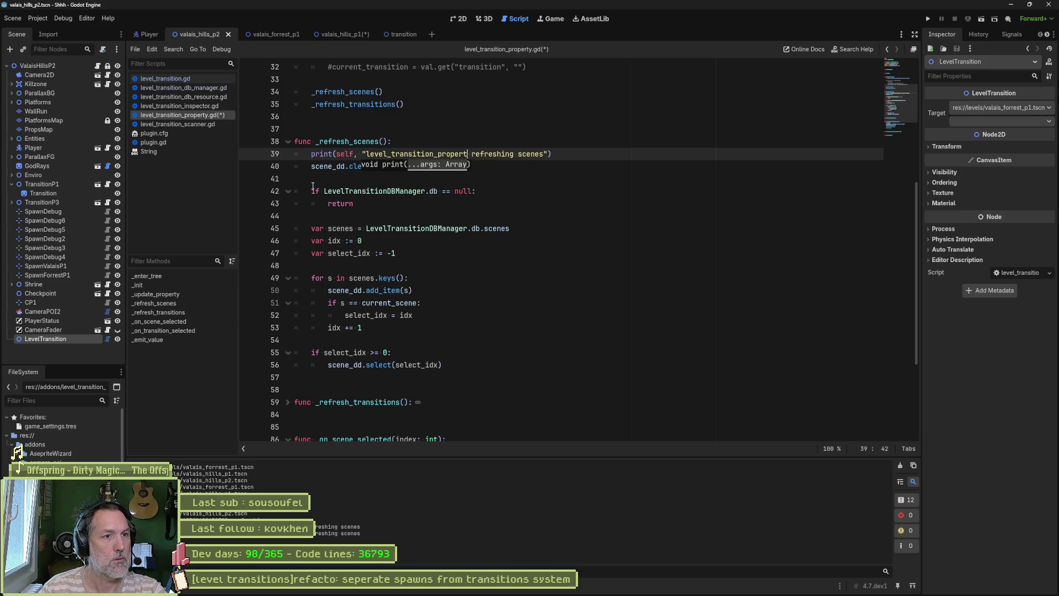
pyautogui.write(' -')
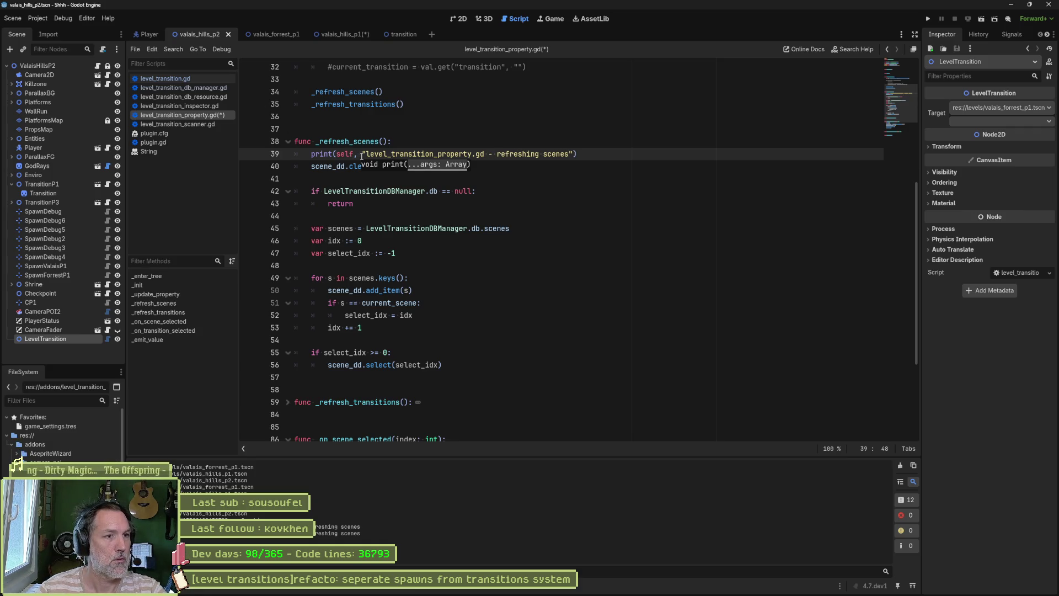
pyautogui.click(362, 154)
pyautogui.press('BackSpace')
pyautogui.press('BackSpace')
pyautogui.press('BackSpace')
pyautogui.hotkey('ctrl', 's')
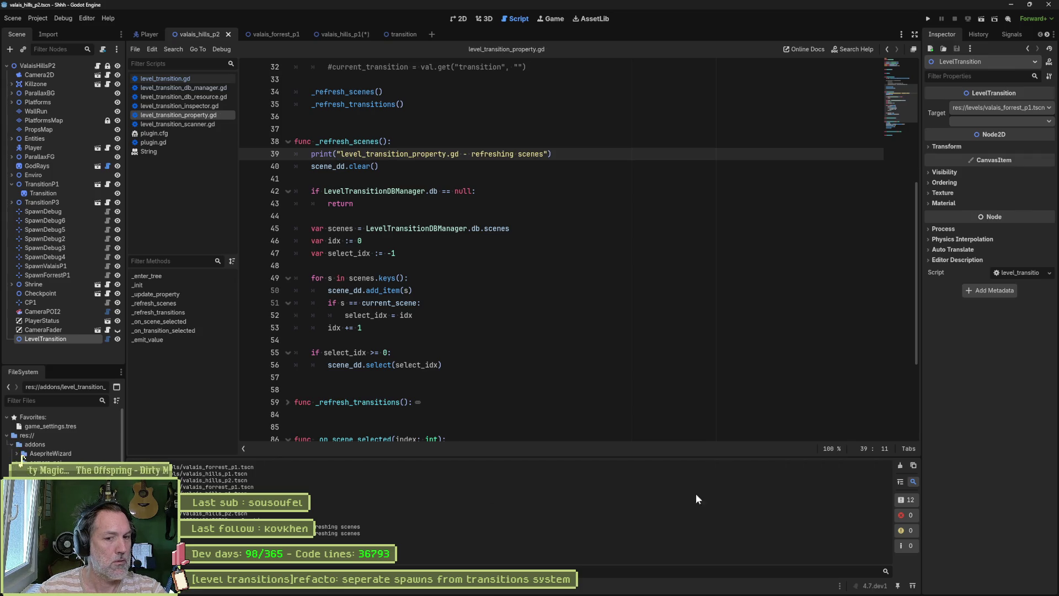
pyautogui.click(900, 465)
pyautogui.click(48, 330)
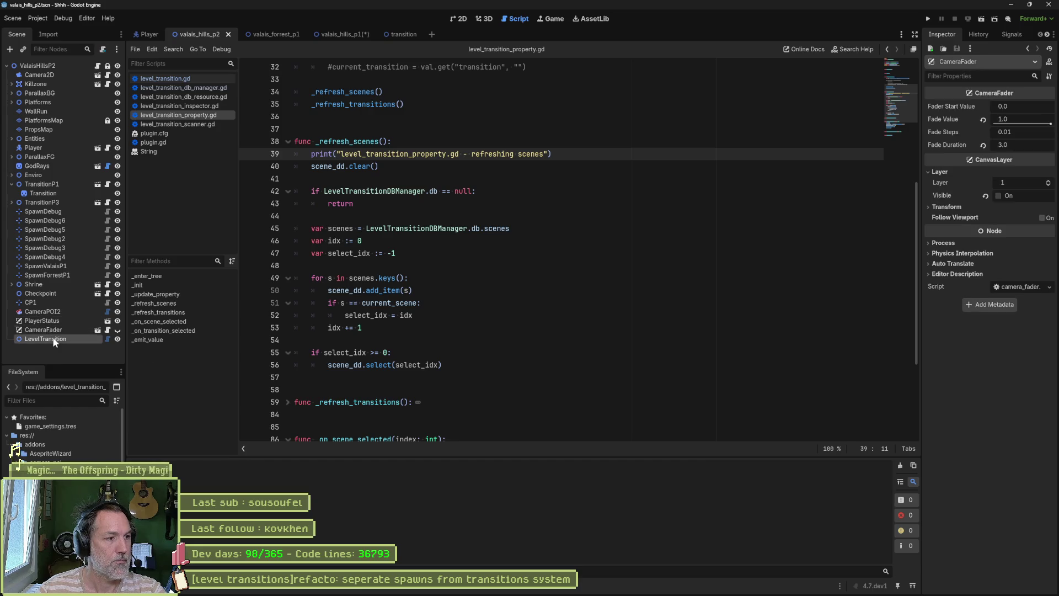
# - Reselect LevelTransition and highlight every use of _refresh_scenes in the script
pyautogui.click(54, 340)
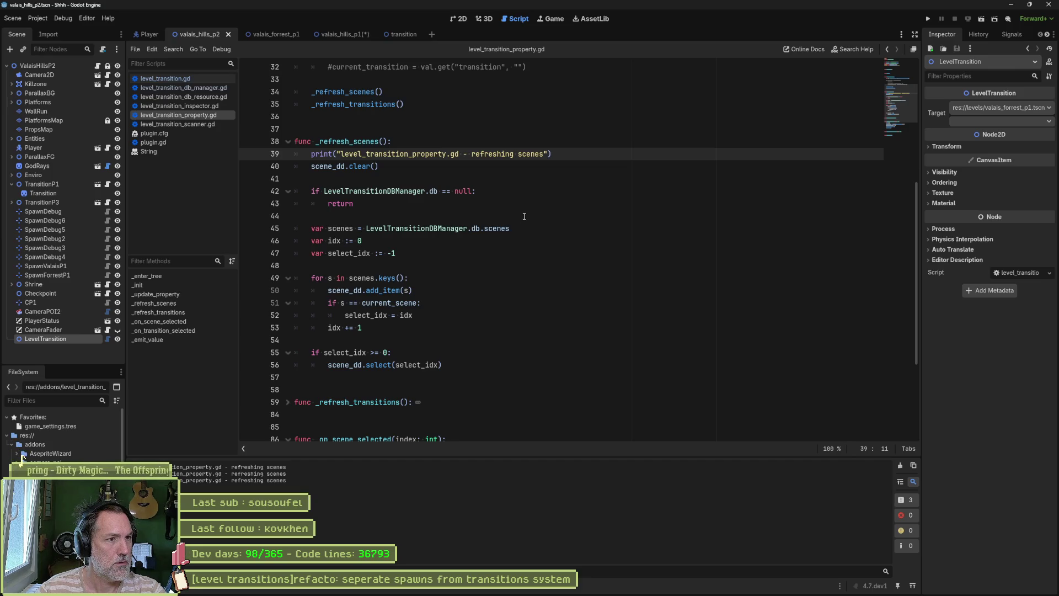
pyautogui.doubleClick(360, 142)
pyautogui.scroll(5, 360, 142)
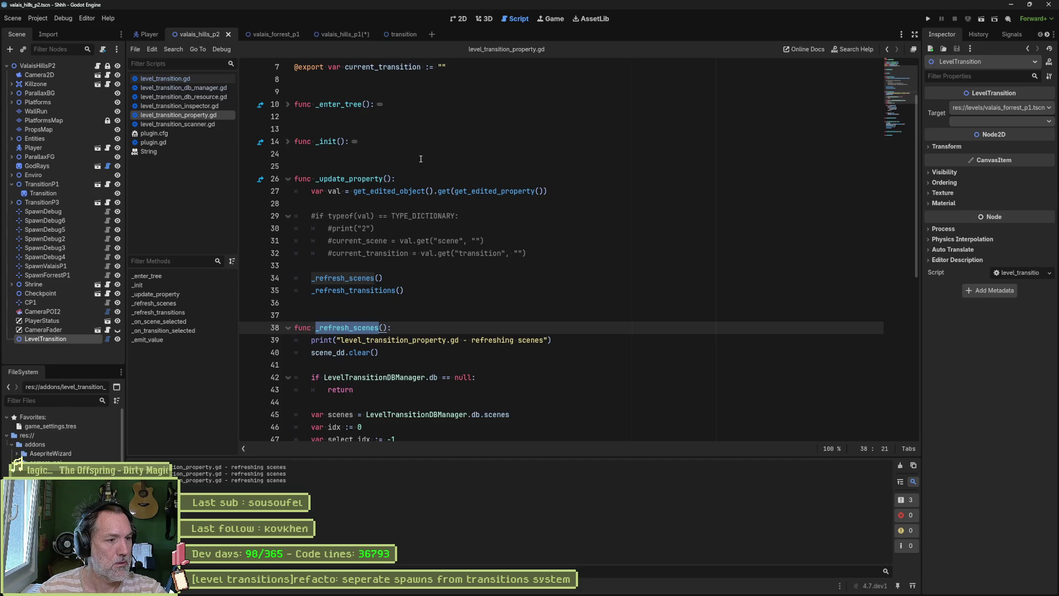
# - Insert self into the line 39 print, save, and reselect LevelTransition to check Output
pyautogui.click(339, 340)
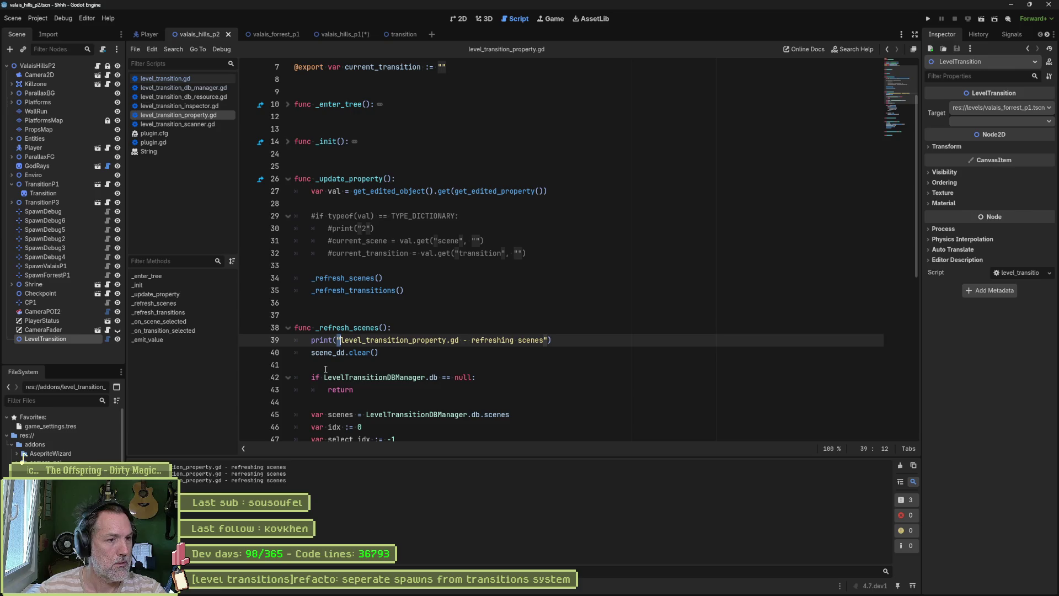
pyautogui.write('self,')
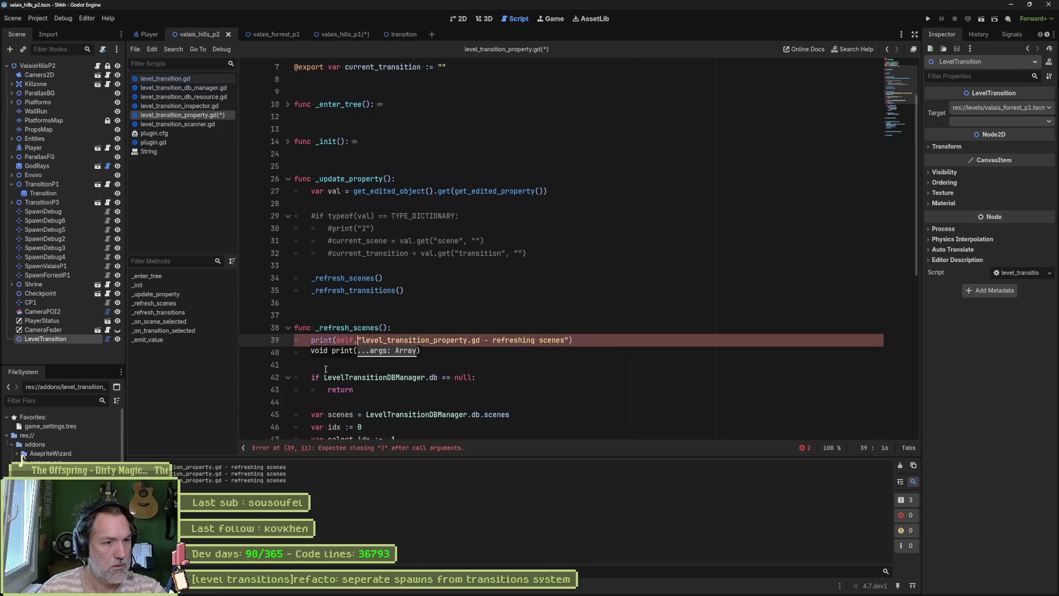
pyautogui.hotkey('ctrl', 's')
pyautogui.click(48, 266)
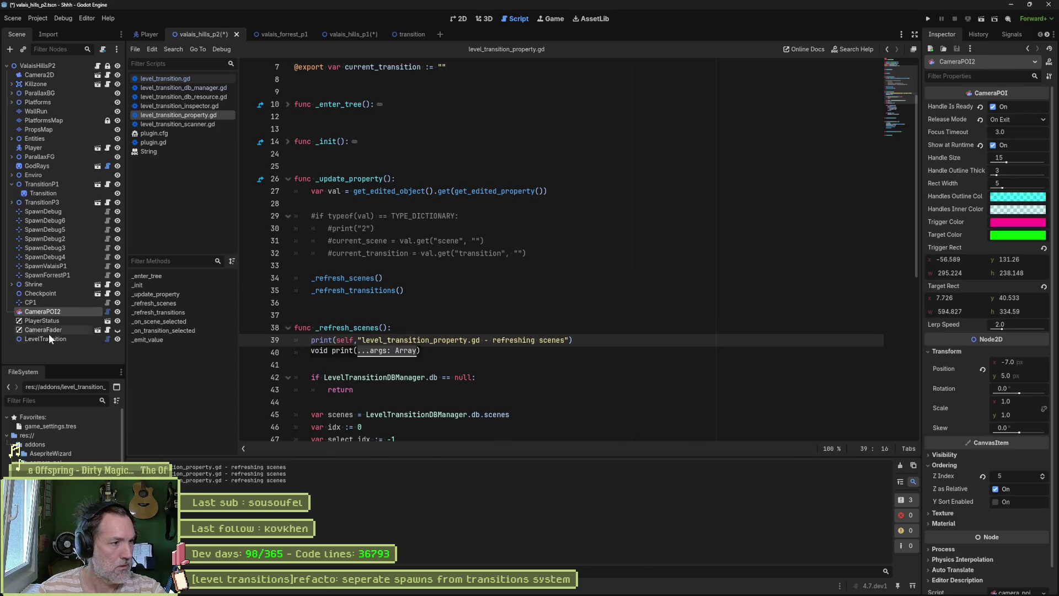
pyautogui.click(48, 339)
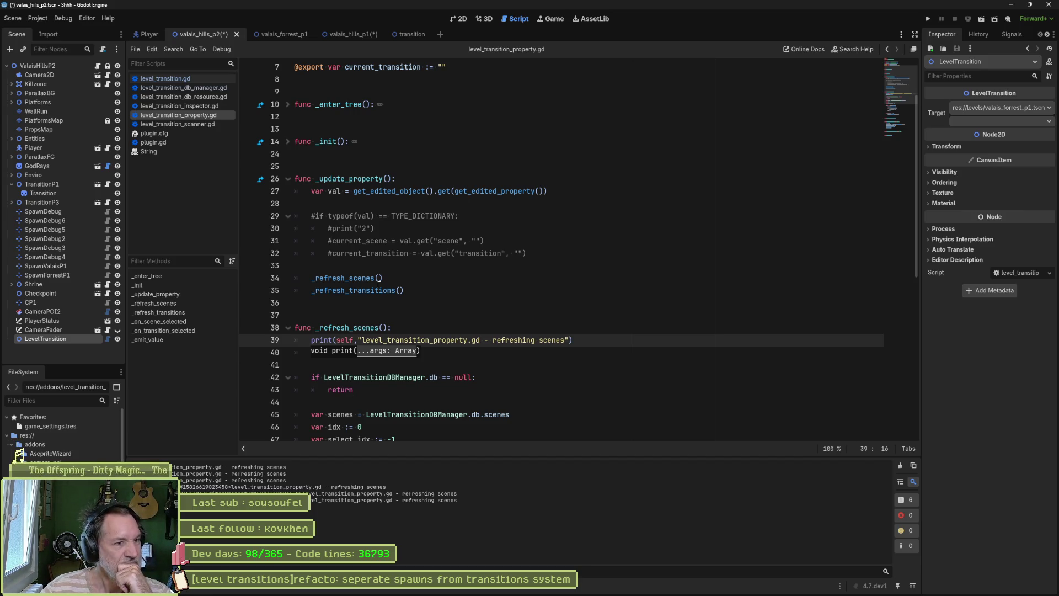
pyautogui.click(371, 179)
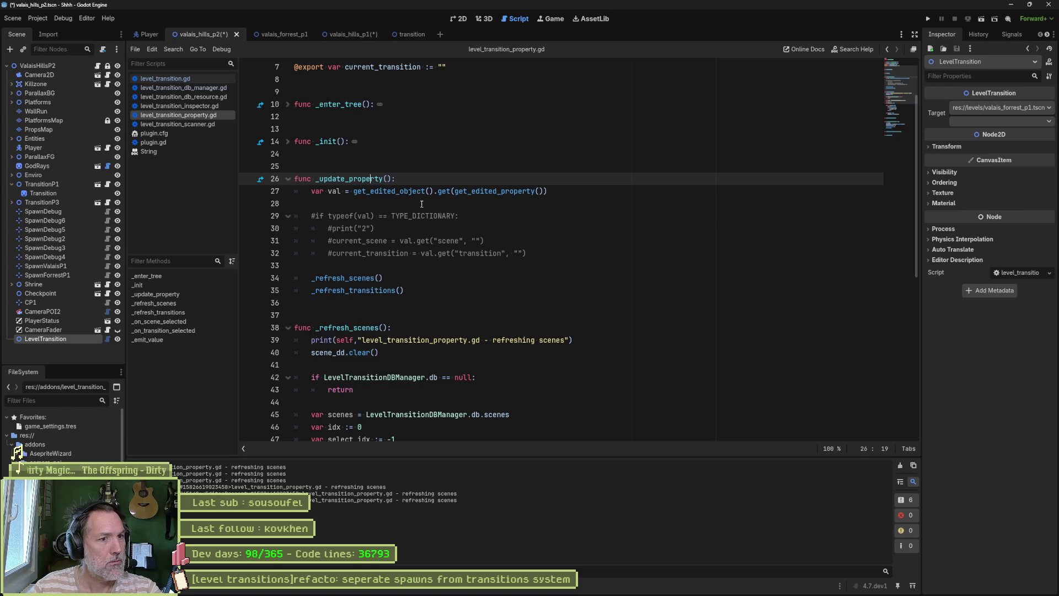
# - Add print(val) below the val assignment in _update_property, save, and reselect LevelTransition
pyautogui.moveTo(354, 192)
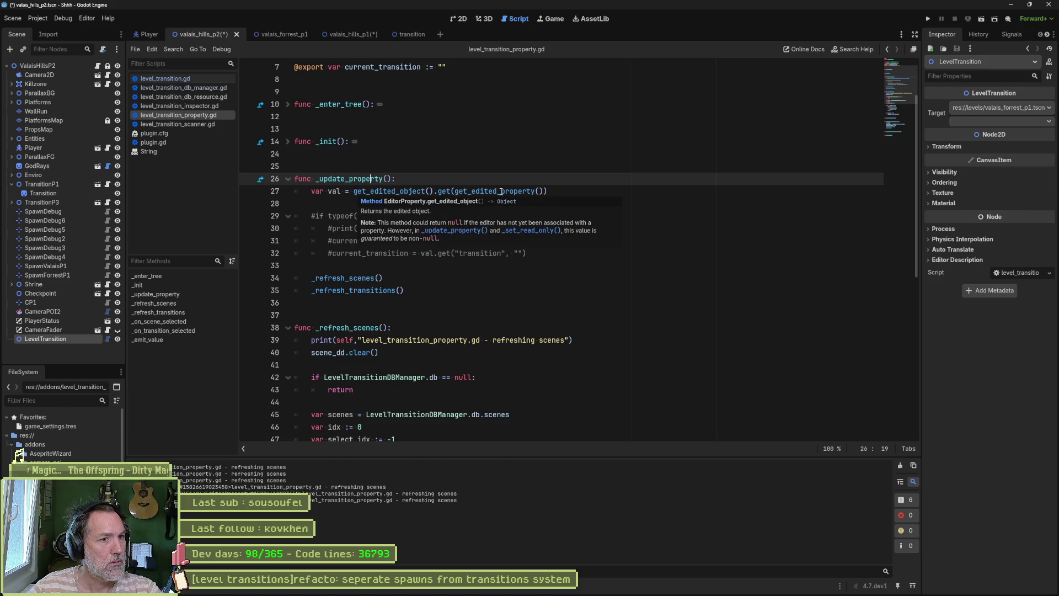
pyautogui.click(604, 191)
pyautogui.press('Return')
pyautogui.write('print(')
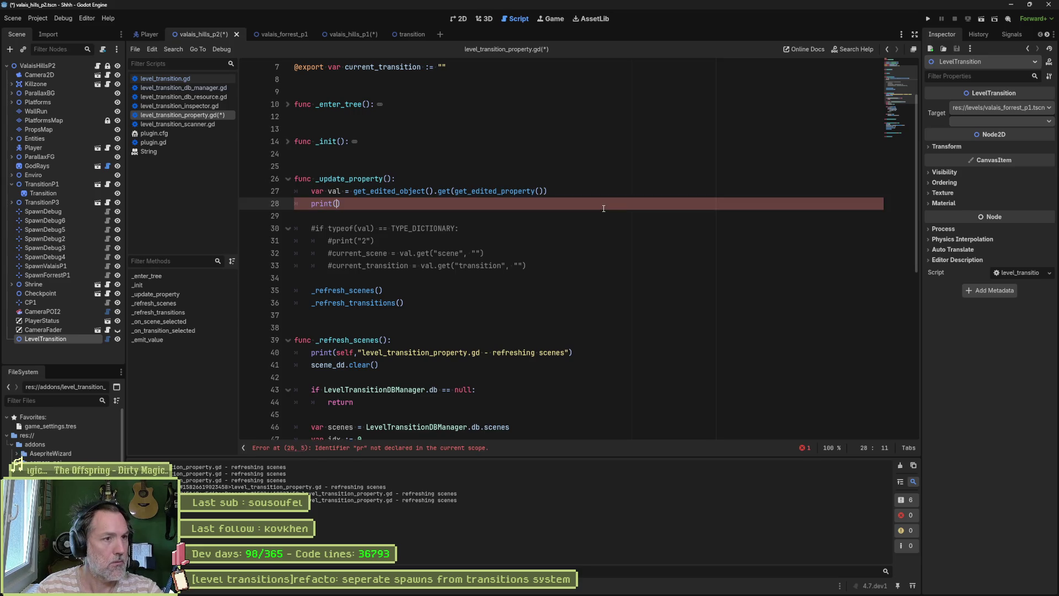
pyautogui.hotkey('ctrl', 's')
pyautogui.write('val')
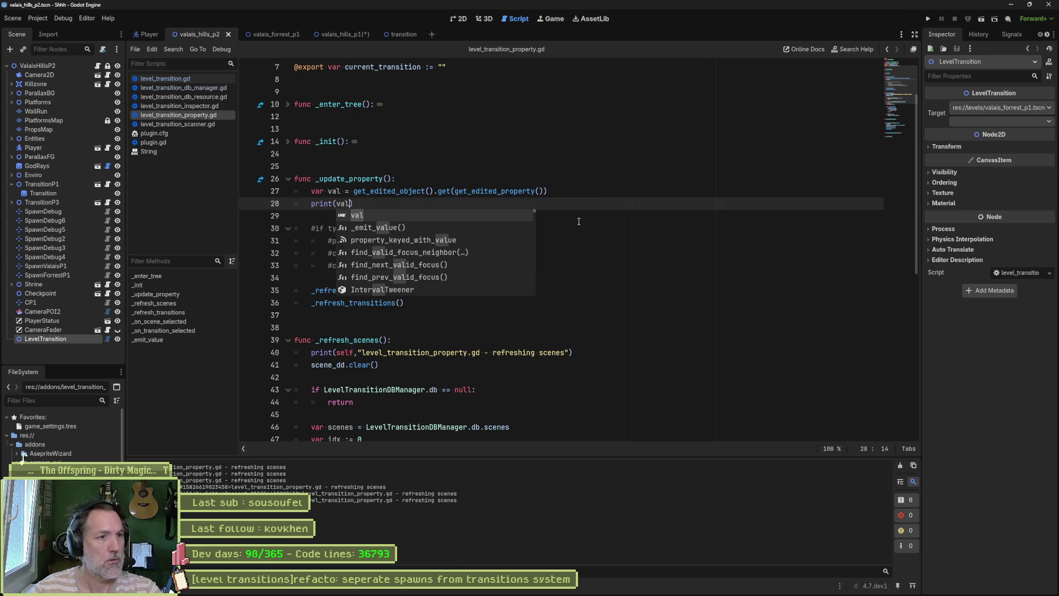
pyautogui.click(55, 331)
pyautogui.click(53, 340)
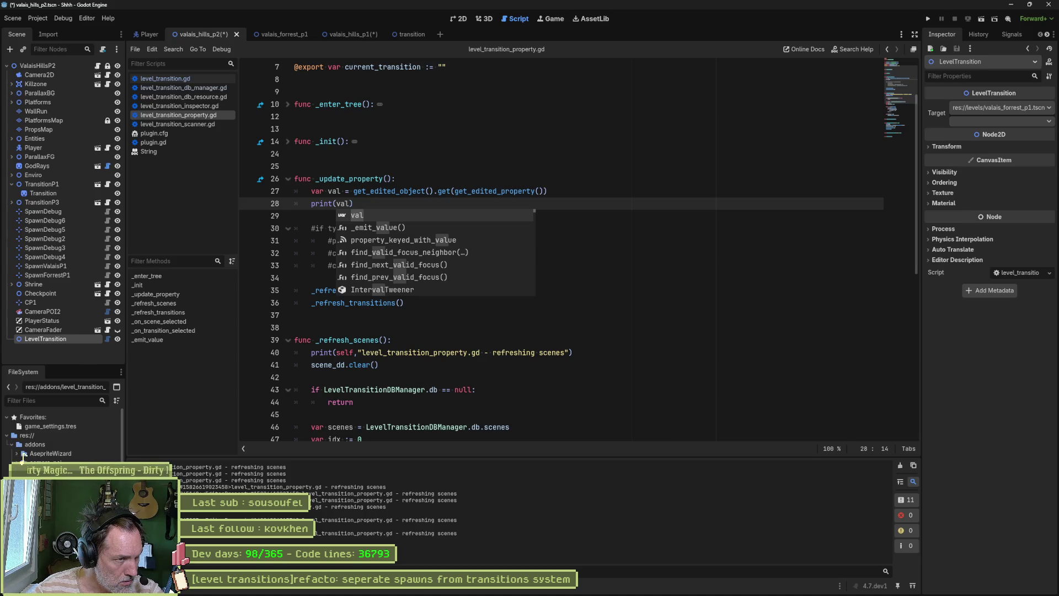
# - Print get_edited_property() instead of val, save, re-log via LevelTransition, and close the String docs page
pyautogui.click(513, 228)
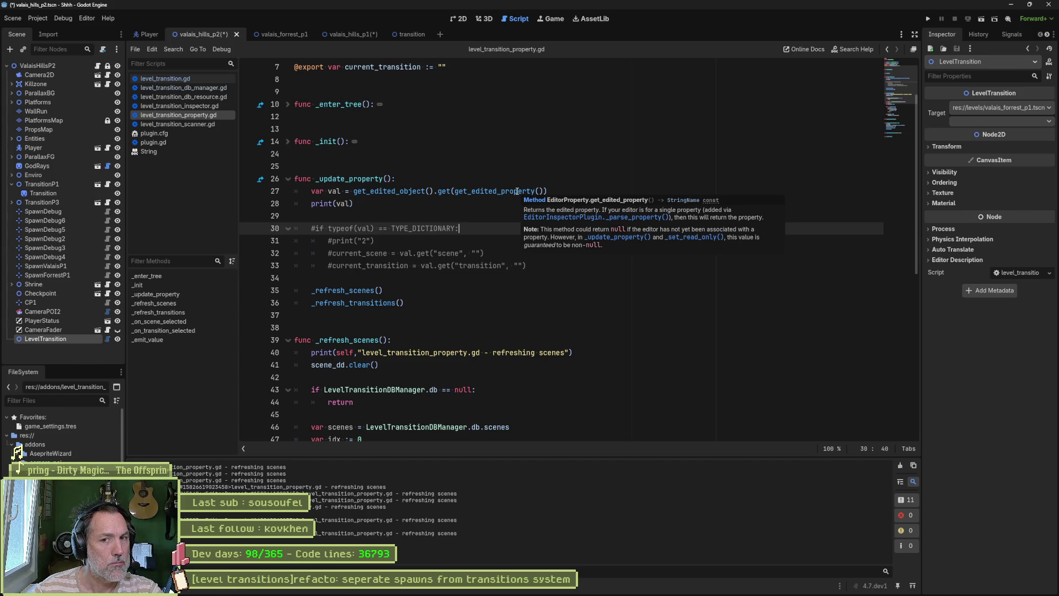
pyautogui.click(389, 211)
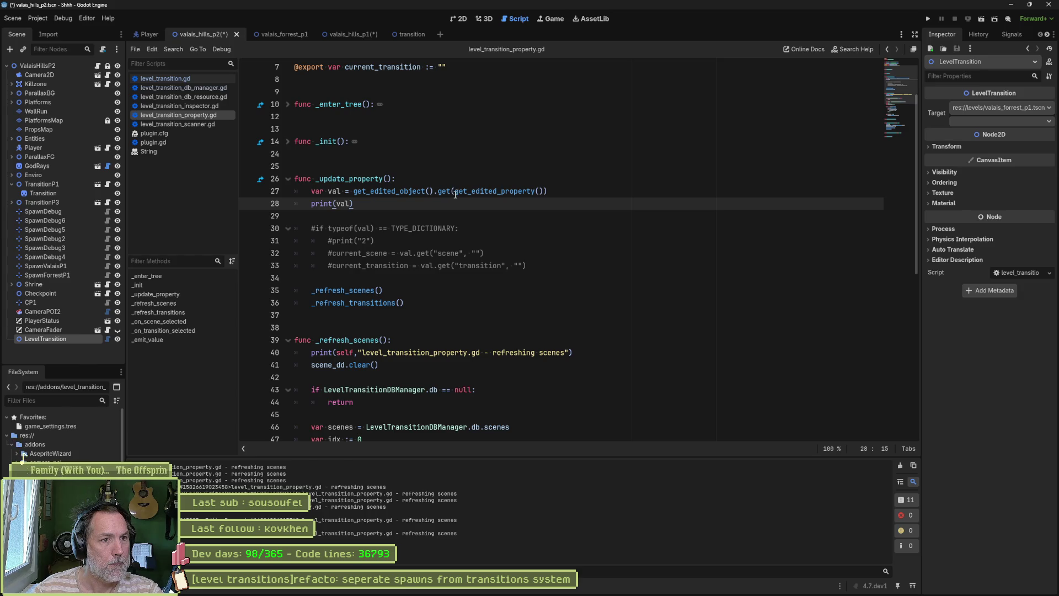
pyautogui.moveTo(454, 192); pyautogui.dragTo(541, 191)
pyautogui.hotkey('ctrl', 'c')
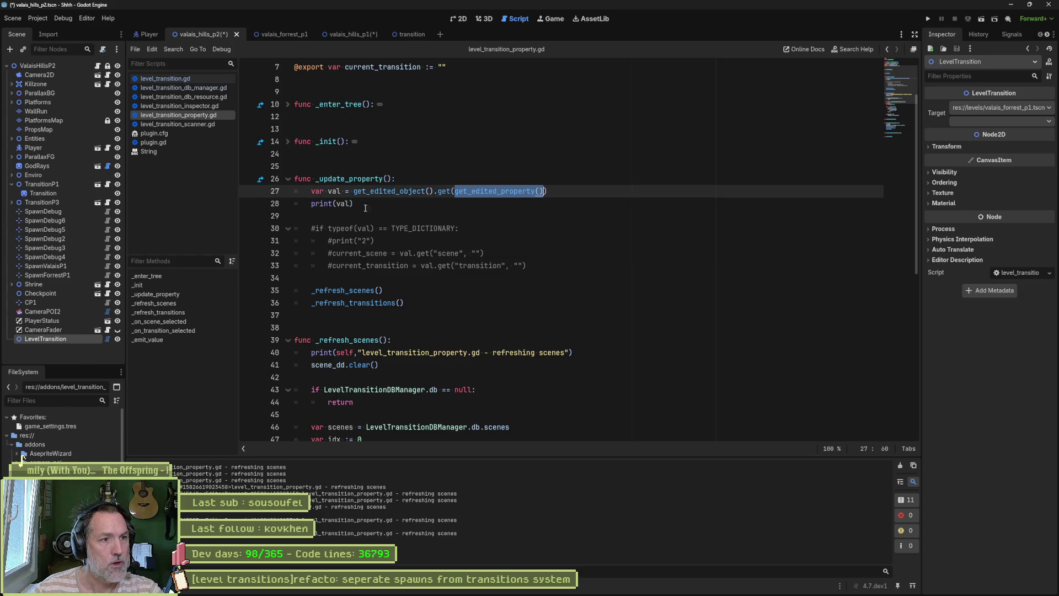
pyautogui.doubleClick(343, 203)
pyautogui.hotkey('ctrl', 'v')
pyautogui.write(')')
pyautogui.hotkey('ctrl', 's')
pyautogui.click(57, 301)
pyautogui.click(52, 336)
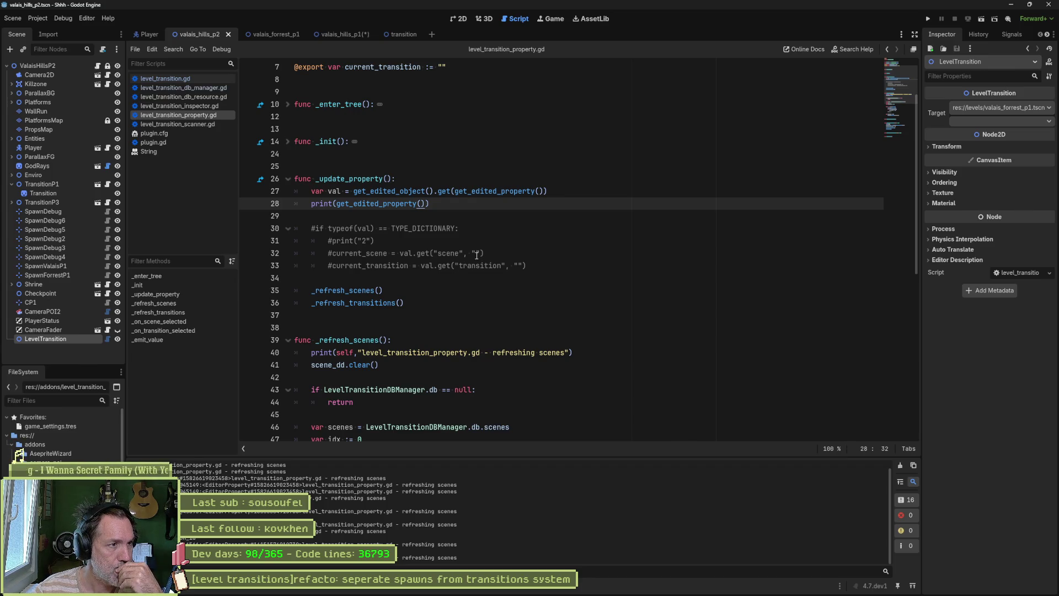
pyautogui.middleClick(152, 152)
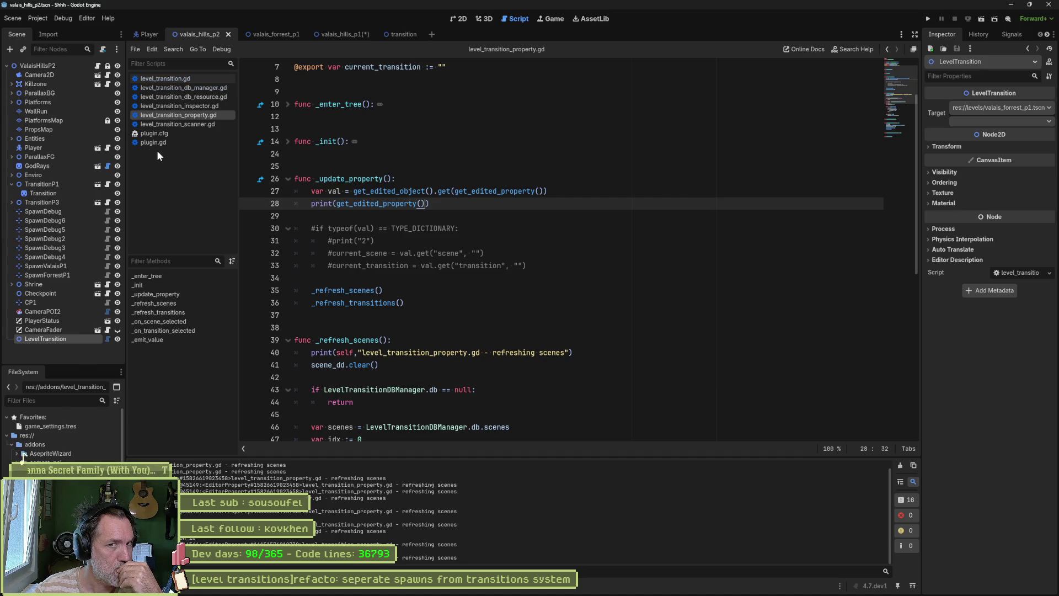
# - In level_transition.gd, place class_name LevelTransition above extends Node2D and save
pyautogui.click(157, 79)
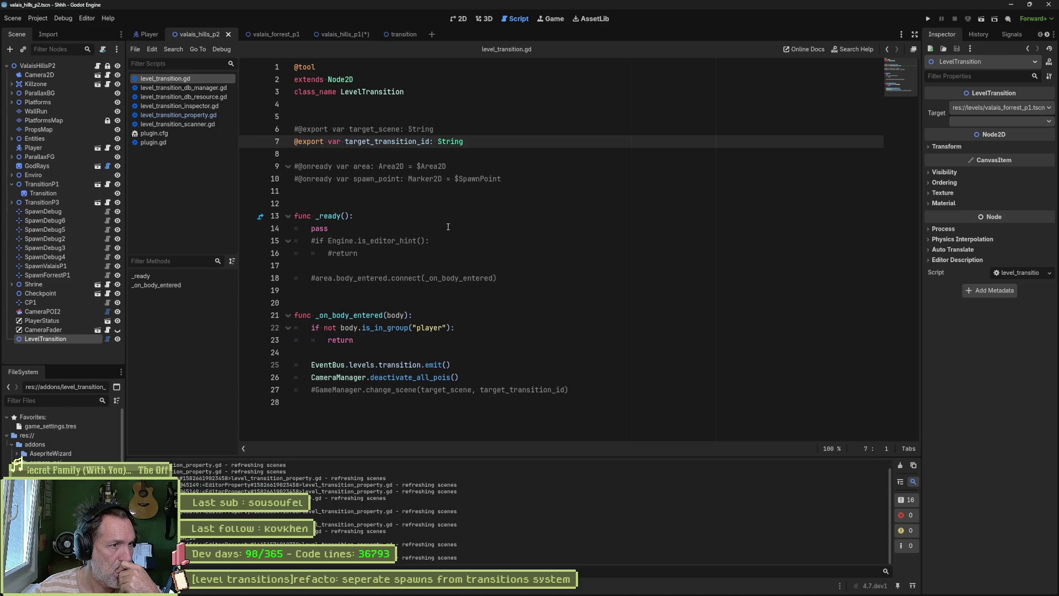
pyautogui.click(386, 80)
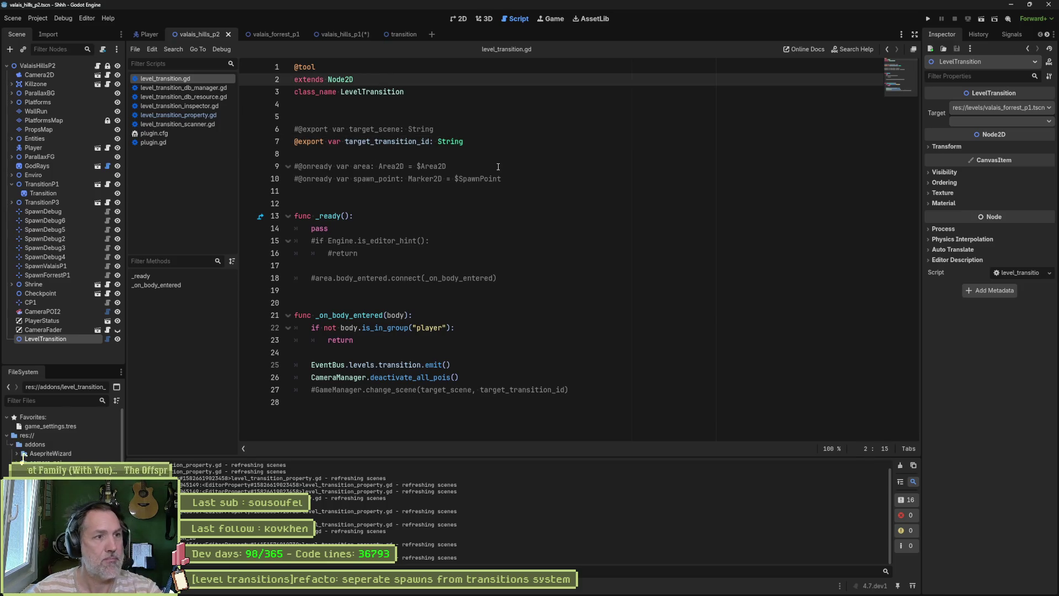
pyautogui.hotkey('alt', 'Down')
pyautogui.press('Down')
pyautogui.press('Delete')
pyautogui.hotkey('ctrl', 's')
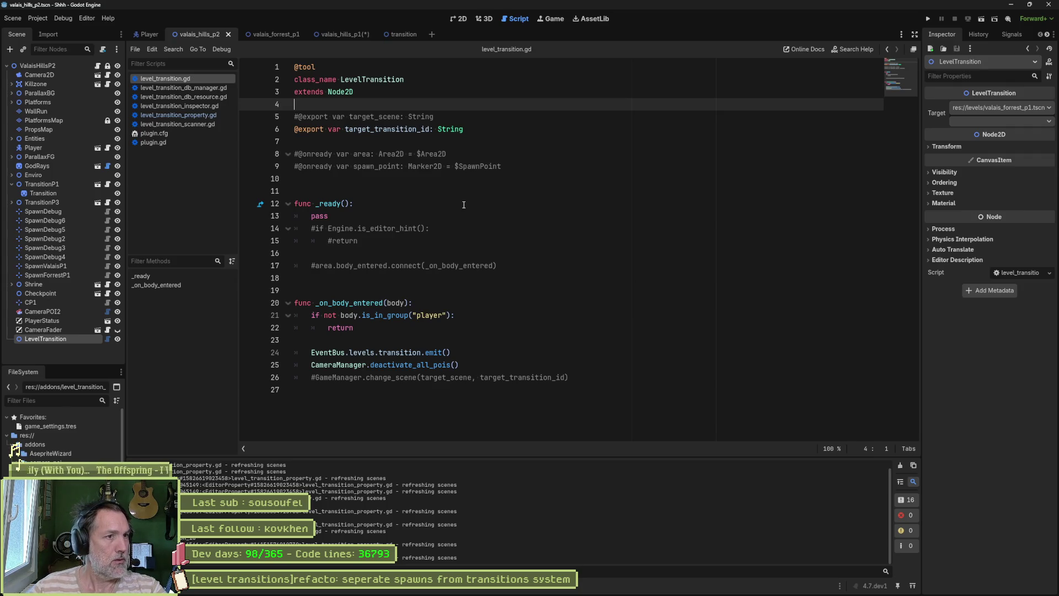
# - Glance at plugin.gd, close it, and switch to level_transition_scanner.gd
pyautogui.click(157, 142)
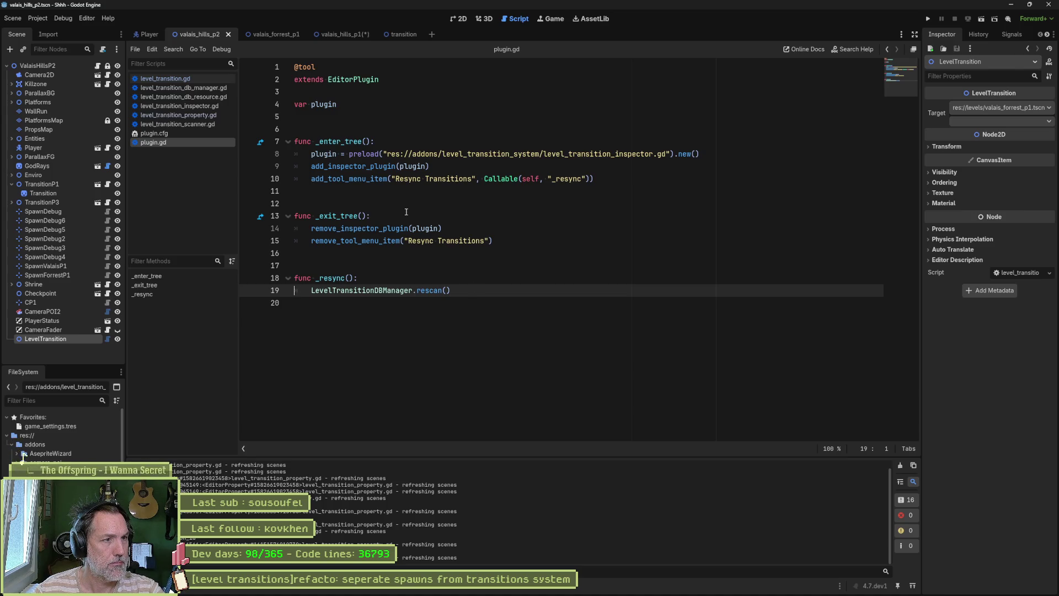
pyautogui.middleClick(170, 141)
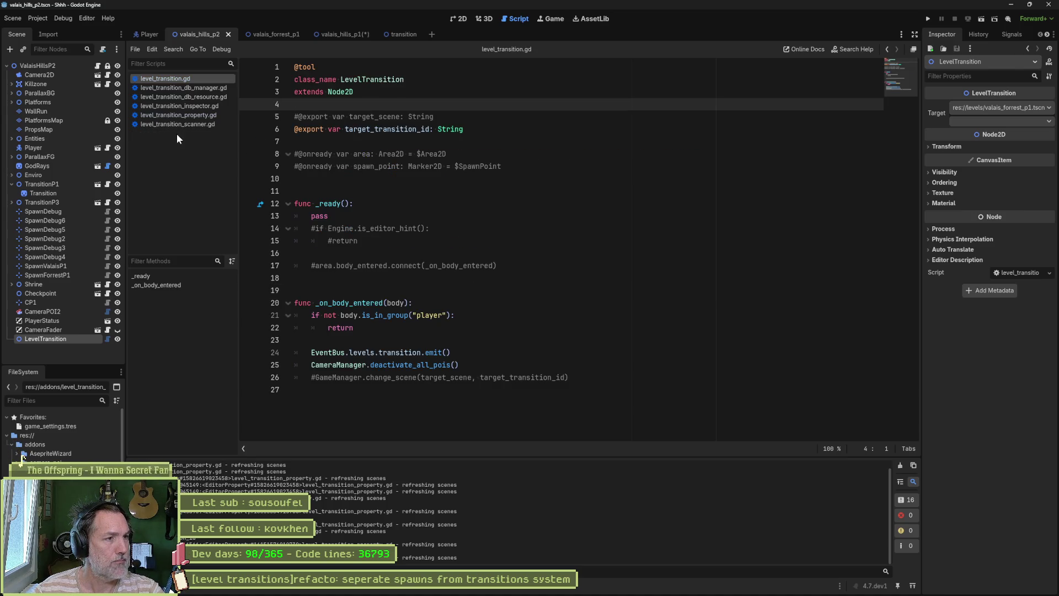
pyautogui.click(181, 123)
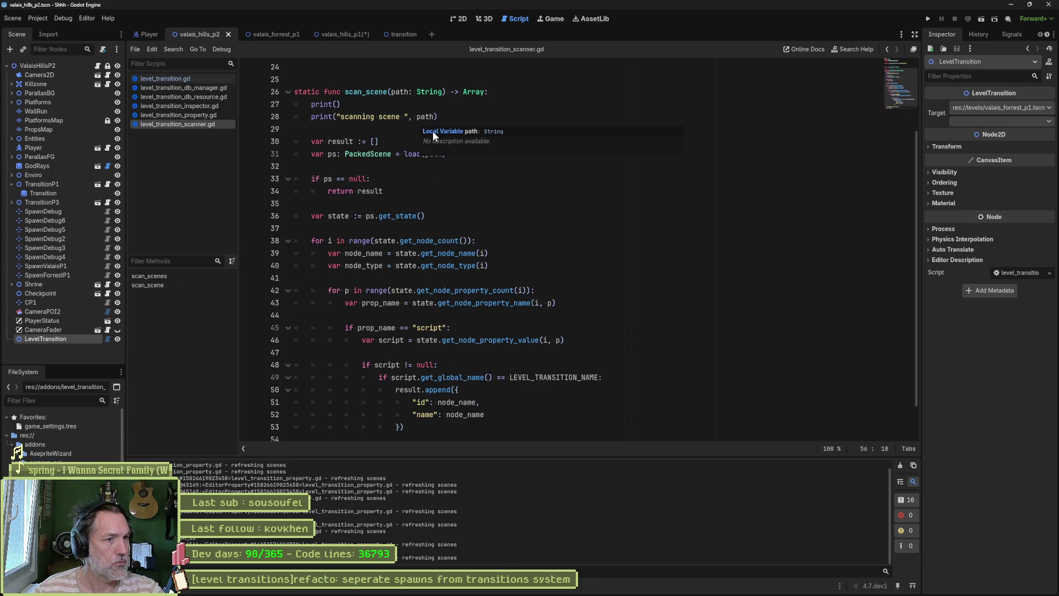
# - Fold the scan_scenes and scan_scene functions in level_transition_scanner.gd
pyautogui.scroll(-1, 441, 160)
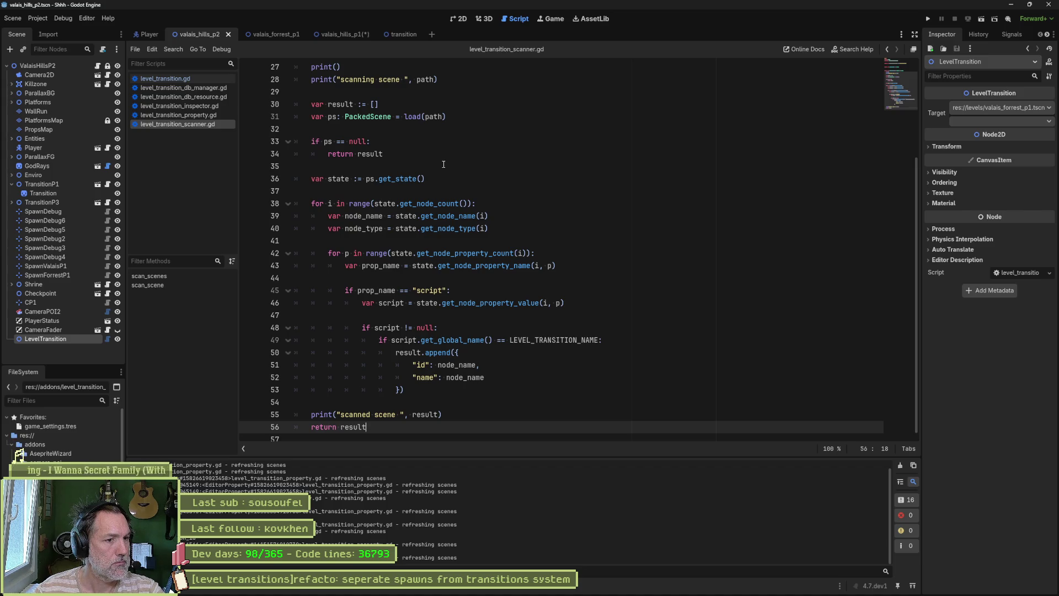
pyautogui.scroll(4, 444, 163)
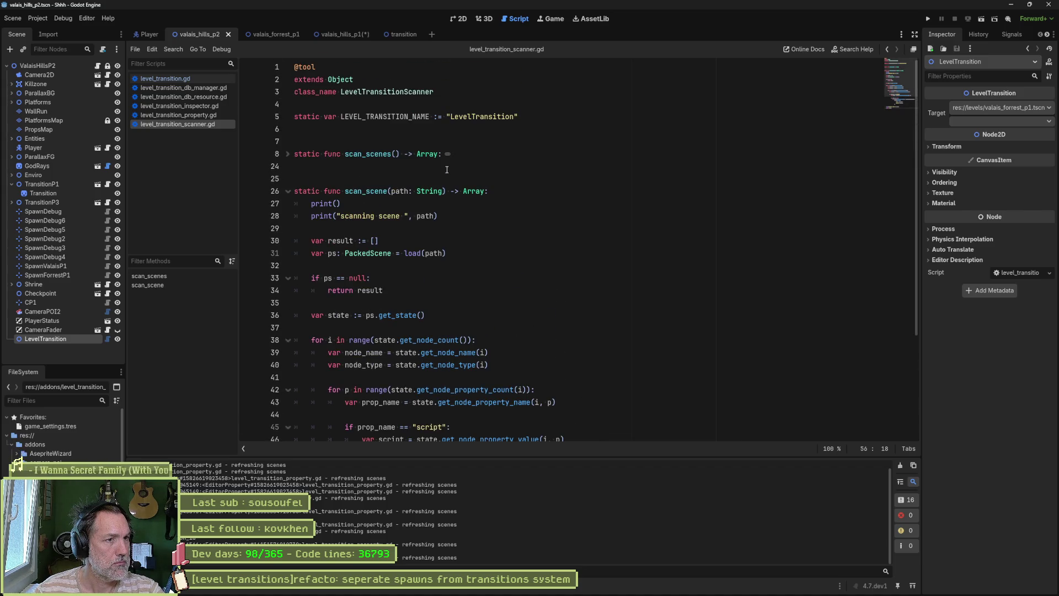
pyautogui.click(288, 154)
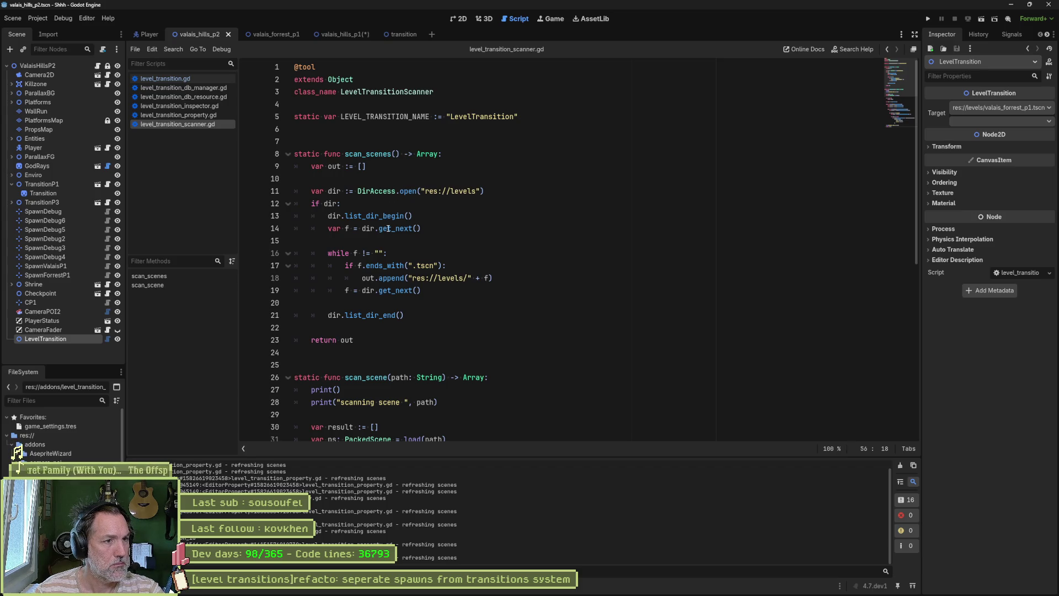
pyautogui.click(287, 155)
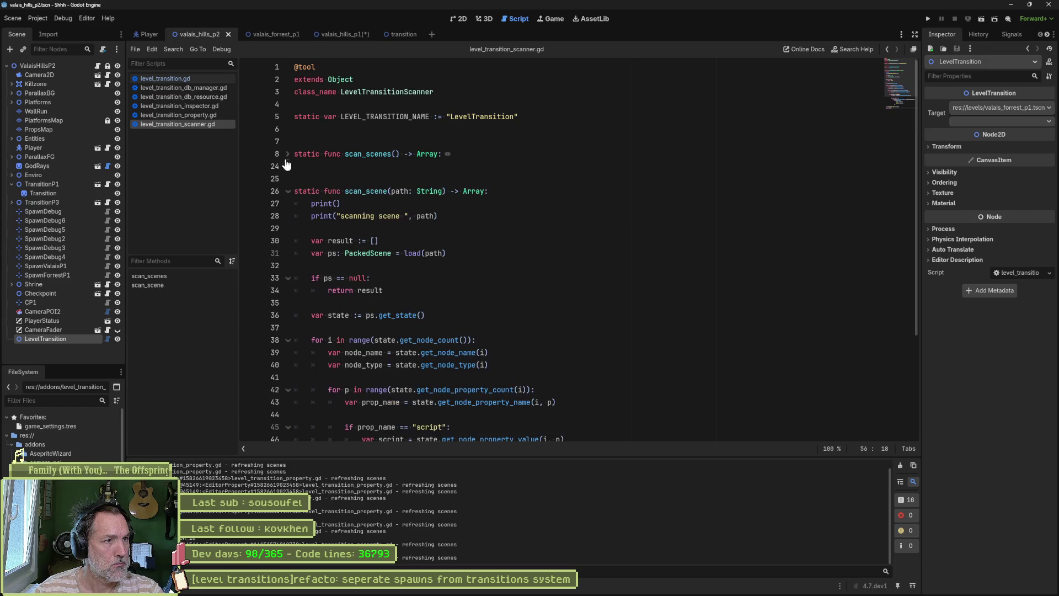
pyautogui.click(288, 191)
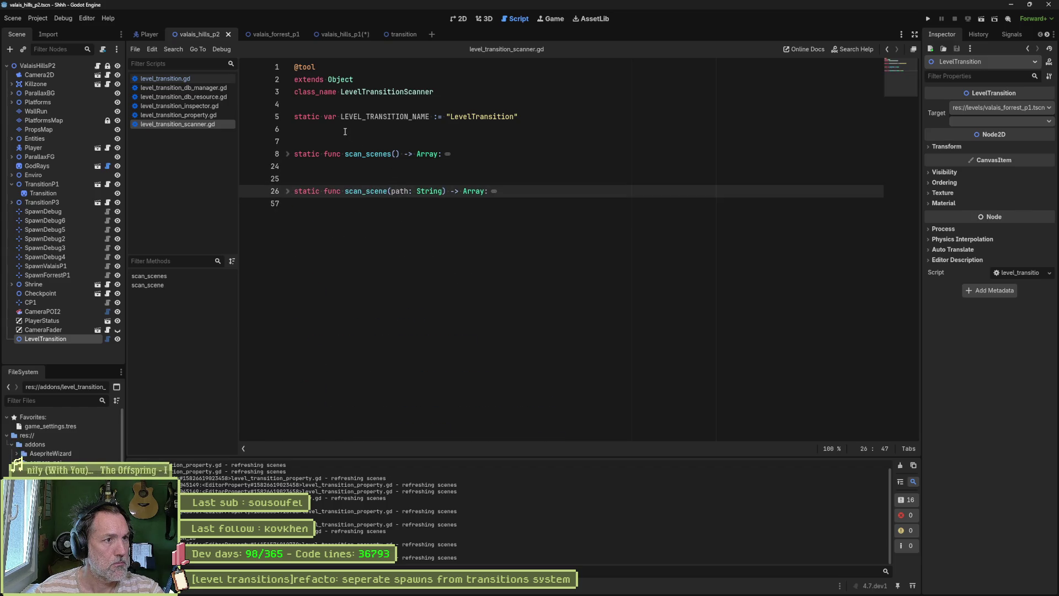
# - Move class_name LevelTransitionScanner above extends Object, save, and close the scanner script
pyautogui.click(381, 92)
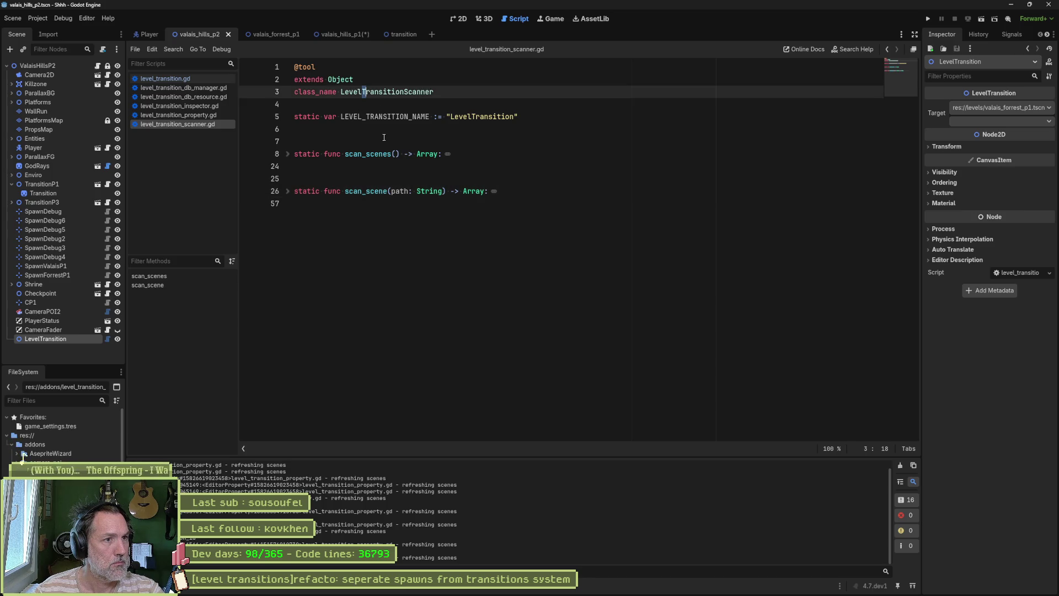
pyautogui.hotkey('alt', 'Up')
pyautogui.press('Down')
pyautogui.hotkey('ctrl', 's')
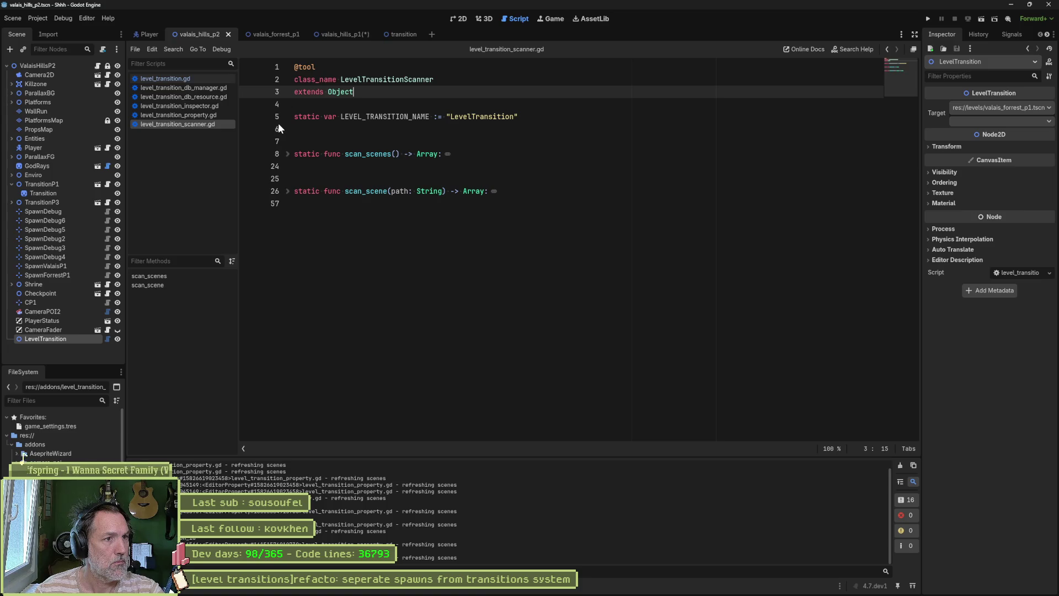
pyautogui.middleClick(169, 124)
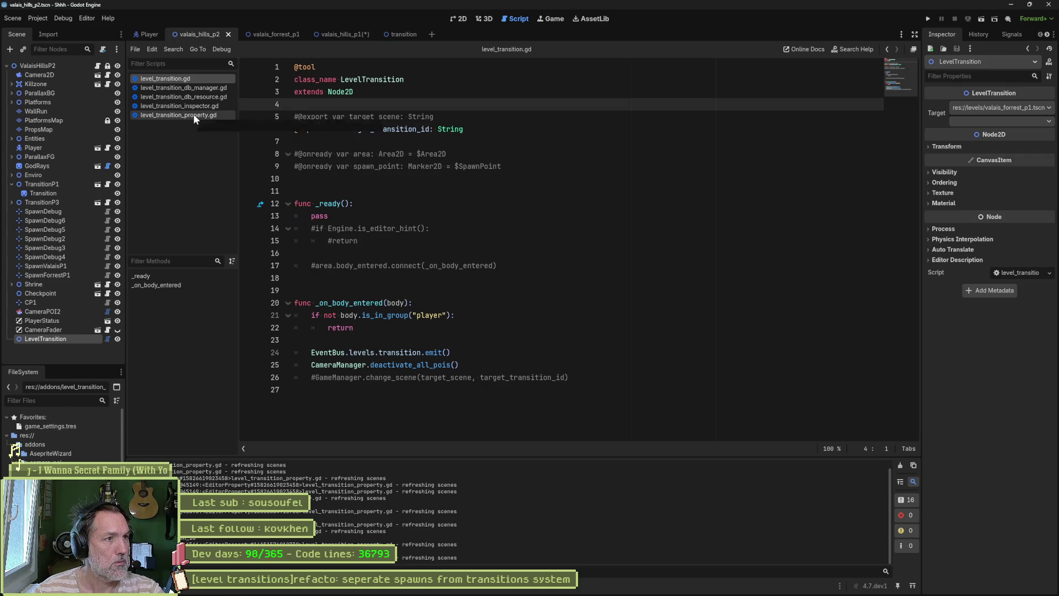
# - Open level_transition_property.gd, clear Output, and reselect LevelTransition via CameraFader to log refreshes
pyautogui.click(191, 114)
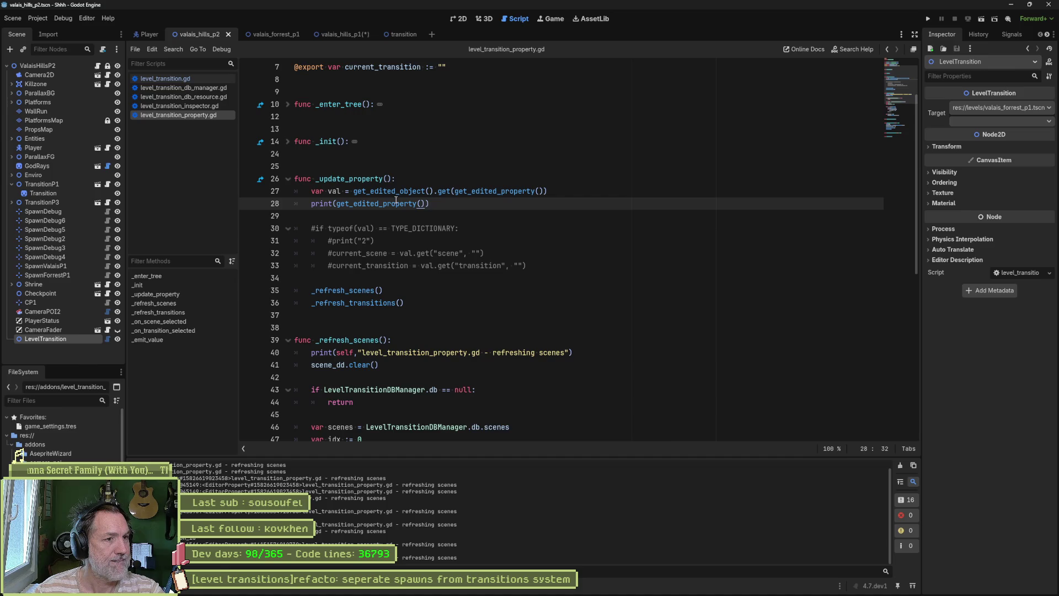
pyautogui.moveTo(396, 199)
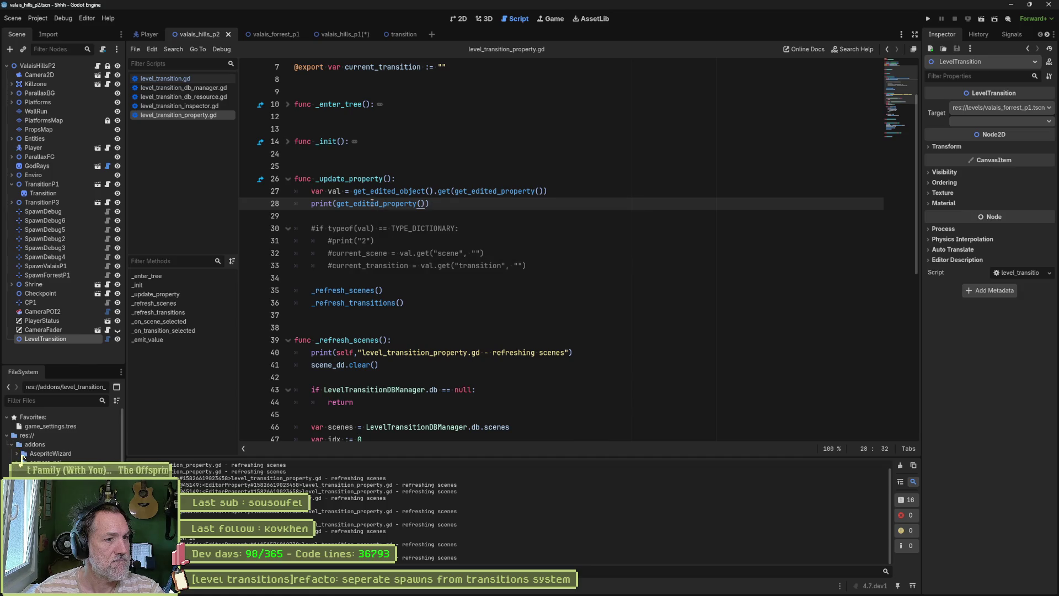
pyautogui.scroll(-1, 373, 202)
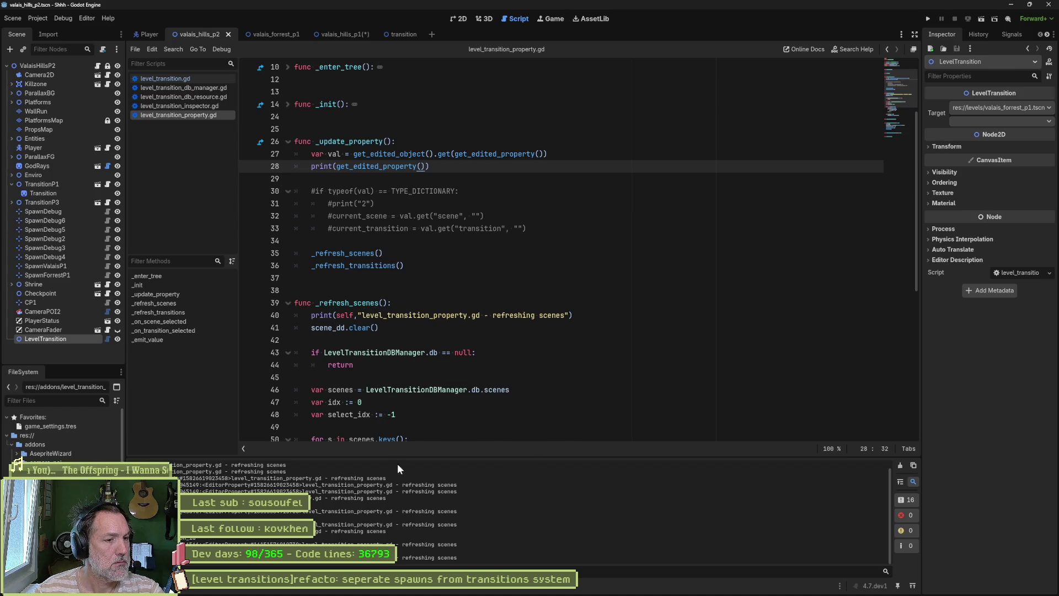
pyautogui.click(900, 466)
pyautogui.click(82, 330)
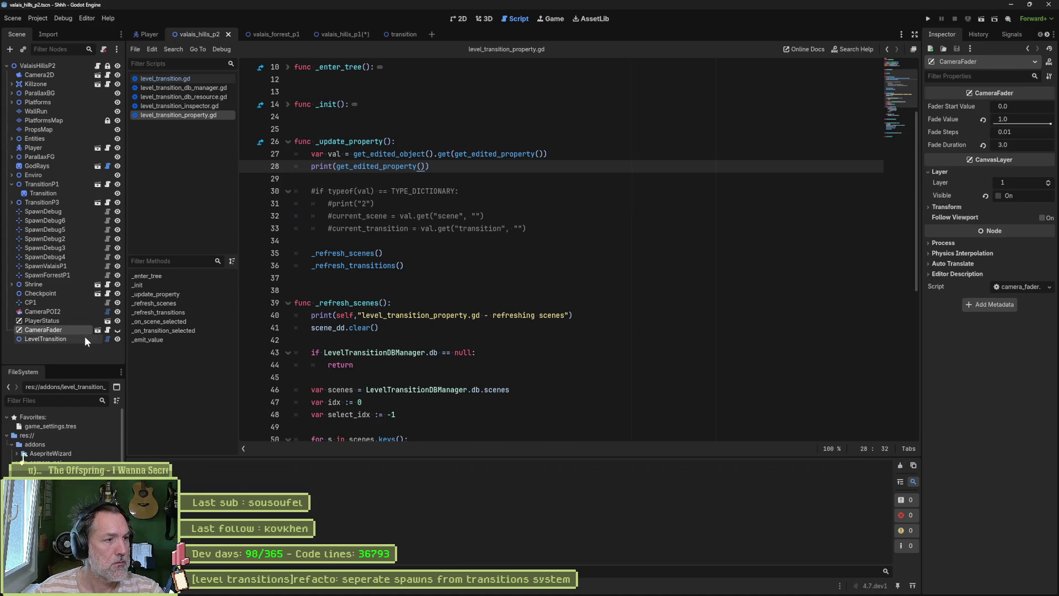
pyautogui.click(84, 339)
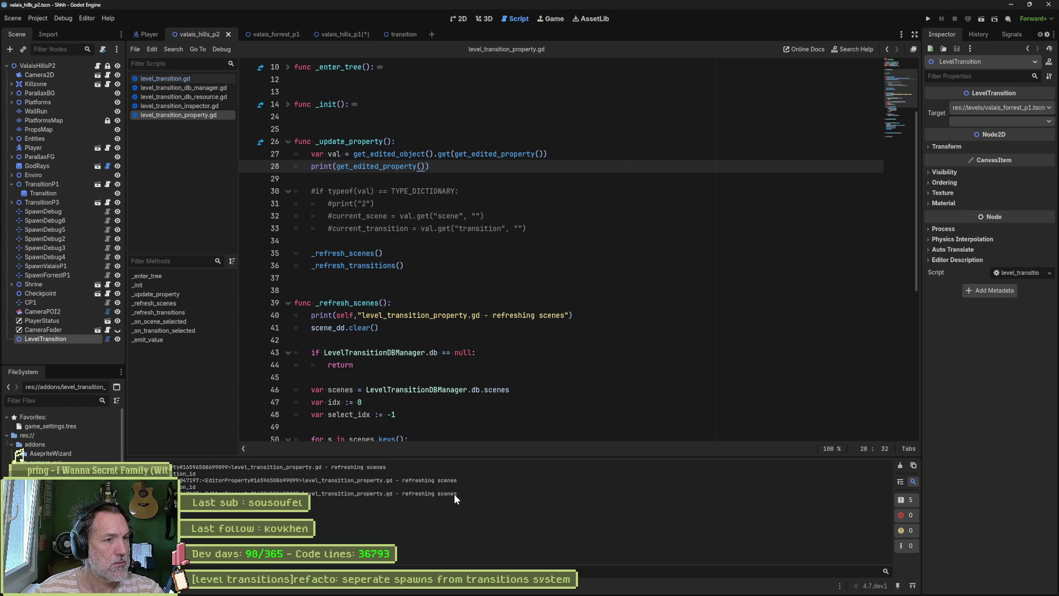
# - Find in Files for _refresh_scenes and jump to its first call
pyautogui.doubleClick(348, 253)
pyautogui.hotkey('ctrl', 'shift', 'f')
pyautogui.click(528, 339)
pyautogui.click(313, 482)
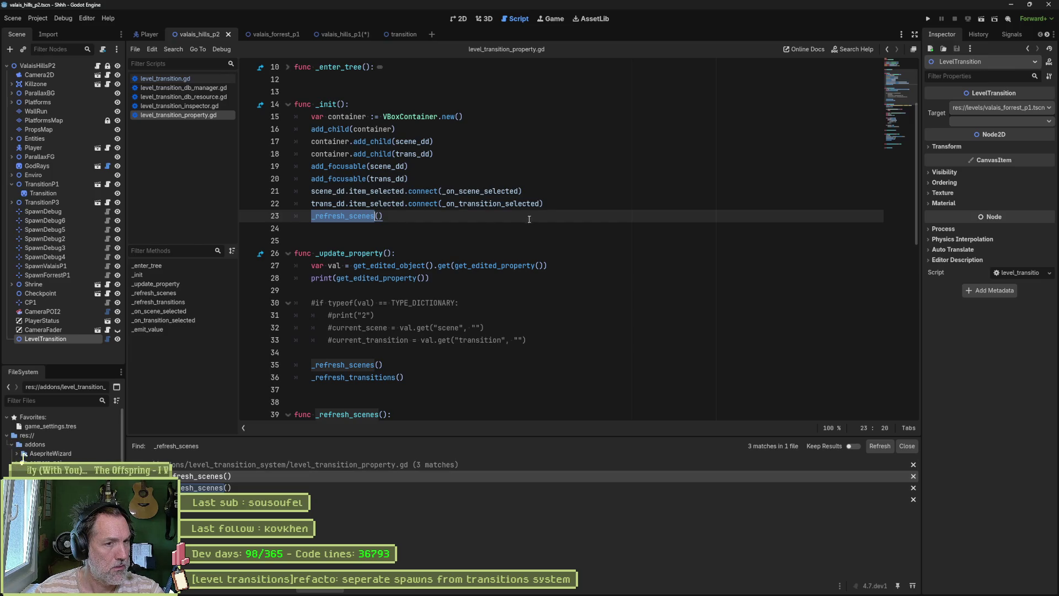
# - Add print("1") in _init and print("2") in _update_property, save, and reselect LevelTransition
pyautogui.click(546, 204)
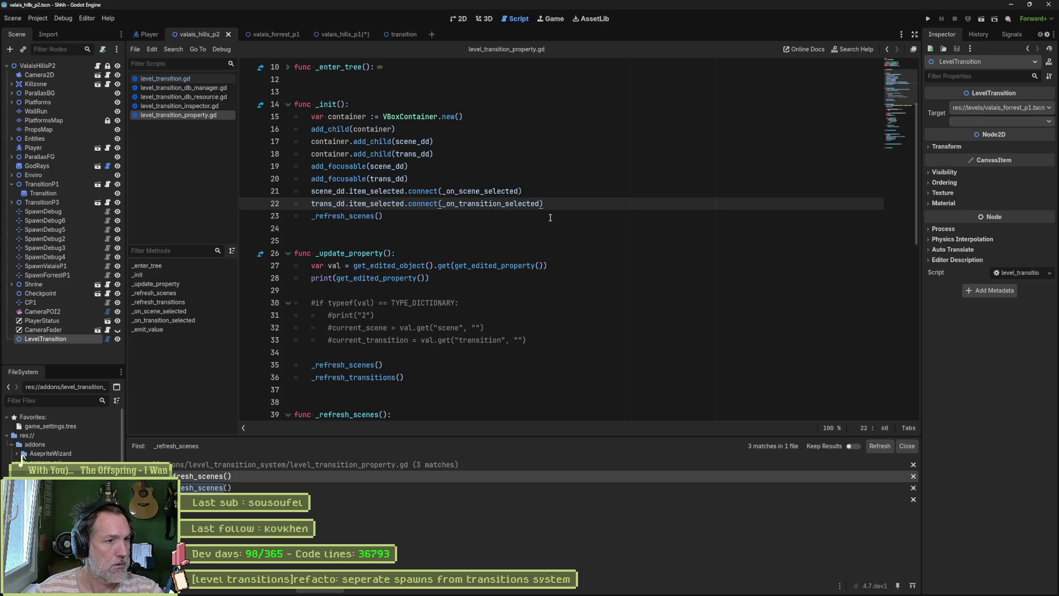
pyautogui.press('Return')
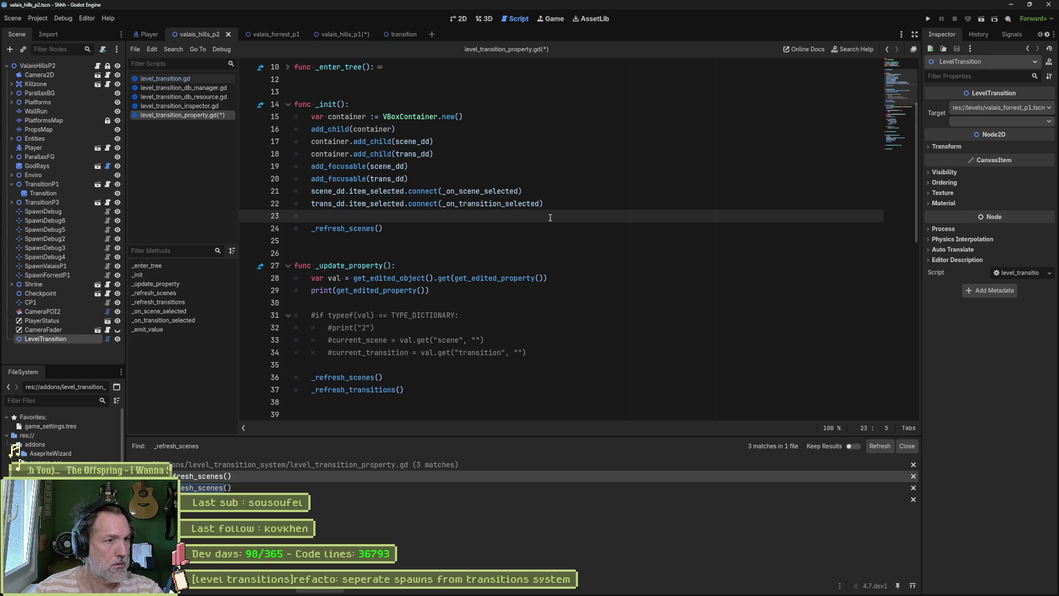
pyautogui.write('print("1')
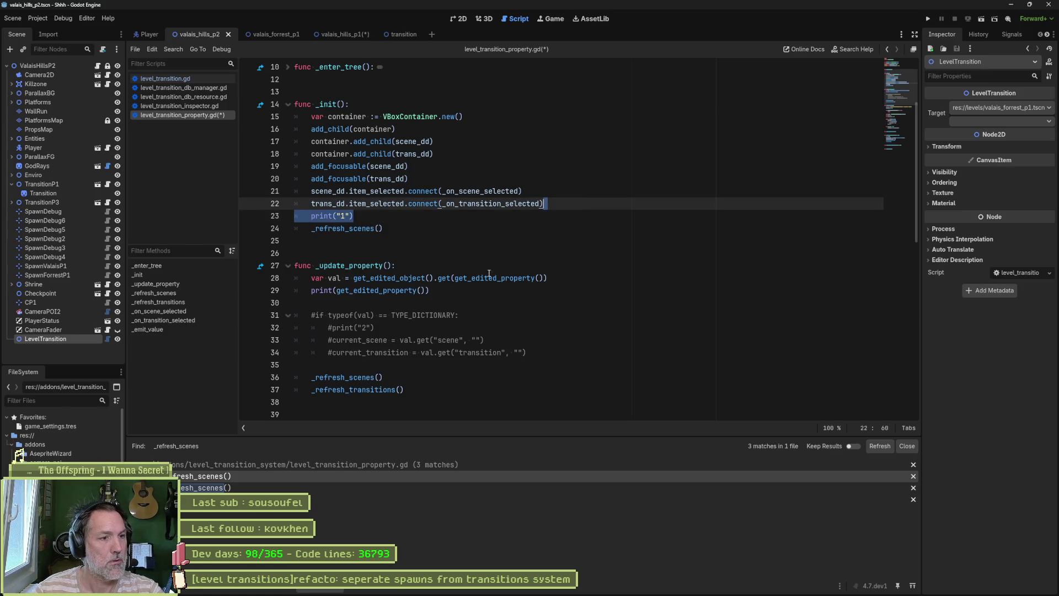
pyautogui.click(463, 368)
pyautogui.press('Return')
pyautogui.write('print("2')
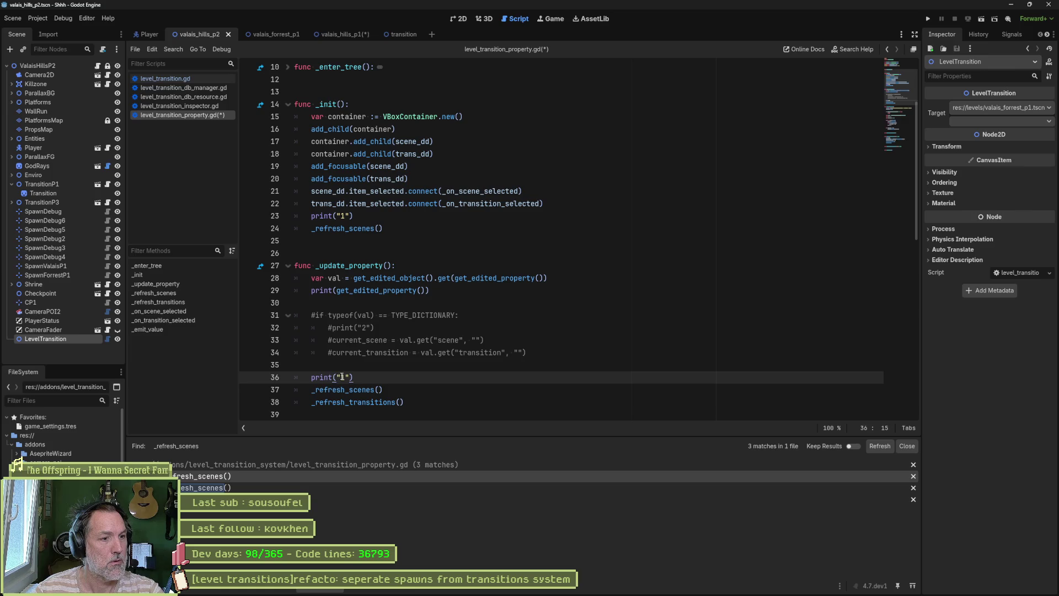
pyautogui.hotkey('ctrl', 's')
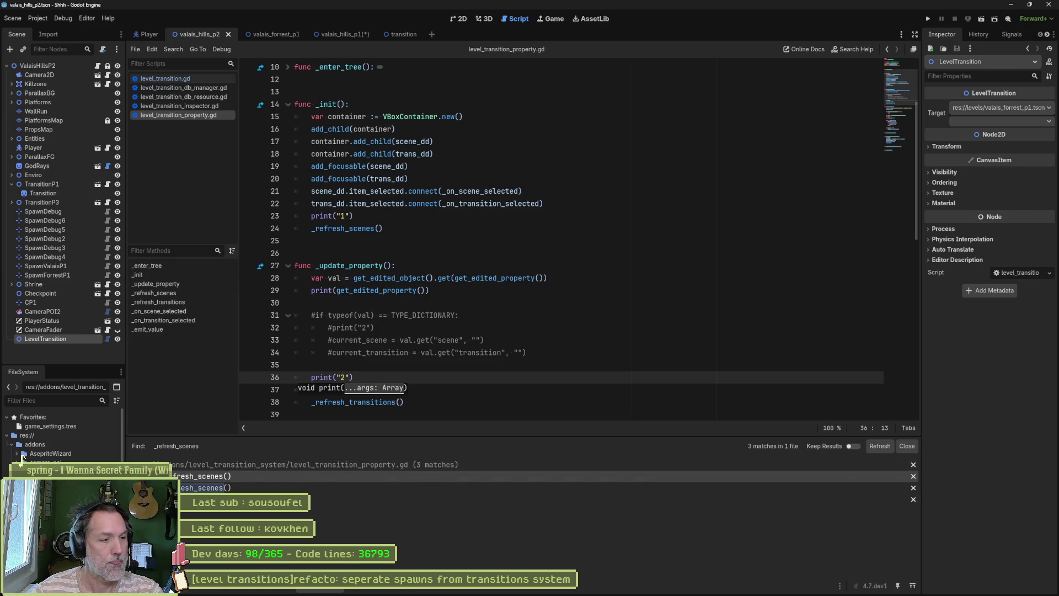
pyautogui.click(27, 330)
pyautogui.click(57, 339)
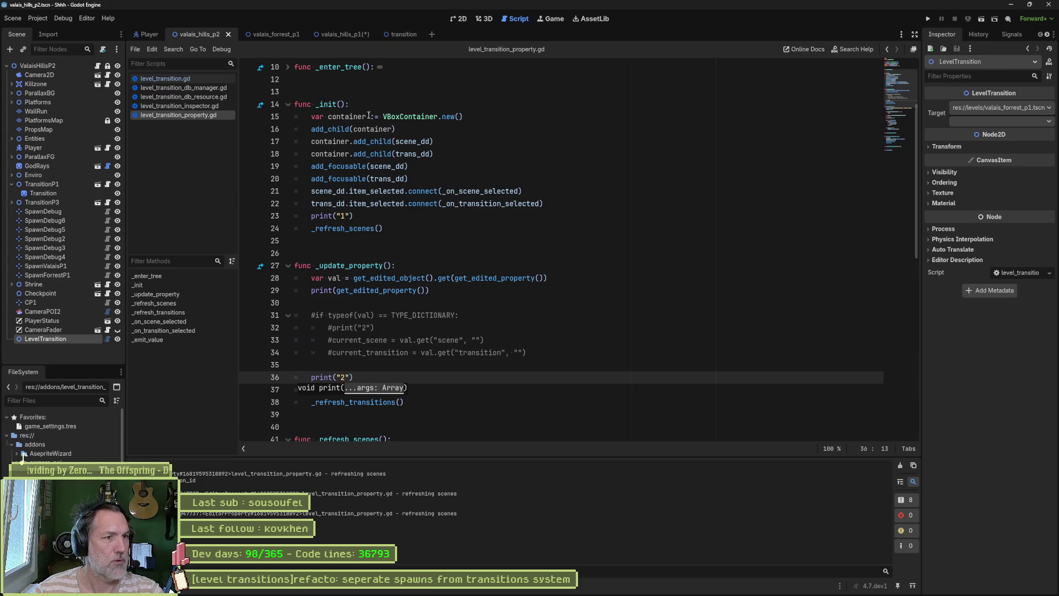
# - Copy the _refresh_transitions() call into _init after _refresh_scenes()
pyautogui.moveTo(365, 116); pyautogui.dragTo(379, 215)
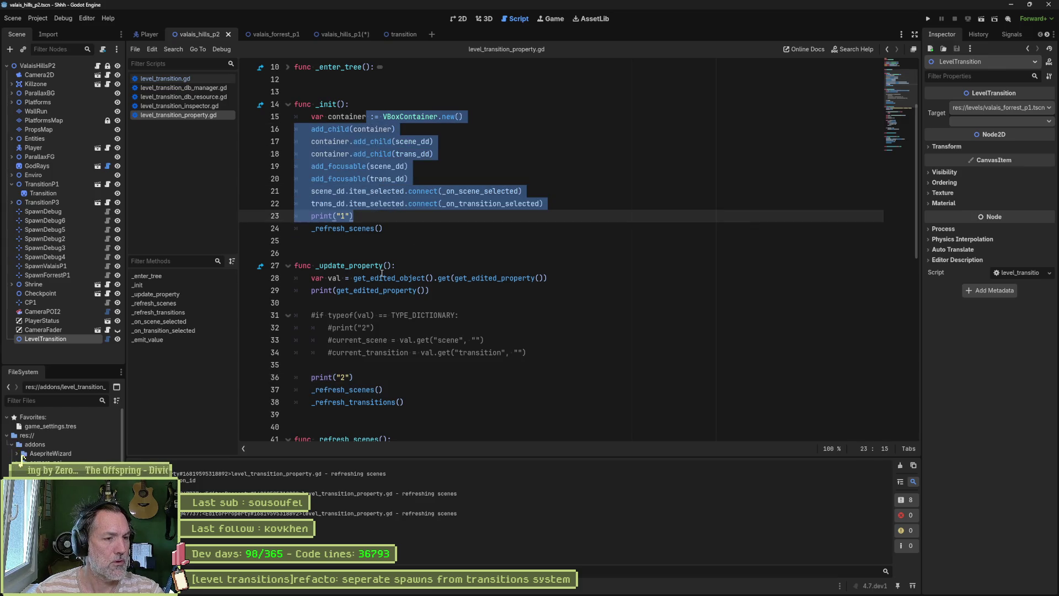
pyautogui.moveTo(382, 274)
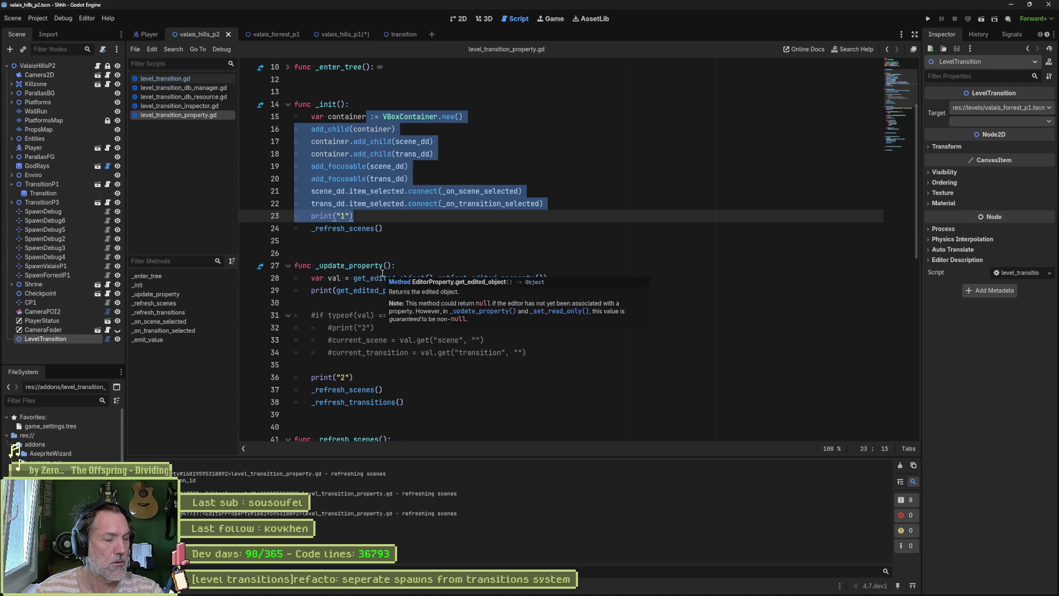
pyautogui.moveTo(419, 402)
pyautogui.mouseDown()
pyautogui.moveTo(483, 376)
pyautogui.moveTo(509, 312)
pyautogui.mouseUp()
pyautogui.hotkey('ctrl', 'c')
pyautogui.click(383, 228)
pyautogui.hotkey('ctrl', 'v')
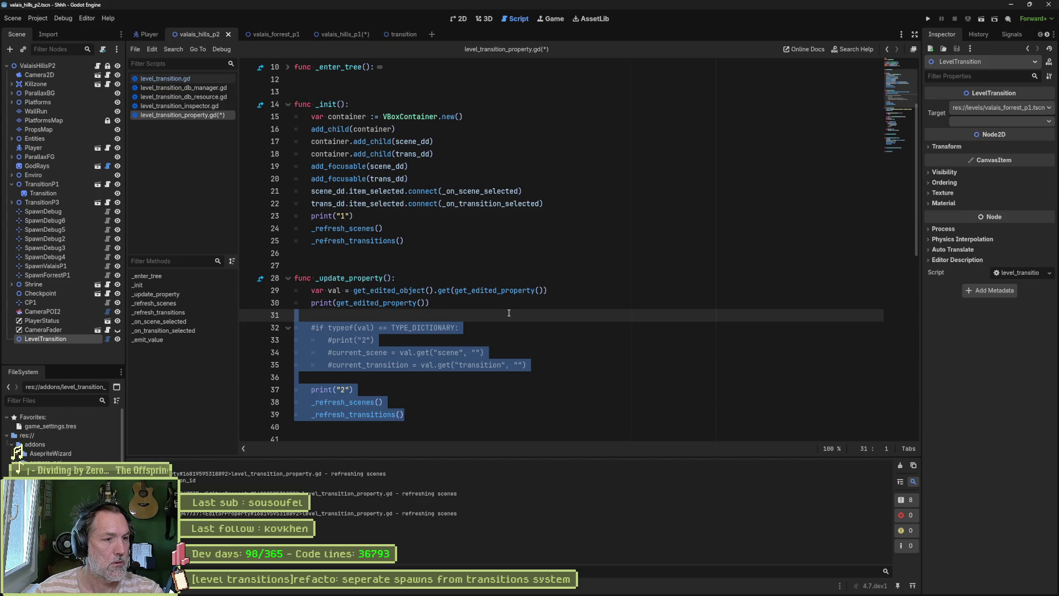
# - Delete the commented block and print("1") line, save, clear Output, and reselect LevelTransition
pyautogui.press('BackSpace')
pyautogui.hotkey('ctrl', 's')
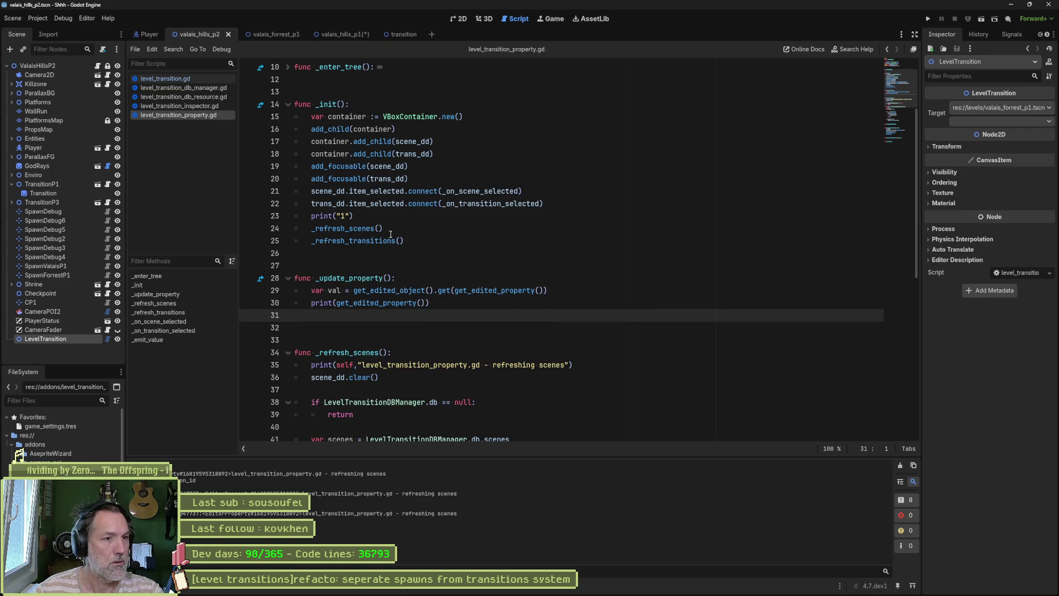
pyautogui.click(386, 216)
pyautogui.hotkey('ctrl', 'shift', 'k')
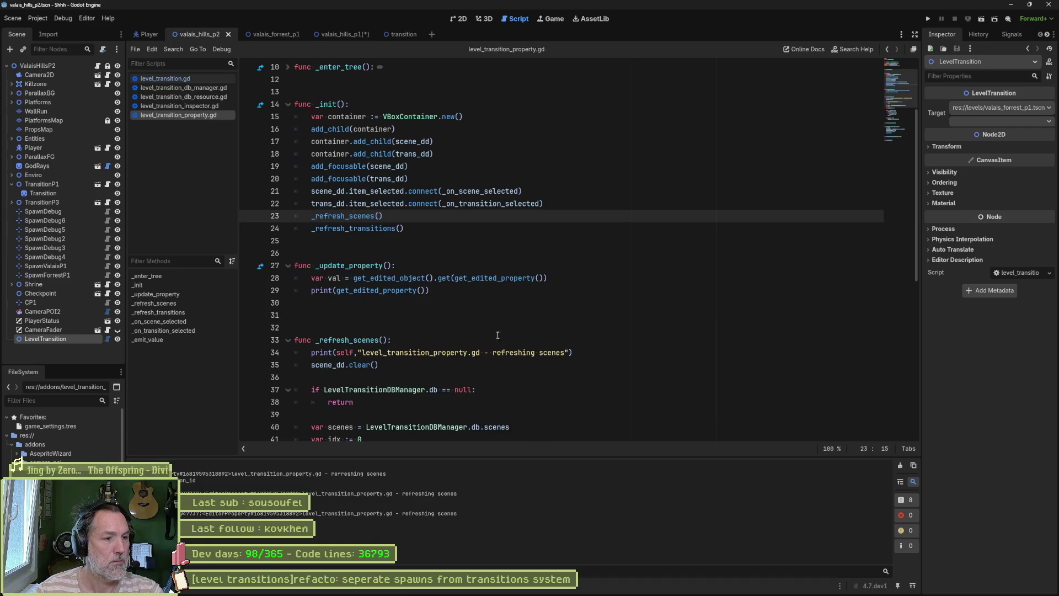
pyautogui.click(901, 464)
pyautogui.click(48, 329)
pyautogui.click(45, 339)
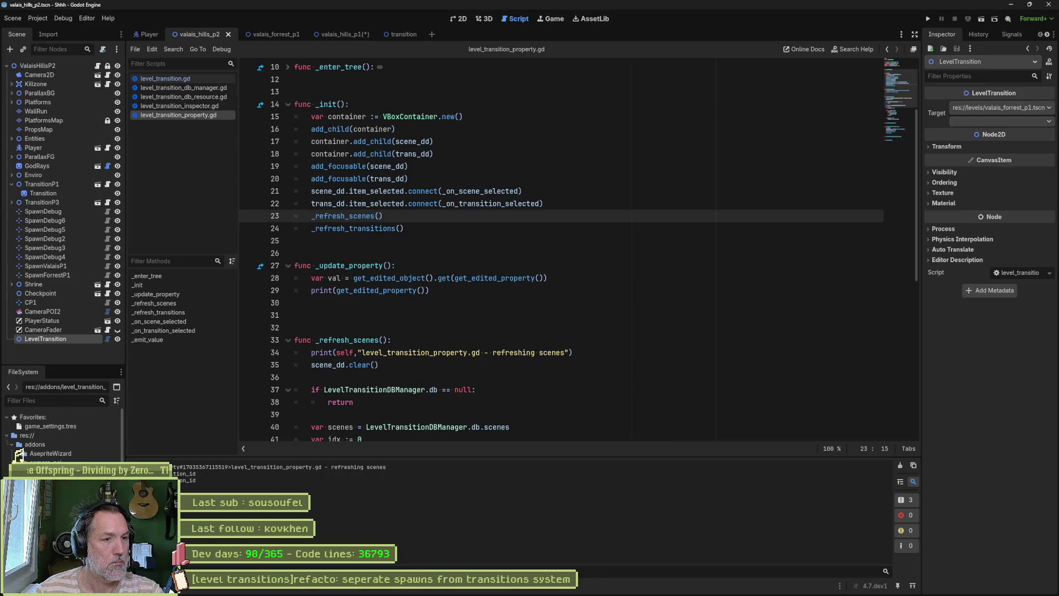
# - Scroll the script, then move through the scene tabs to valais_hills_p2
pyautogui.scroll(-4, 532, 379)
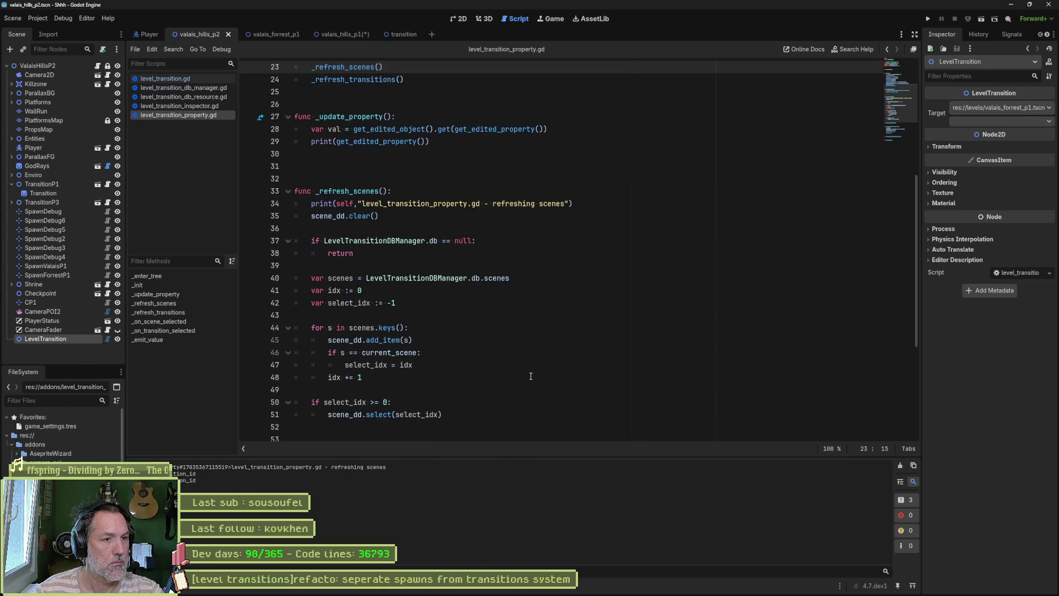
pyautogui.scroll(-5, 532, 379)
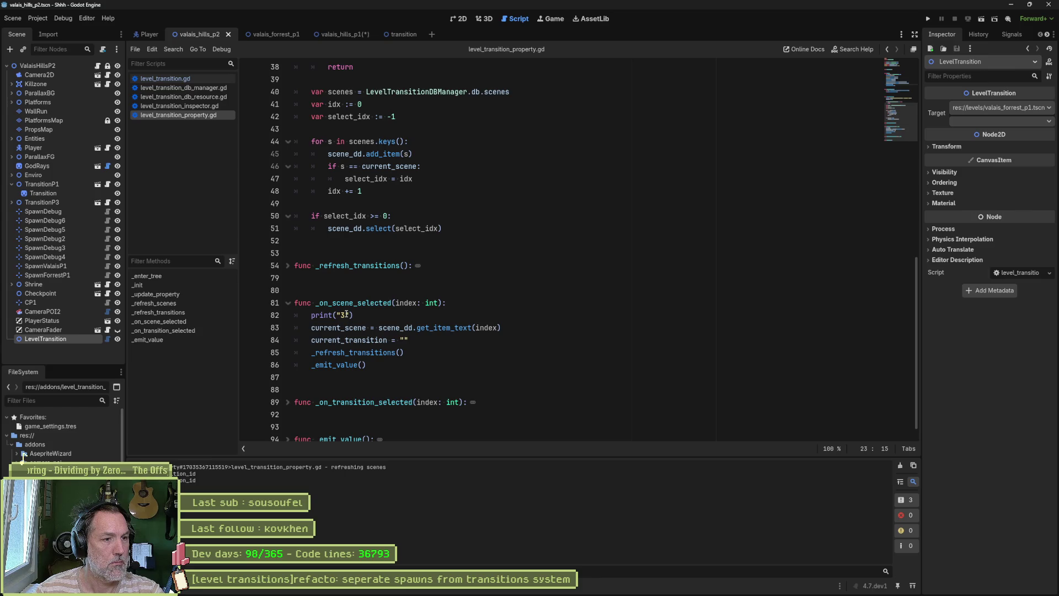
pyautogui.scroll(-1, 420, 351)
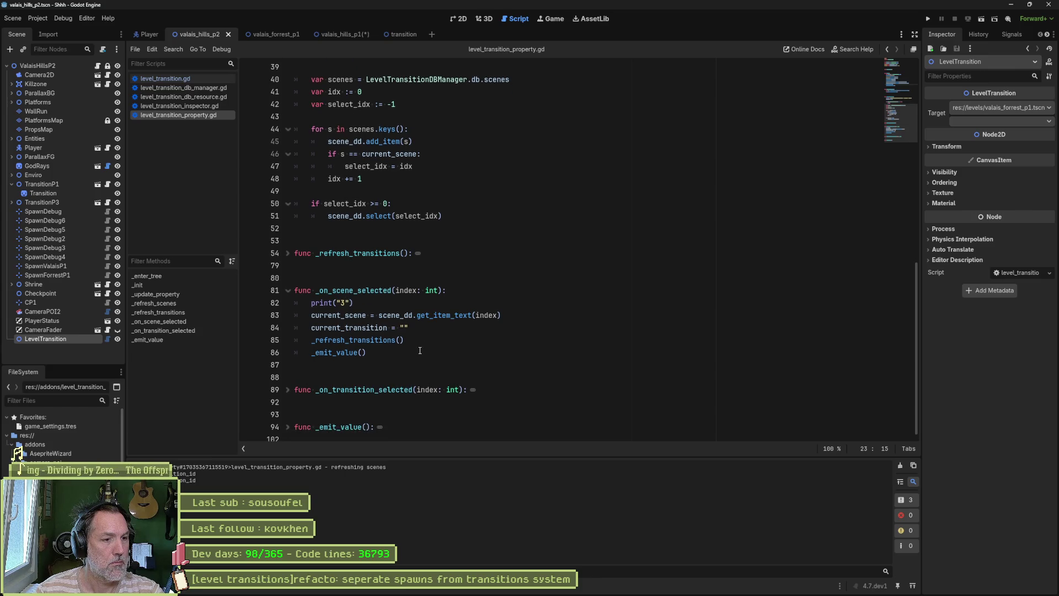
pyautogui.click(342, 34)
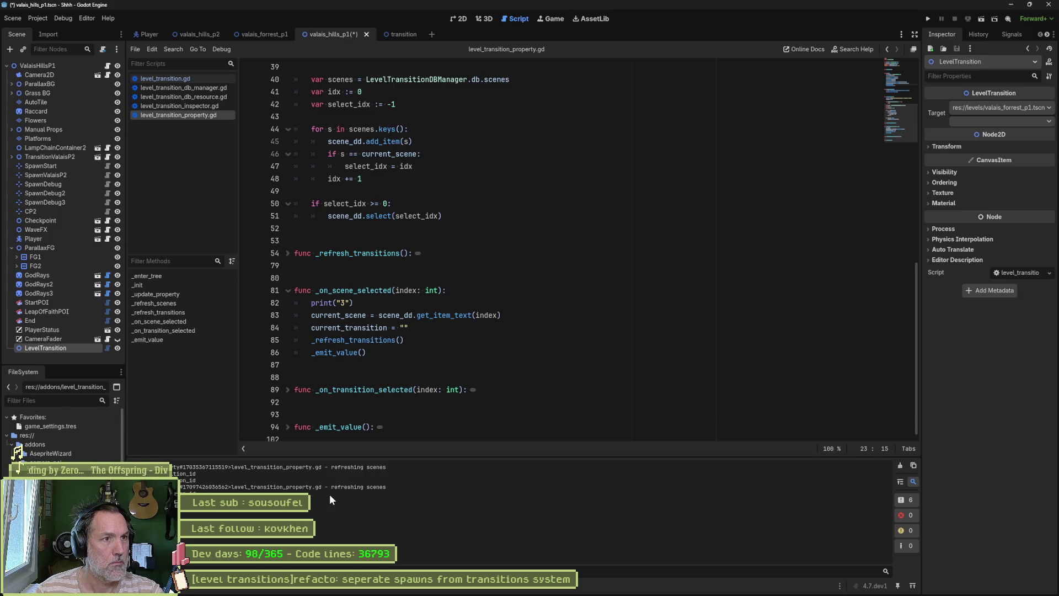
pyautogui.click(396, 33)
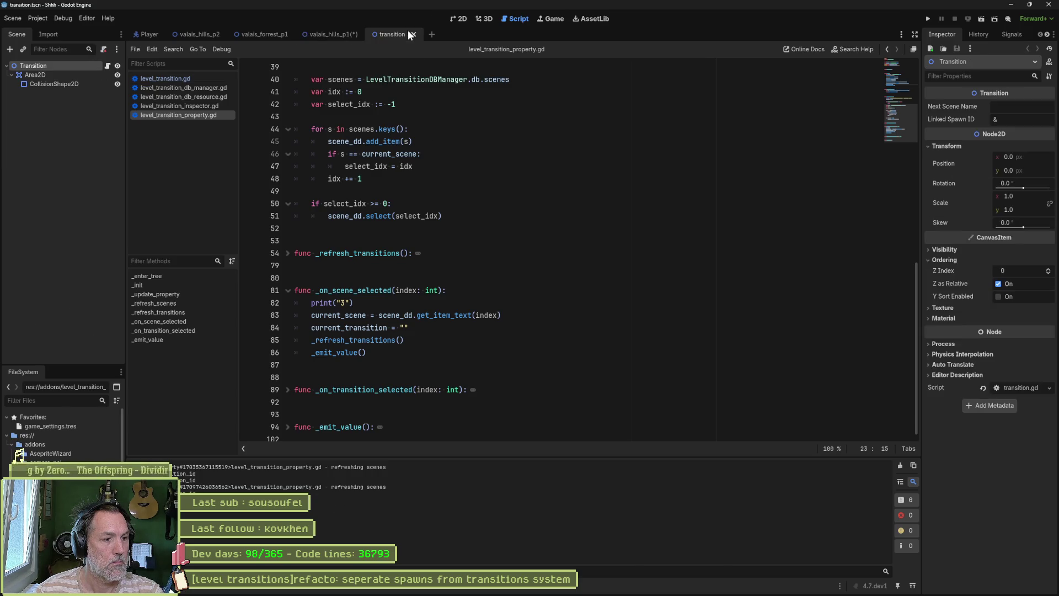
pyautogui.click(147, 35)
pyautogui.click(201, 32)
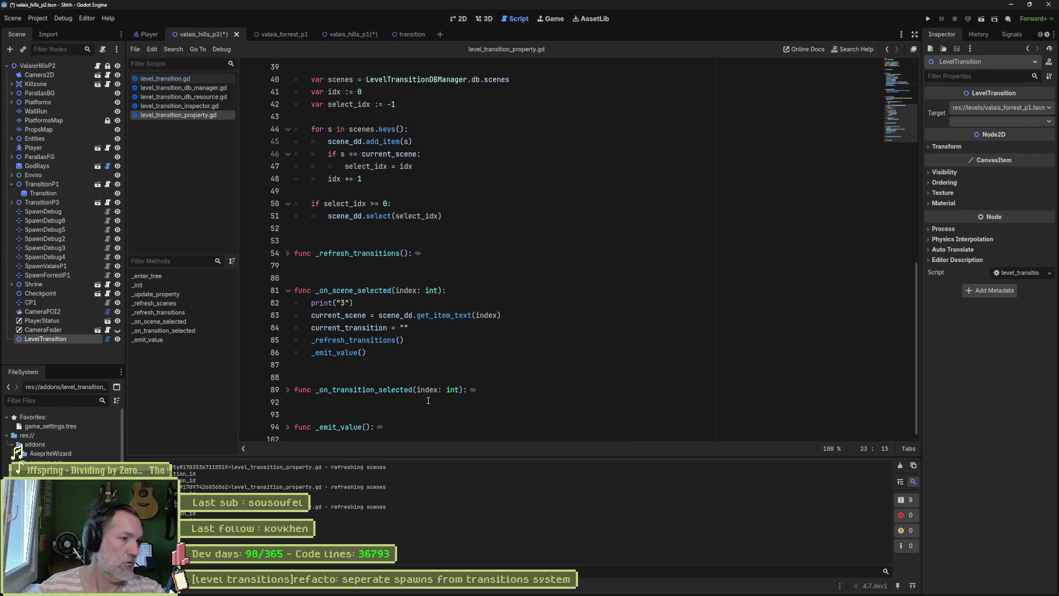
# - Save valais_hills_p2 and valais_hills_p1, clear Output, and select LevelTransition in valais_hills_p1
pyautogui.click(58, 329)
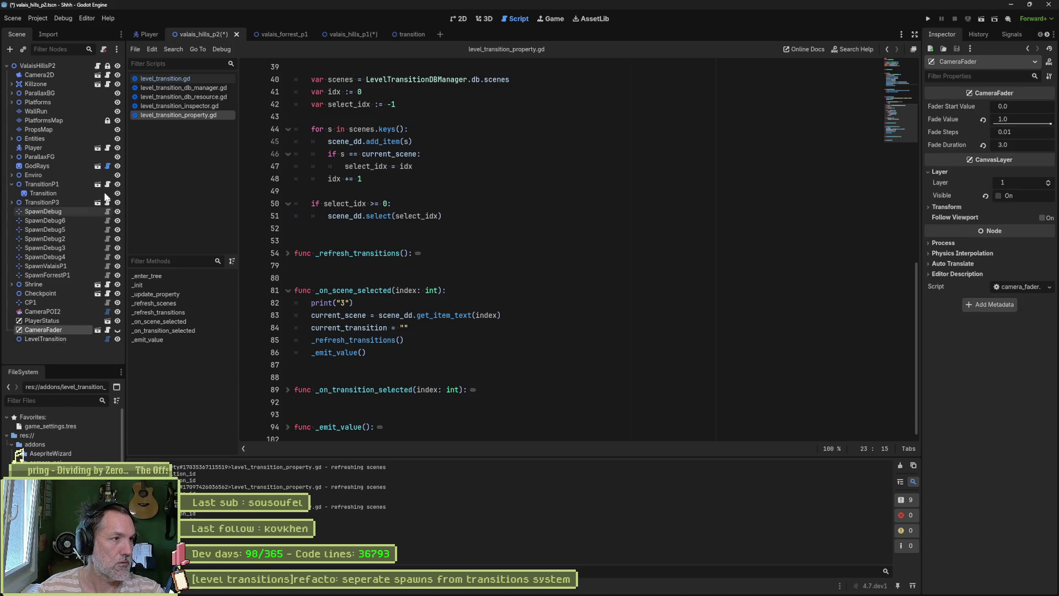
pyautogui.hotkey('ctrl', 's')
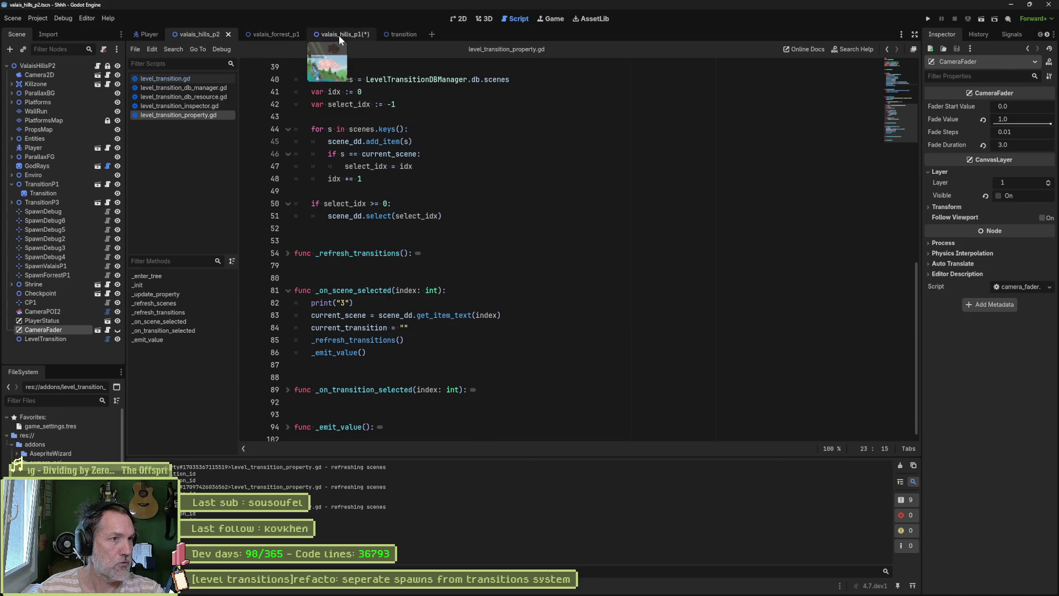
pyautogui.click(339, 34)
pyautogui.click(54, 339)
pyautogui.hotkey('ctrl', 's')
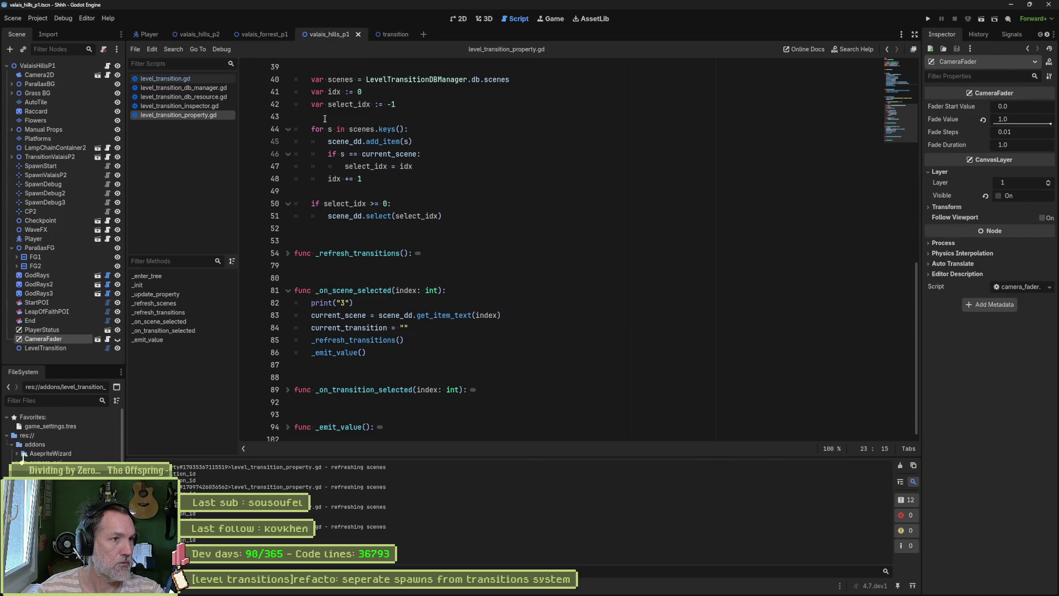
pyautogui.click(900, 465)
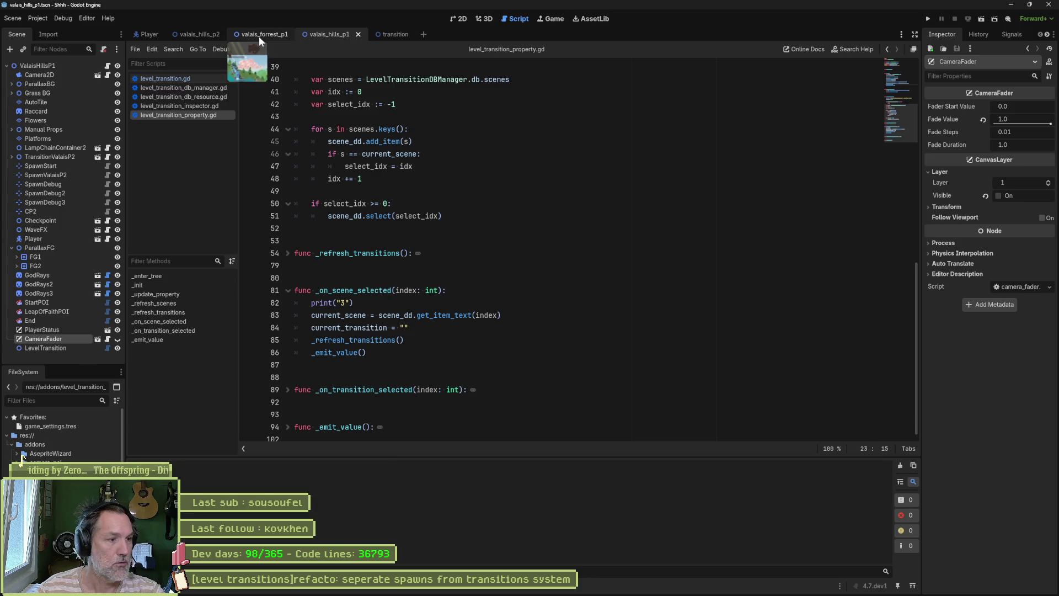
pyautogui.click(259, 36)
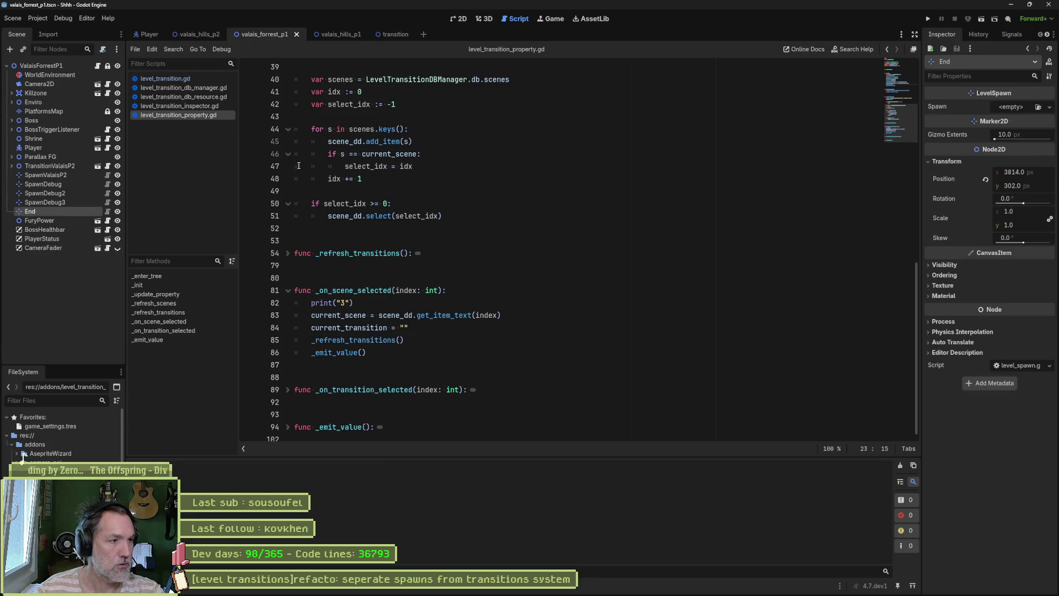
pyautogui.click(335, 35)
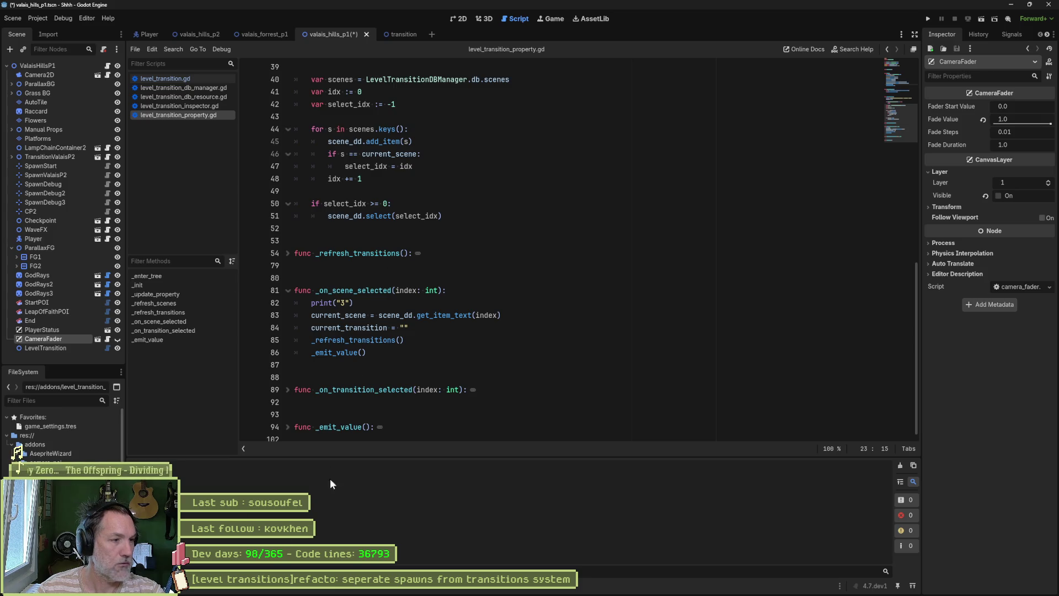
pyautogui.click(60, 348)
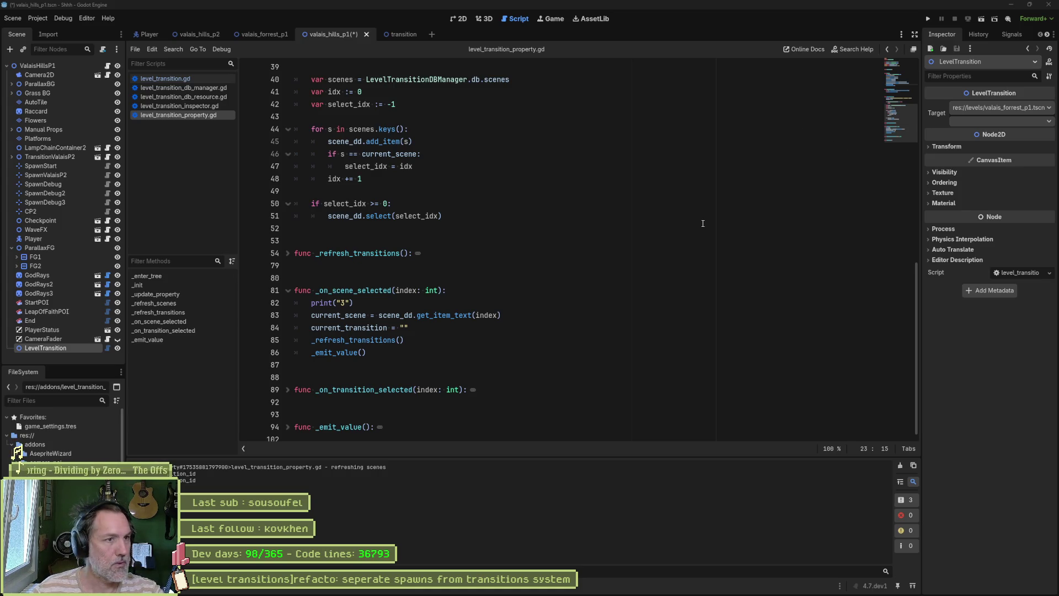
pyautogui.click(578, 241)
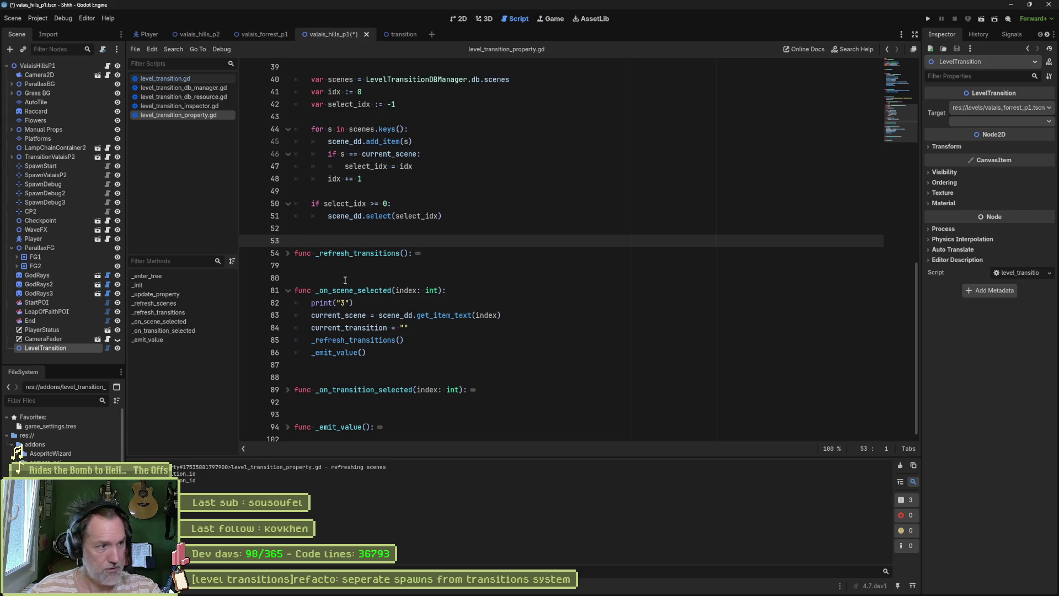
pyautogui.click(49, 357)
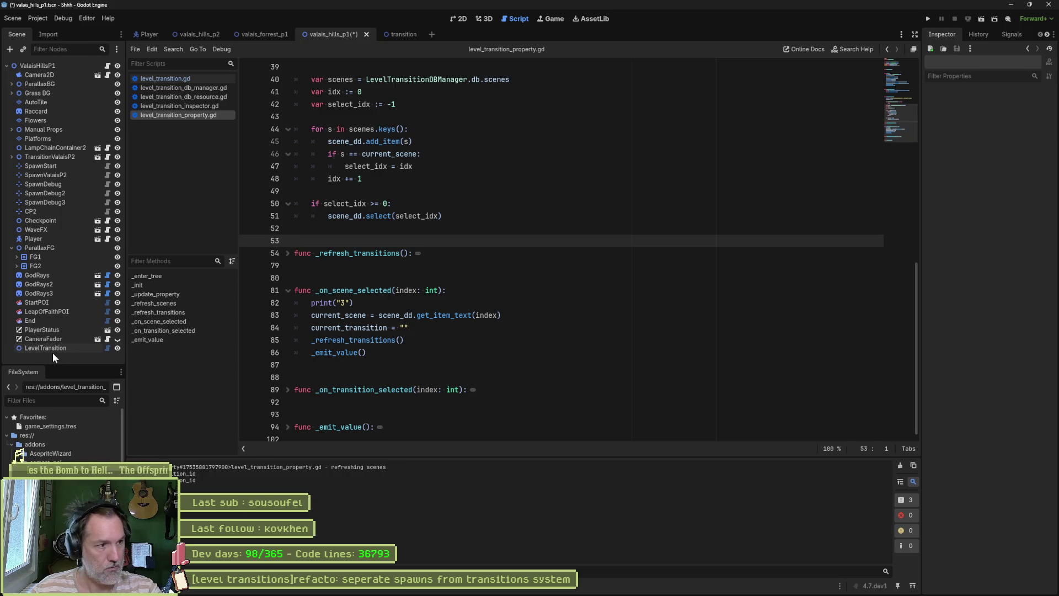
# - Add a LevelTransition node targeting valais_hills_p1.tscn and open its transition list
pyautogui.hotkey('ctrl', 'a')
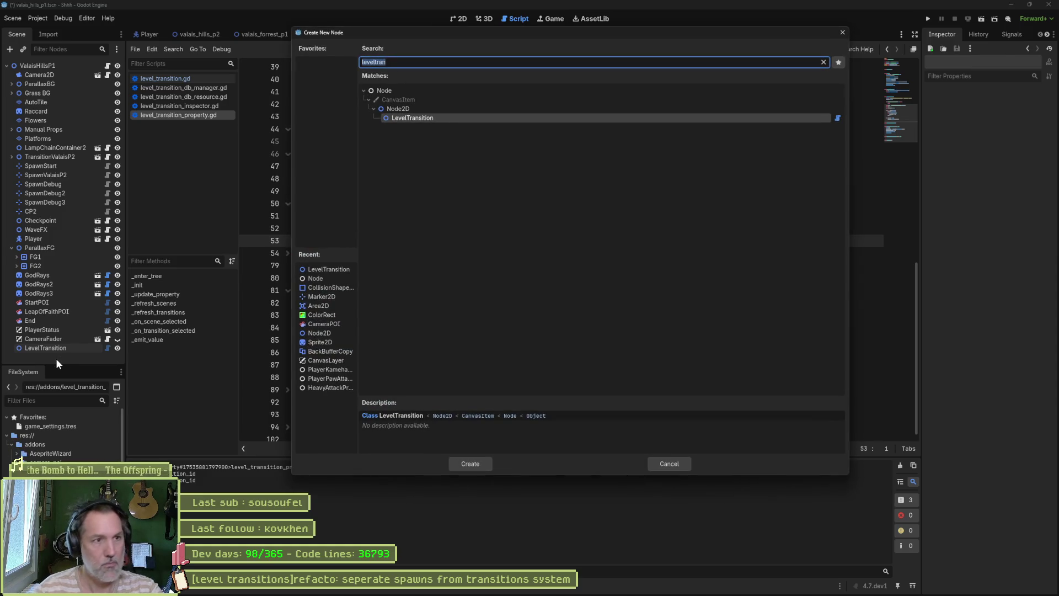
pyautogui.press('Return')
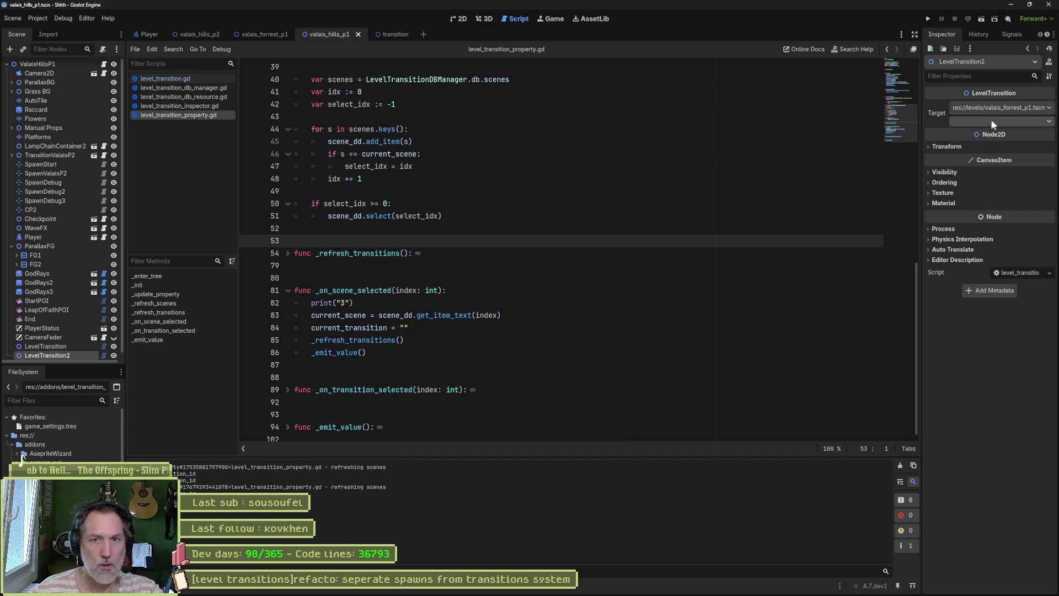
pyautogui.click(1004, 109)
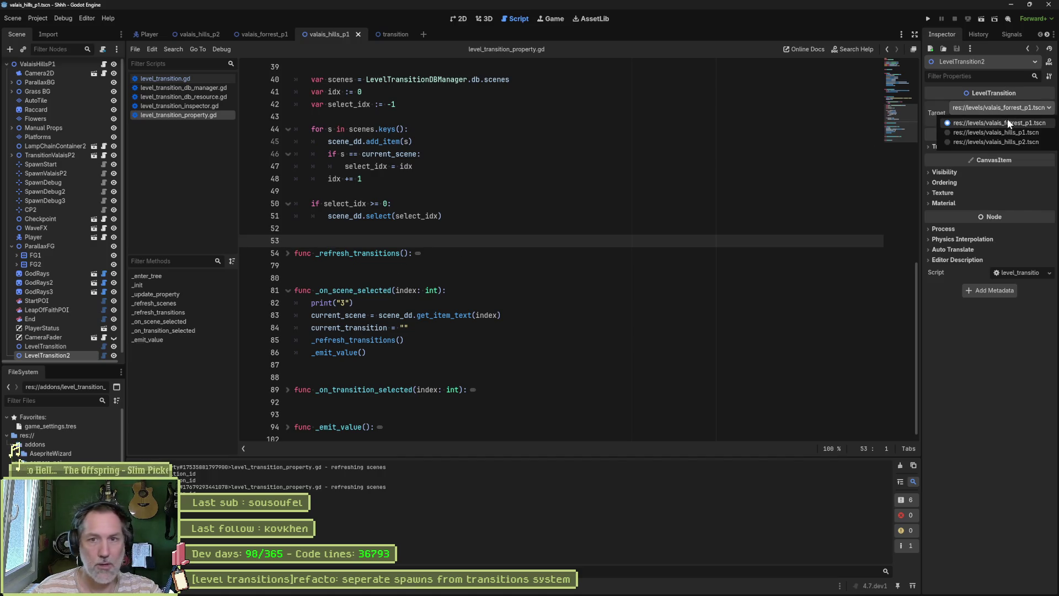
pyautogui.click(1008, 132)
pyautogui.click(1008, 123)
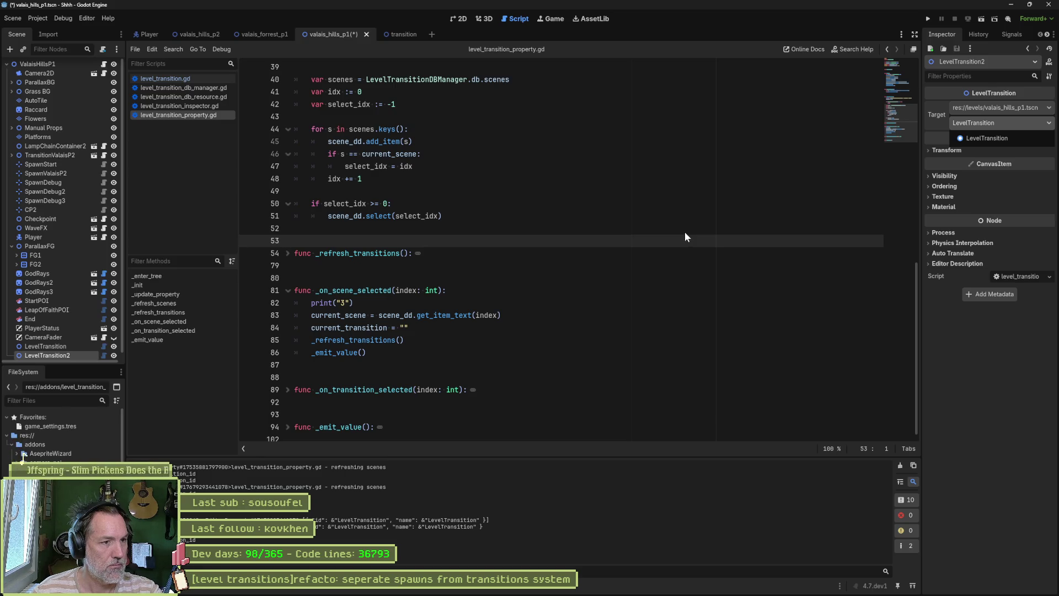
# - Jump to the _refresh_transitions definition and scroll through its code
pyautogui.click(382, 340)
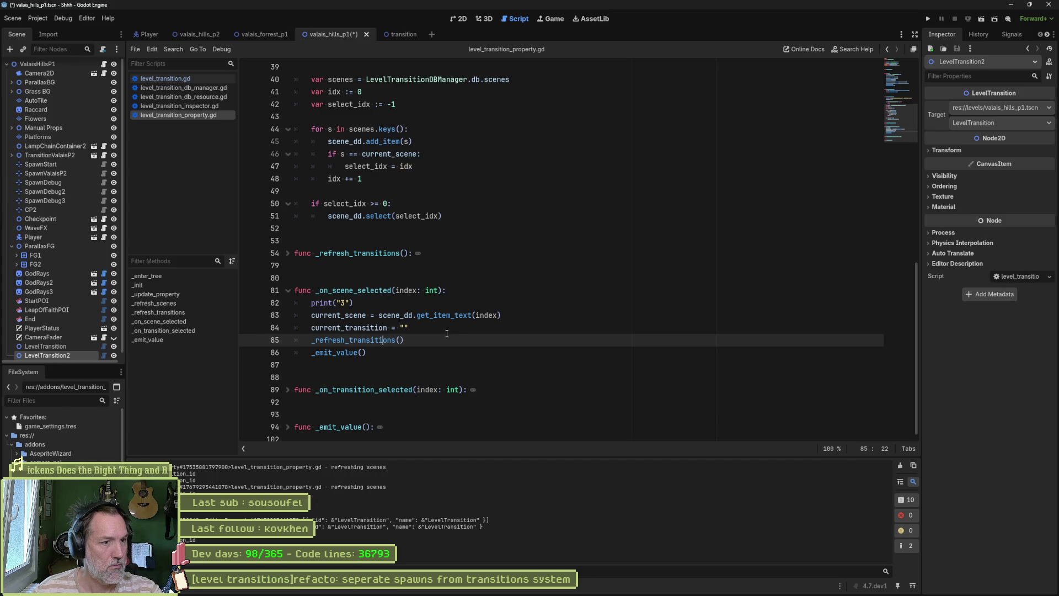
pyautogui.keyDown('ctrl'); pyautogui.click(375, 341); pyautogui.keyUp('ctrl')
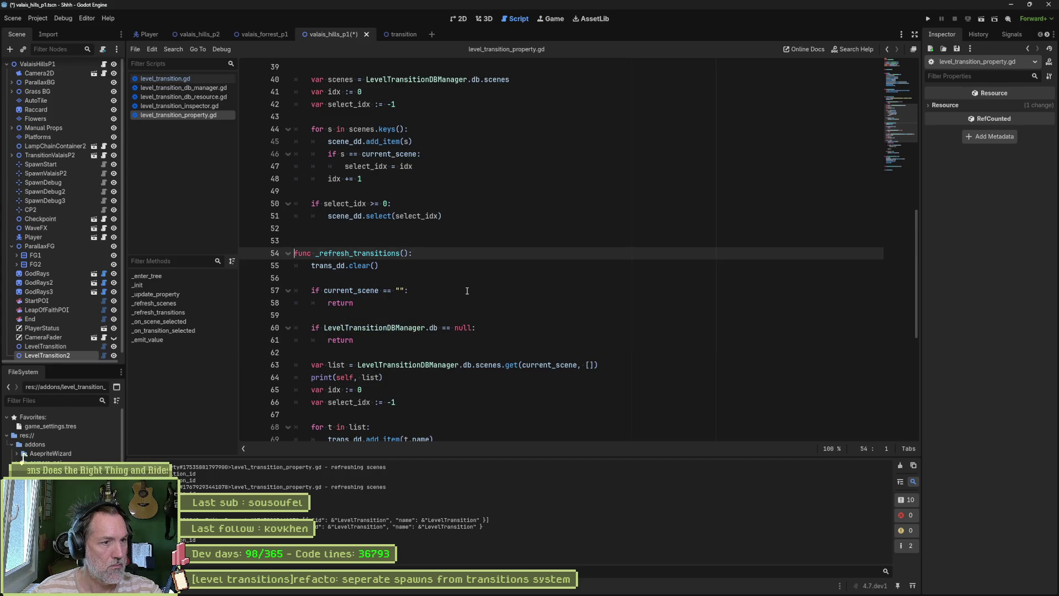
pyautogui.scroll(-3, 467, 291)
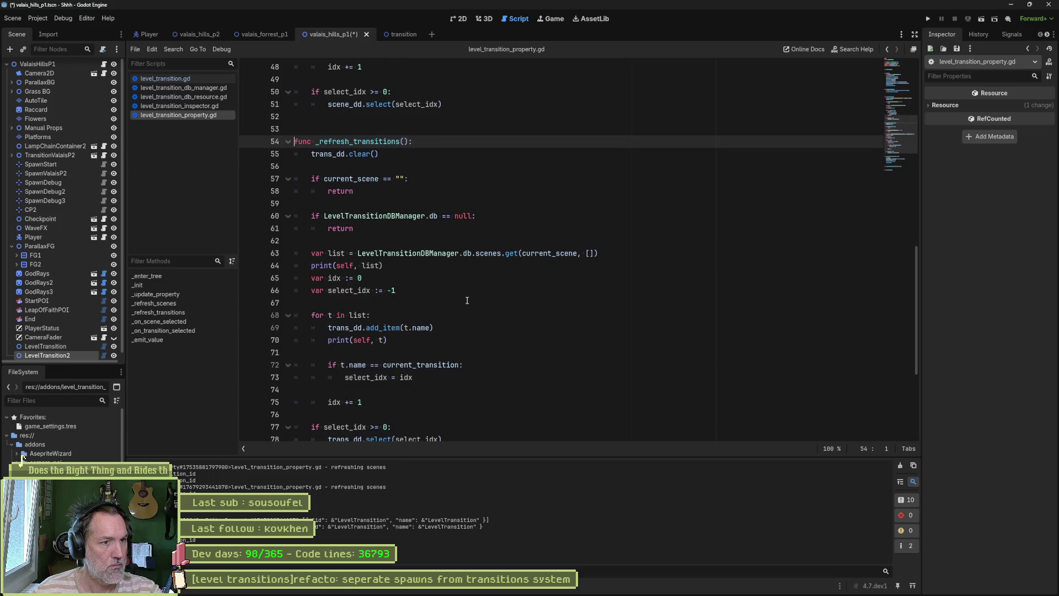
pyautogui.scroll(-1, 467, 300)
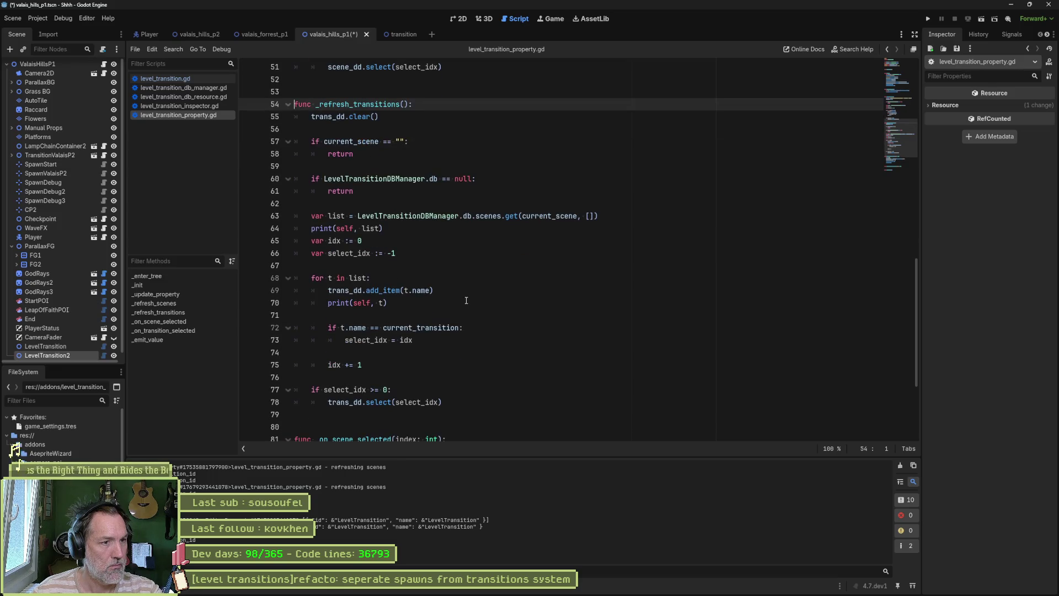
# - Add the label 4 to the print(self, t) debug line and save the script
pyautogui.moveTo(396, 302); pyautogui.dragTo(338, 303)
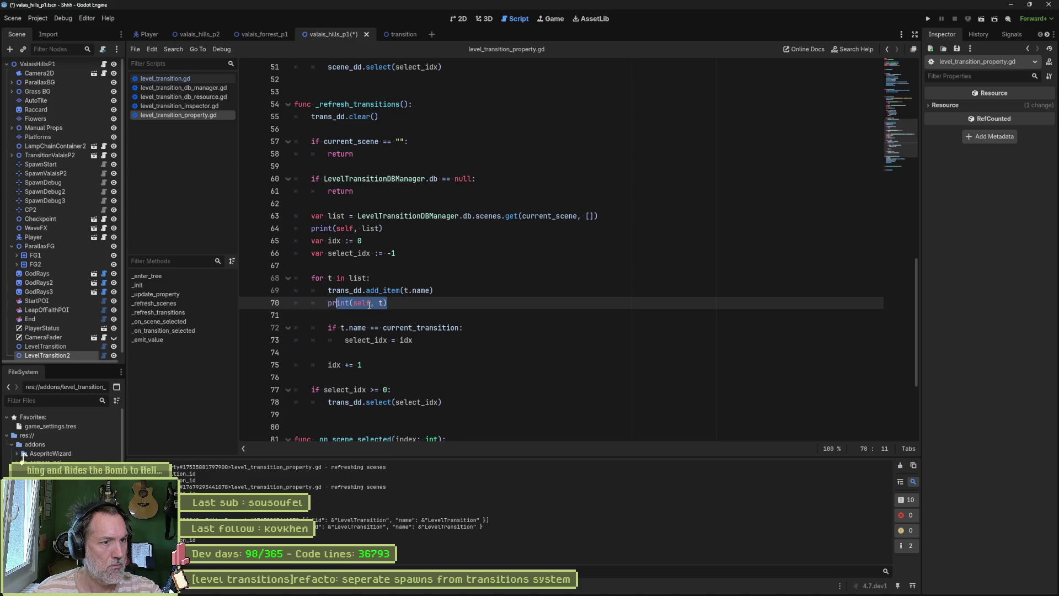
pyautogui.click(379, 302)
pyautogui.write('"4"')
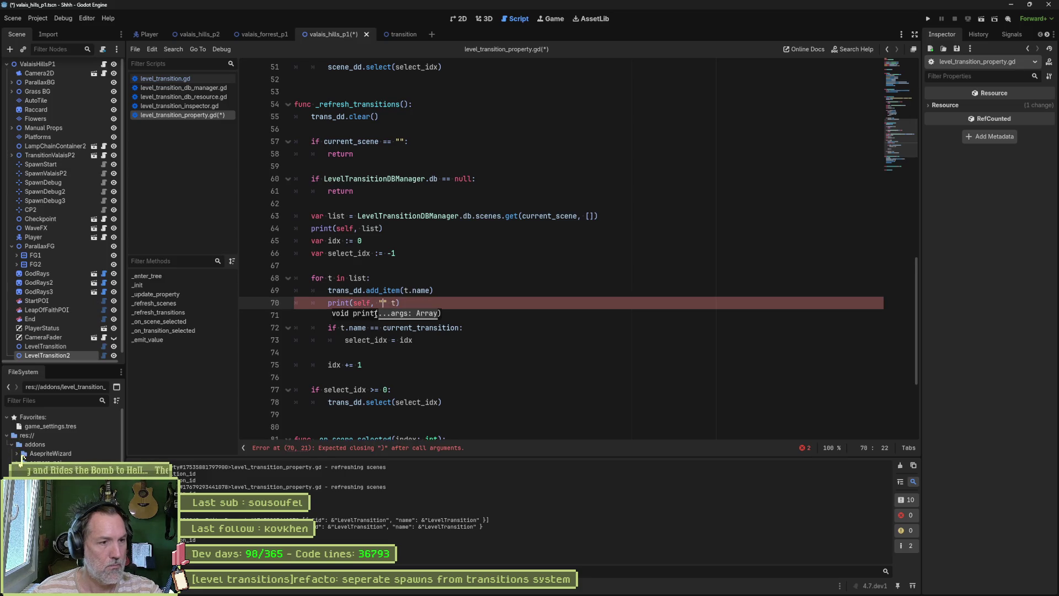
pyautogui.write(',')
pyautogui.hotkey('ctrl', 's')
# - Clear the output log and set LevelTransition2's target scene to valais_hills_p1.tscn, leaving the transition unchanged
pyautogui.click(47, 348)
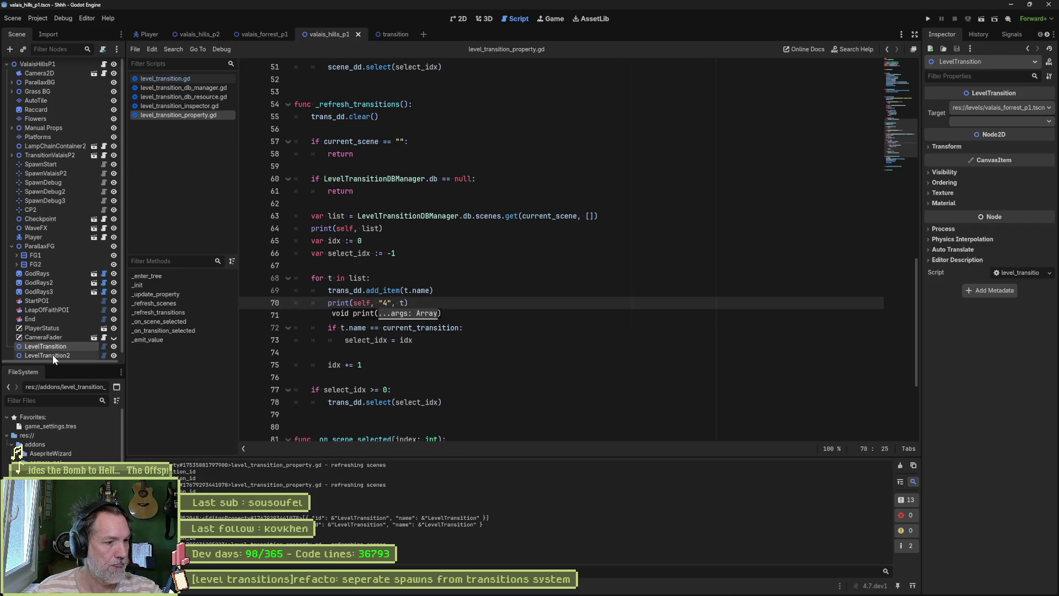
pyautogui.click(900, 465)
pyautogui.click(42, 355)
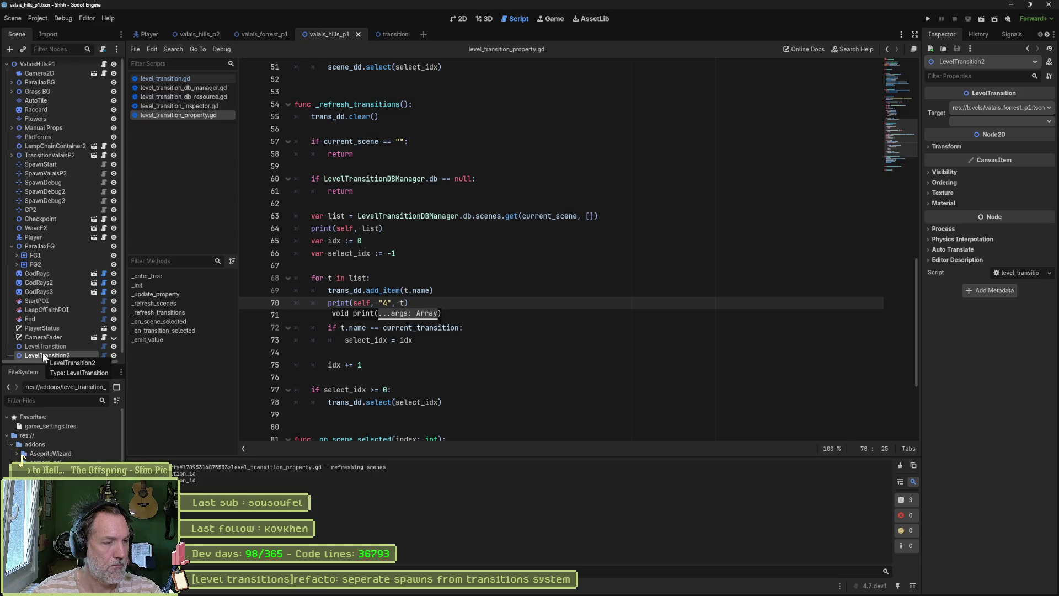
pyautogui.click(1013, 107)
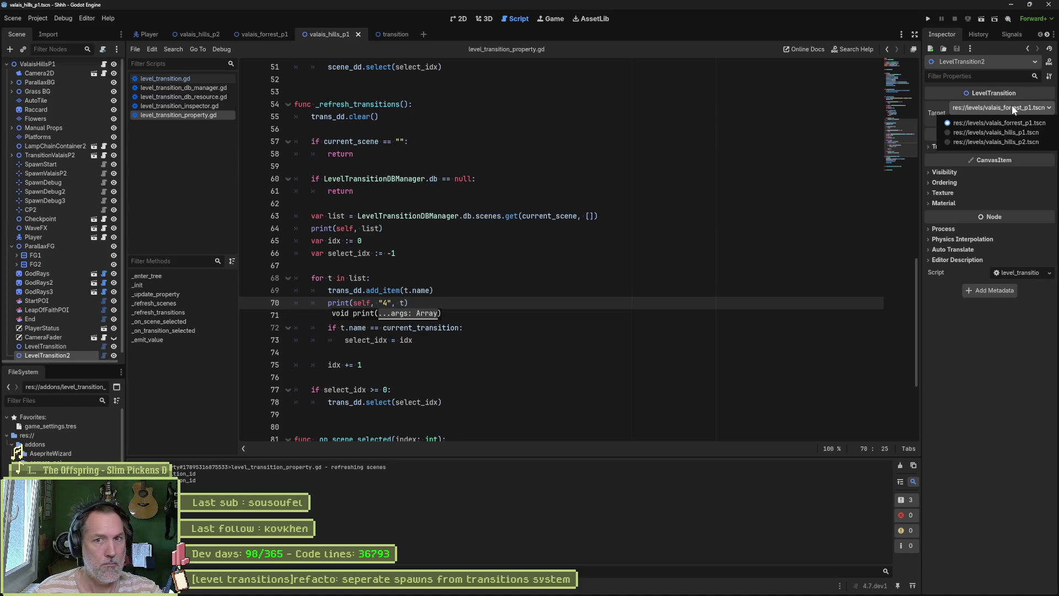
pyautogui.click(1010, 131)
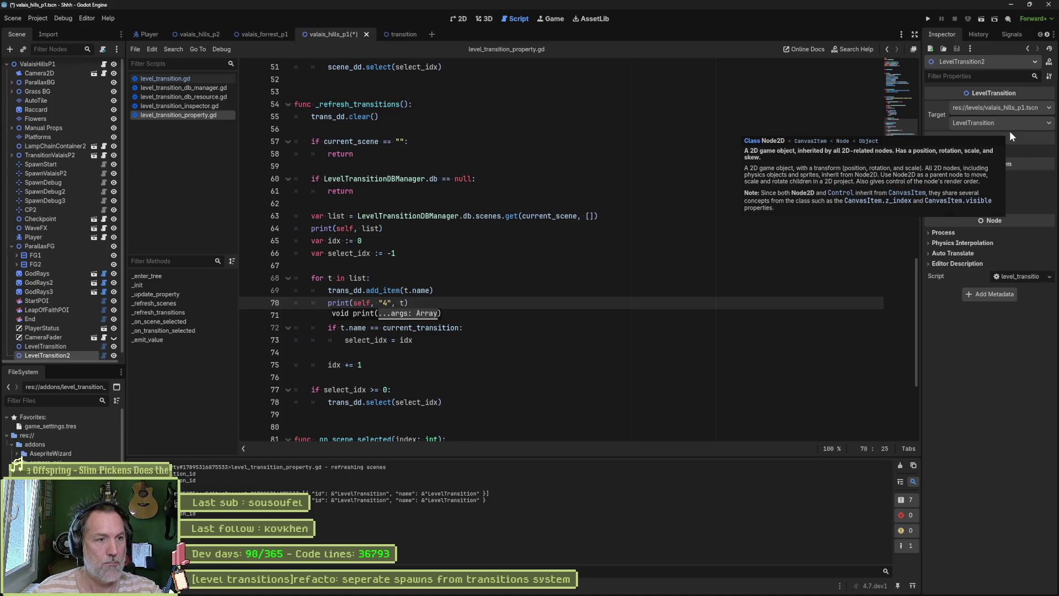
pyautogui.click(1012, 123)
pyautogui.click(993, 138)
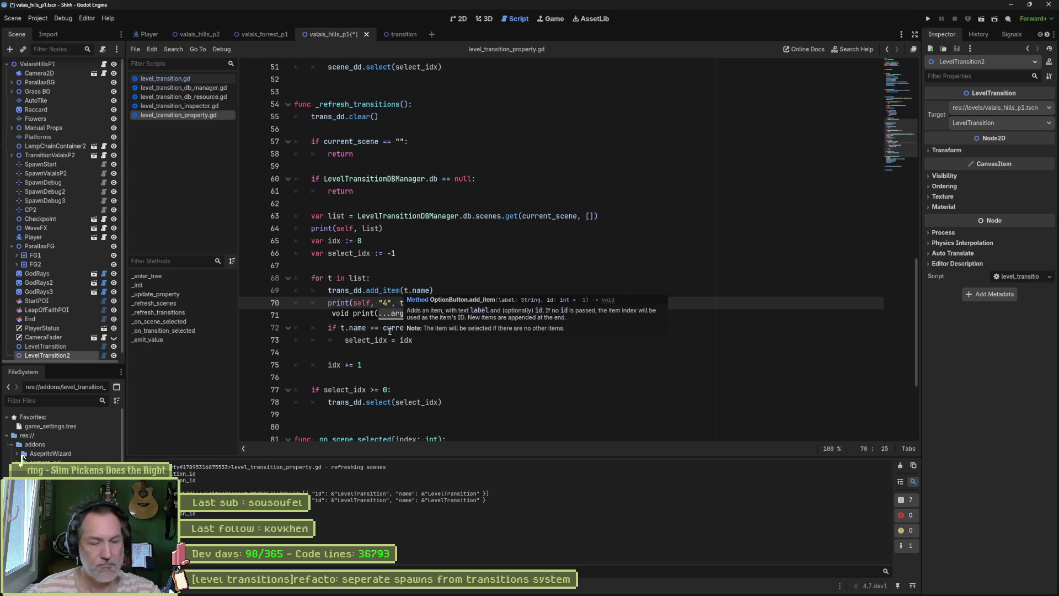
pyautogui.click(471, 288)
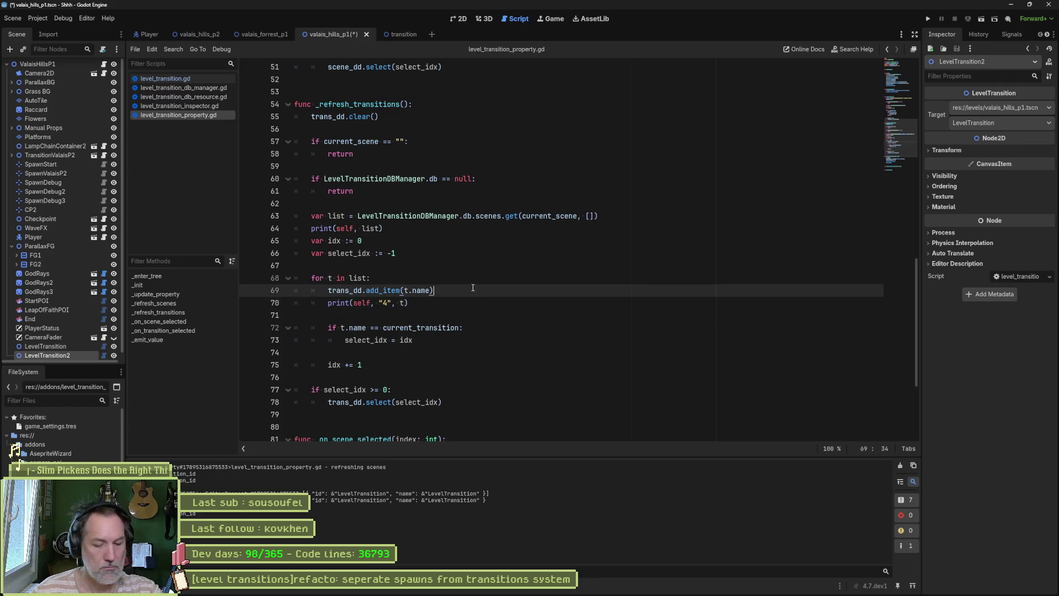
# - Search all project files for print("3 and open the matching line 82 result
pyautogui.hotkey('ctrl', 'shift', 'f')
pyautogui.write('3')
pyautogui.click(544, 340)
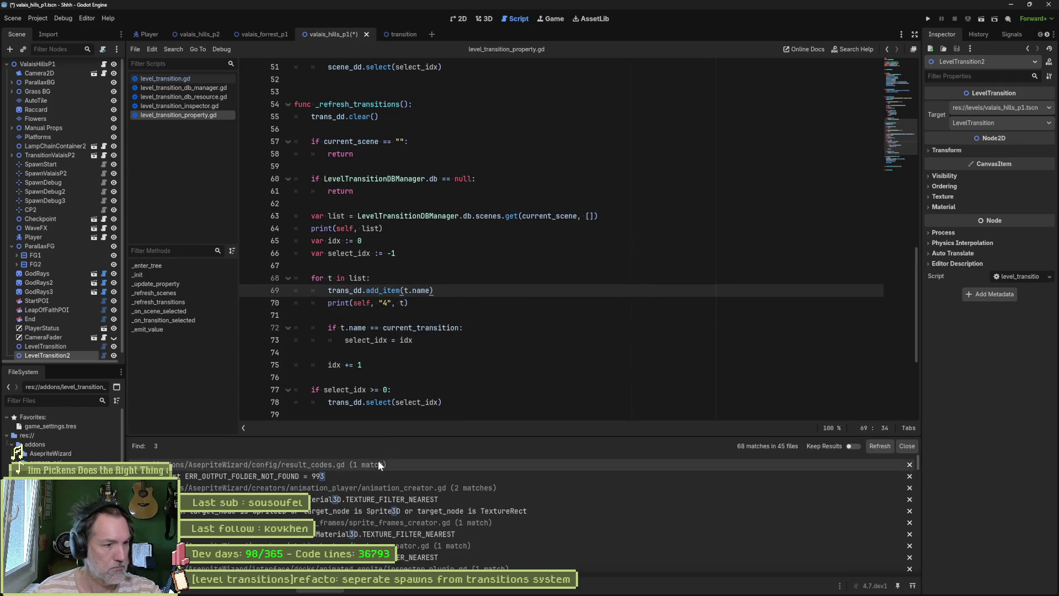
pyautogui.hotkey('ctrl', 'shift', 'f')
pyautogui.write('print("3')
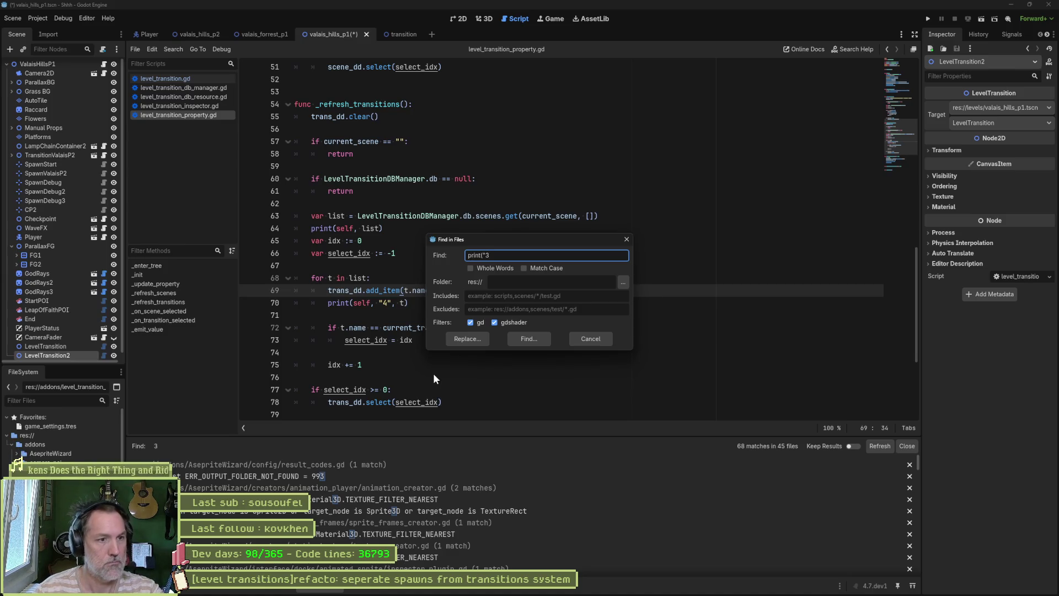
pyautogui.click(527, 339)
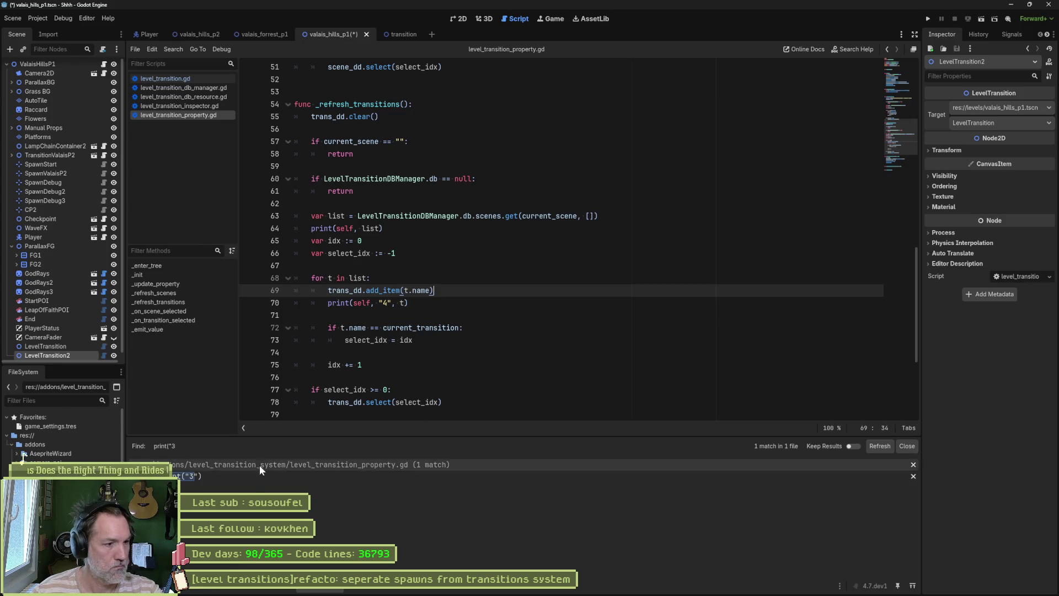
pyautogui.click(245, 478)
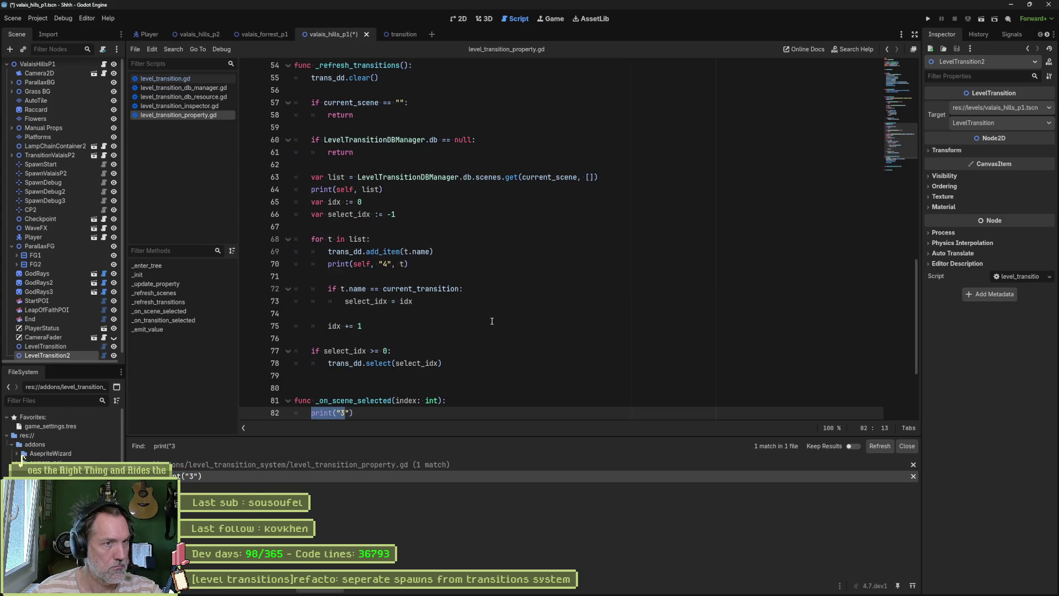
# - Inspect _on_scene_selected, highlighting scene_dd on line 83 and the function name
pyautogui.scroll(-2, 386, 331)
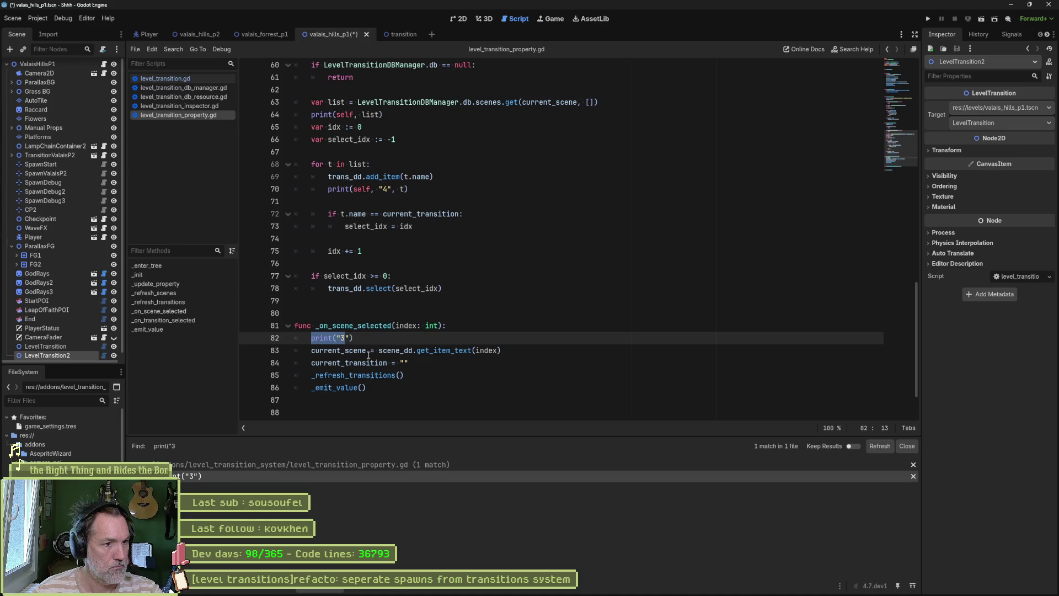
pyautogui.moveTo(374, 375)
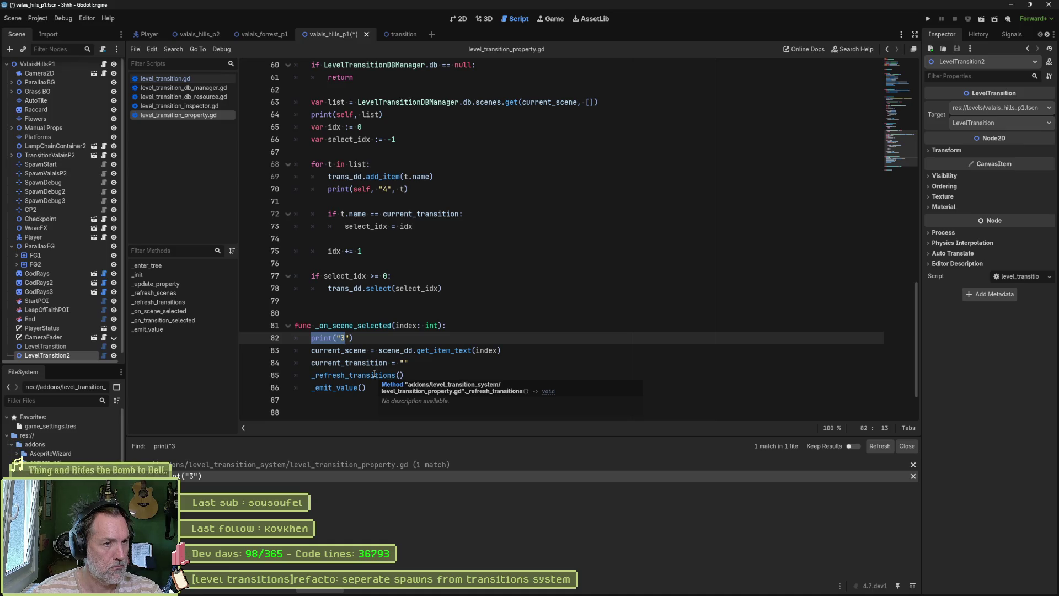
pyautogui.doubleClick(396, 350)
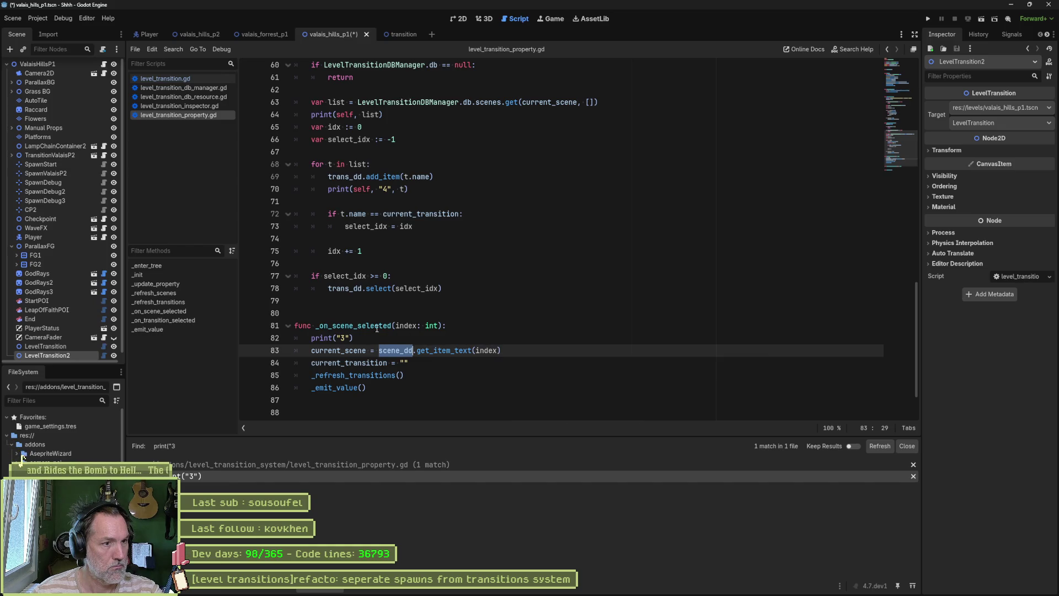
pyautogui.doubleClick(345, 326)
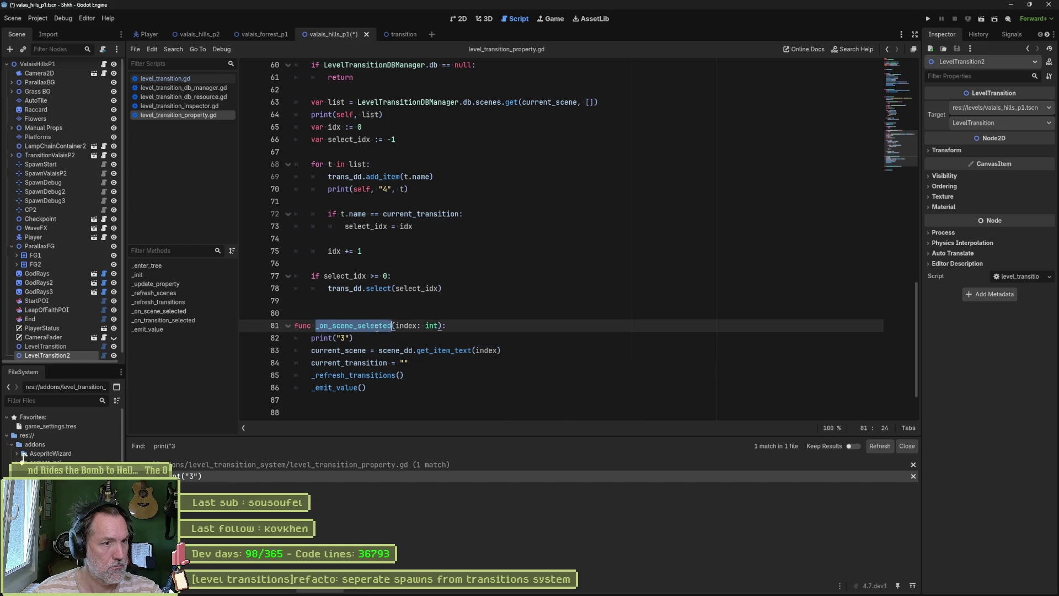
# - Change line 82 to print(self, " _on_scene_selected[", index, "]"), save, and show the Output log
pyautogui.click(337, 337)
pyautogui.write('self,')
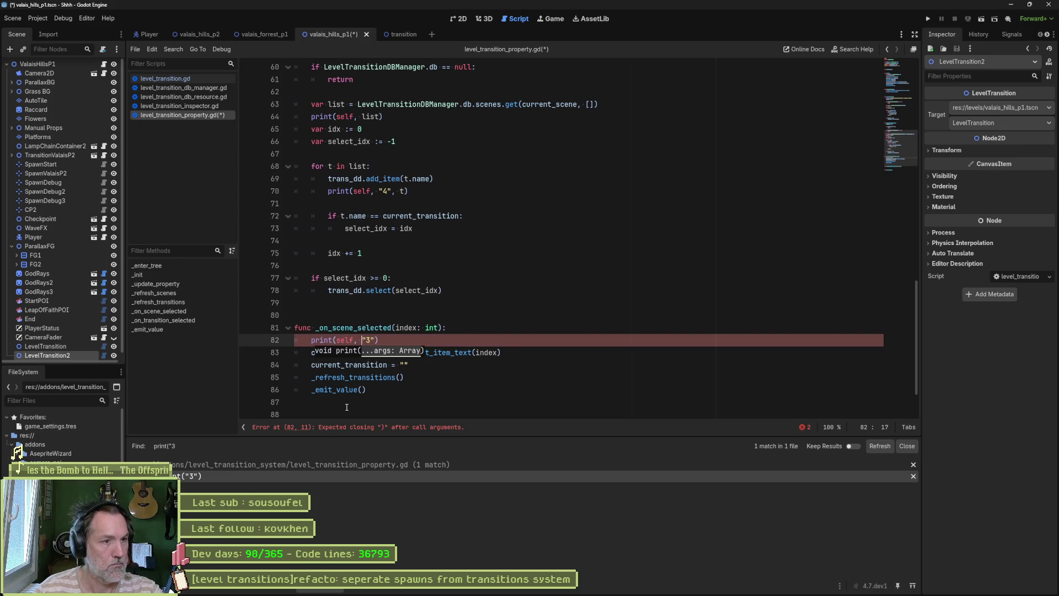
pyautogui.press('Right')
pyautogui.press('Delete')
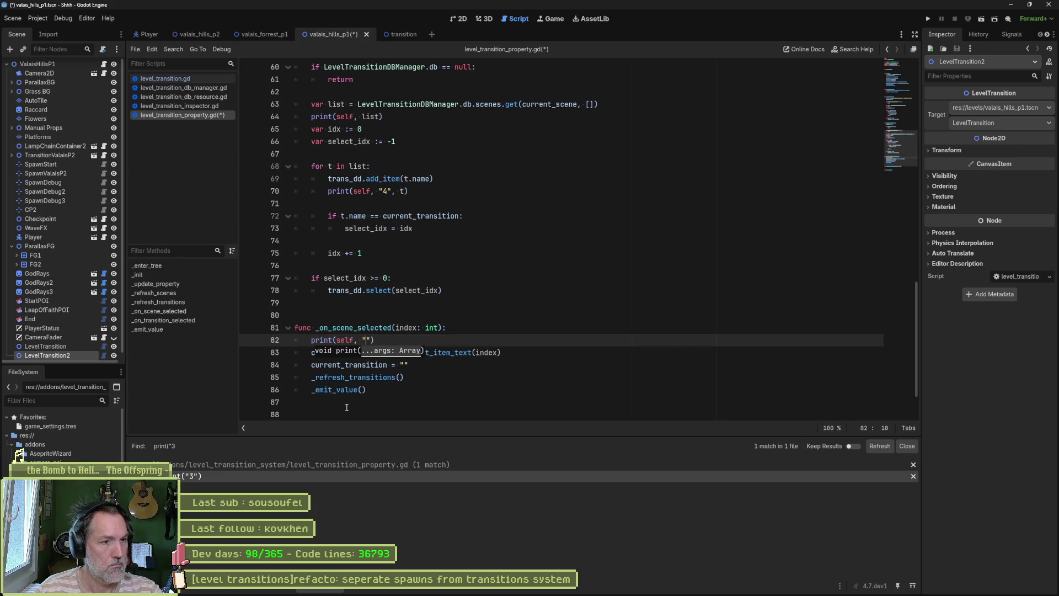
pyautogui.write('_on_scene')
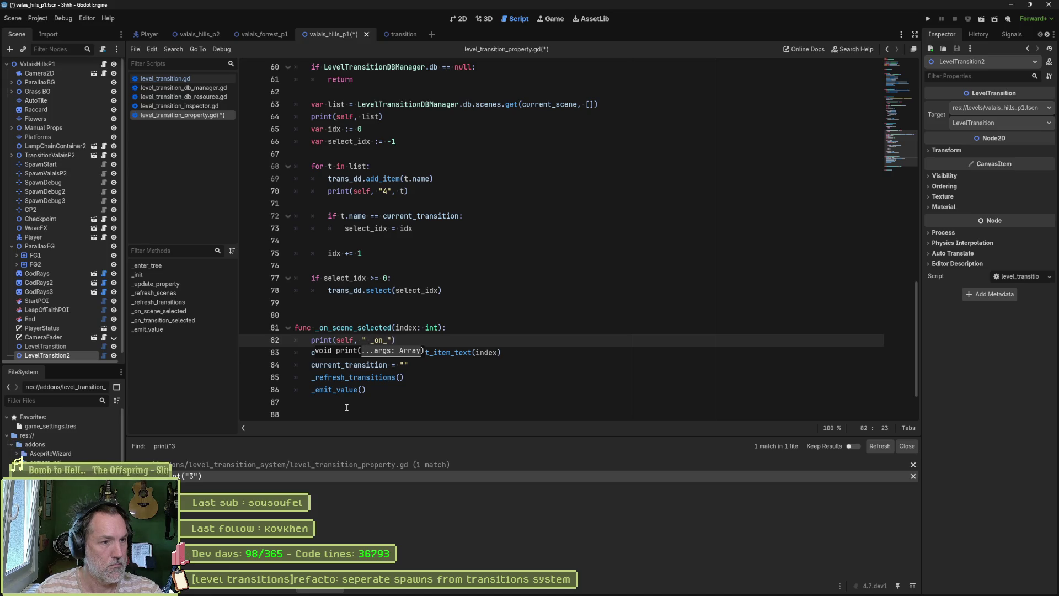
pyautogui.write('_selected')
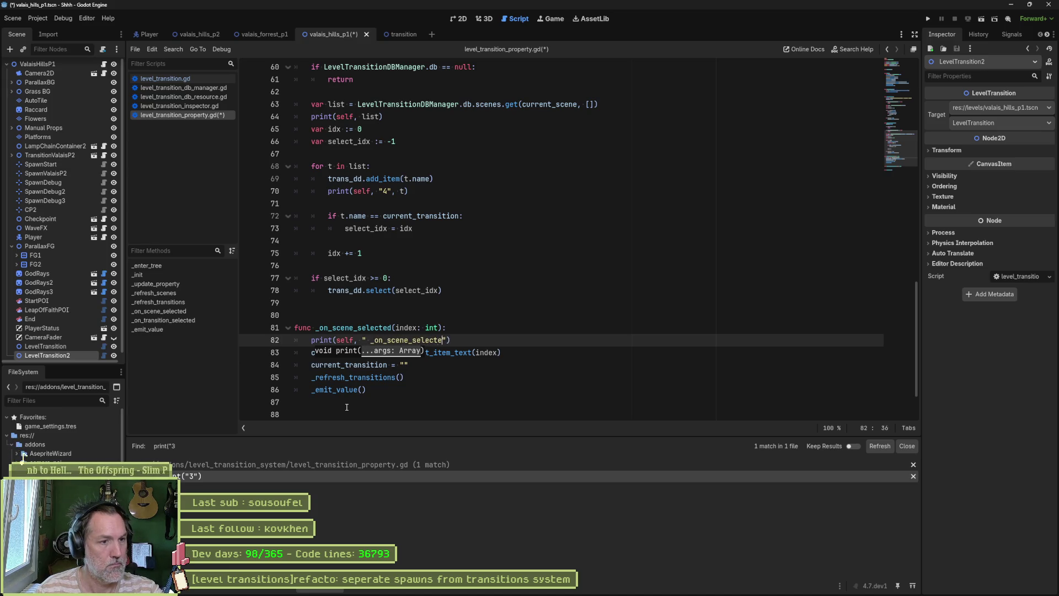
pyautogui.write('[""')
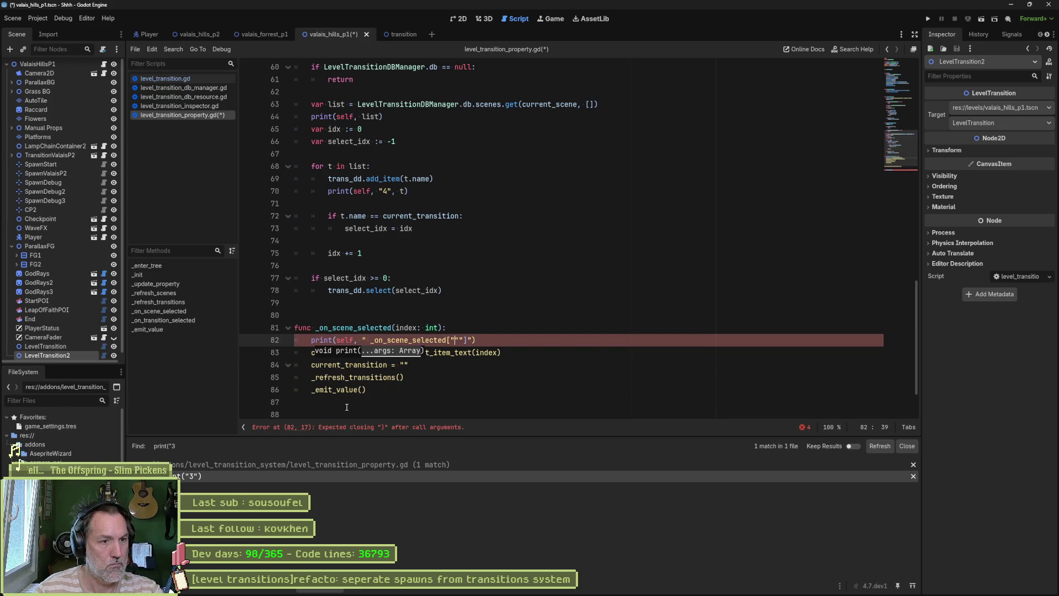
pyautogui.write(',index,')
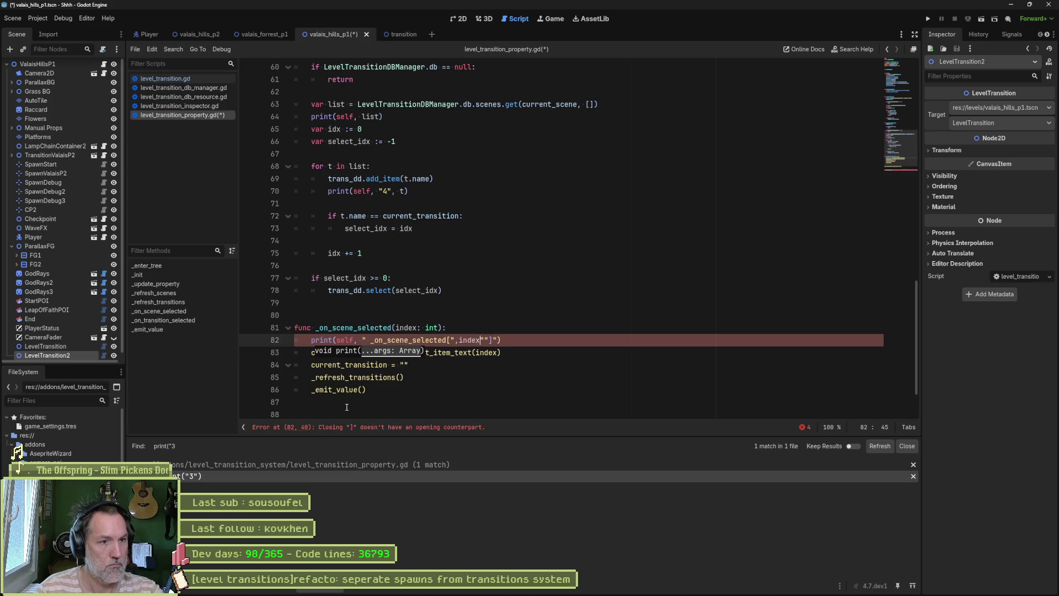
pyautogui.press('Delete')
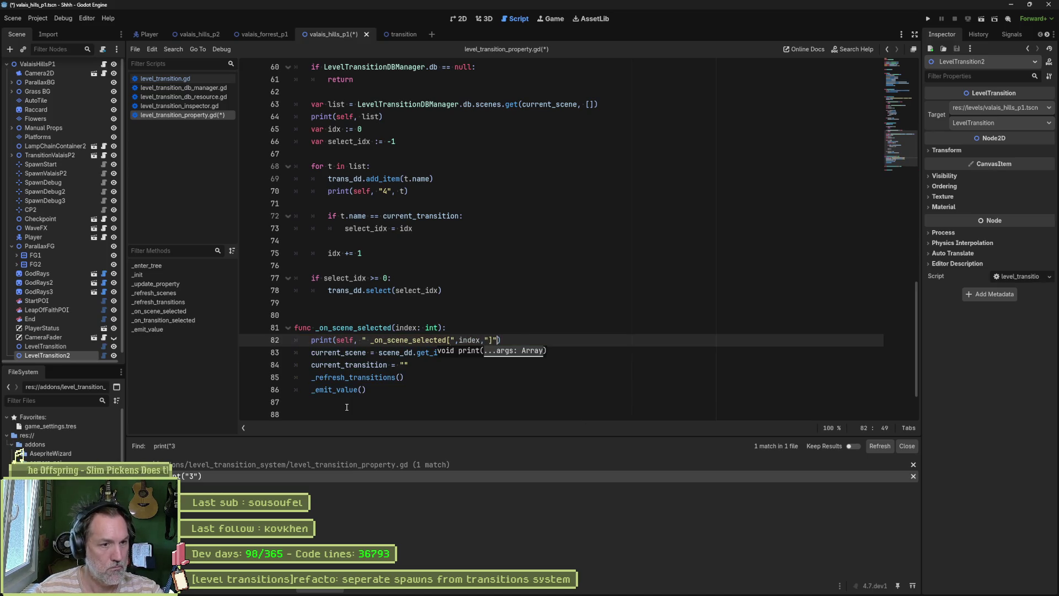
pyautogui.write(', _on_scene_selected')
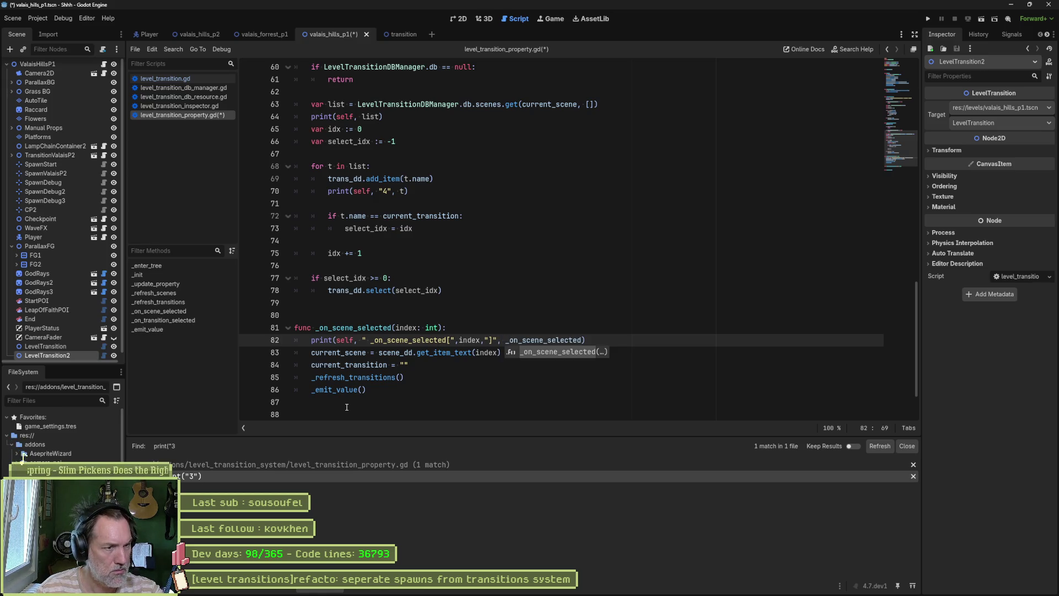
pyautogui.press('BackSpace')
pyautogui.press('BackSpace')
pyautogui.press('BackSpace')
pyautogui.hotkey('ctrl', 's')
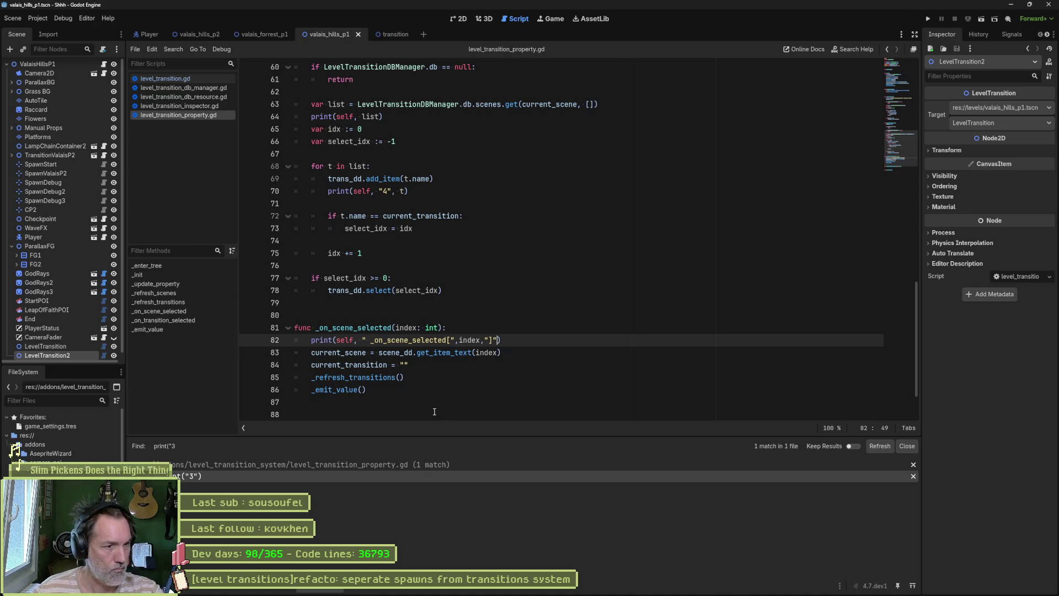
pyautogui.press('Escape')
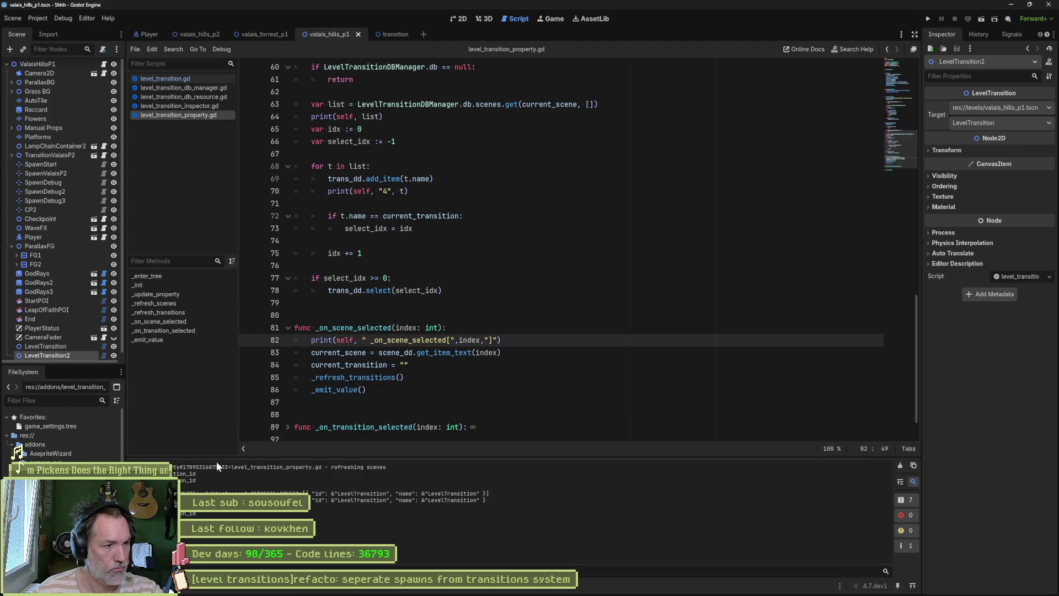
pyautogui.click(58, 345)
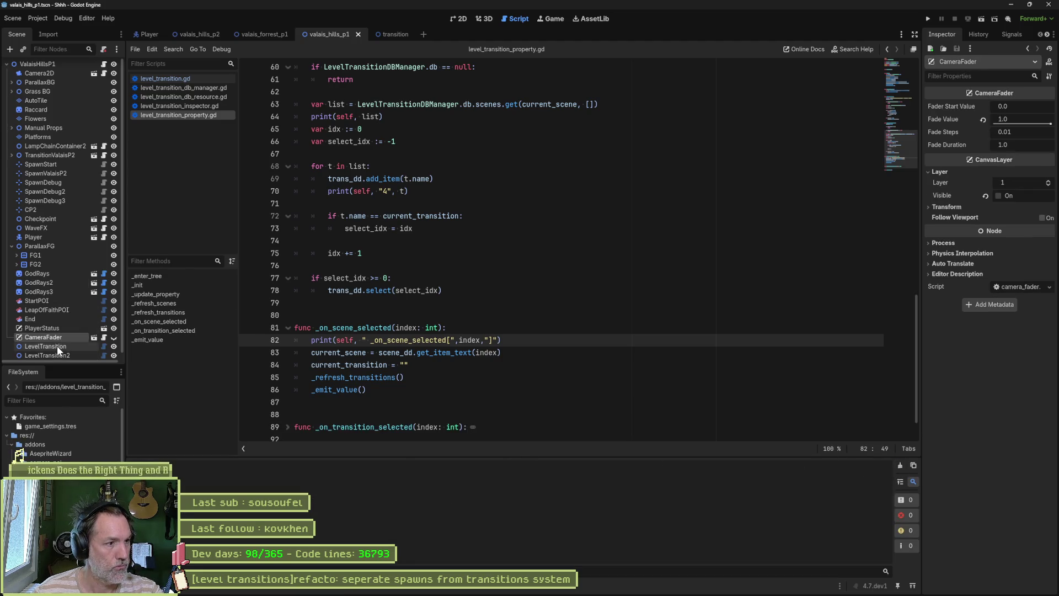
# - Select the LevelTransition2 node and clear the output log
pyautogui.click(262, 34)
pyautogui.click(332, 32)
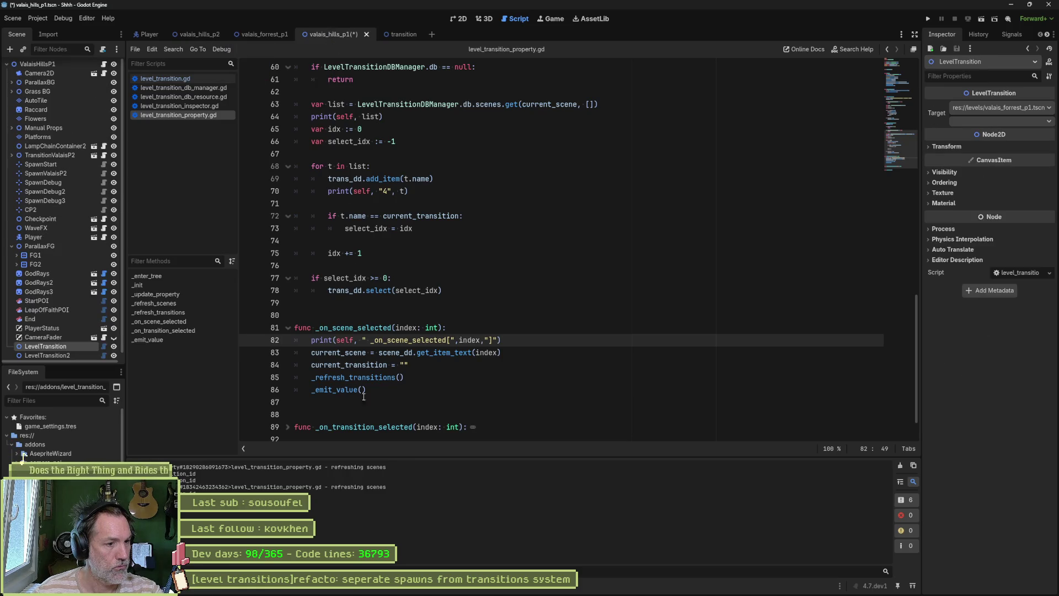
pyautogui.click(73, 353)
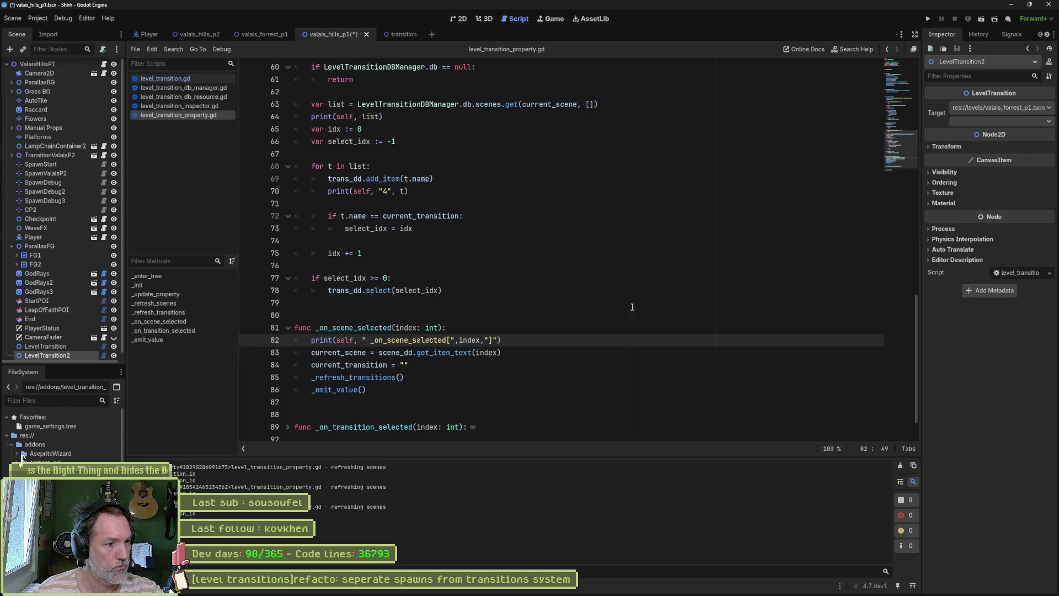
pyautogui.click(901, 465)
# - Switch the target scene to valais_hills_p1, then valais_hills_p2, and back to valais_hills_p1.tscn
pyautogui.click(1002, 109)
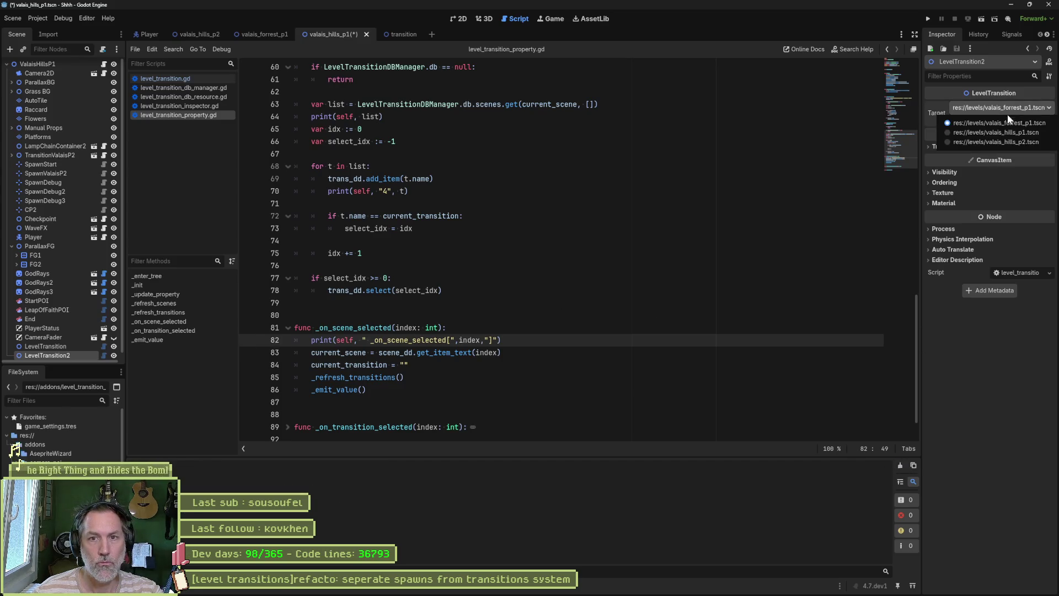
pyautogui.click(1018, 132)
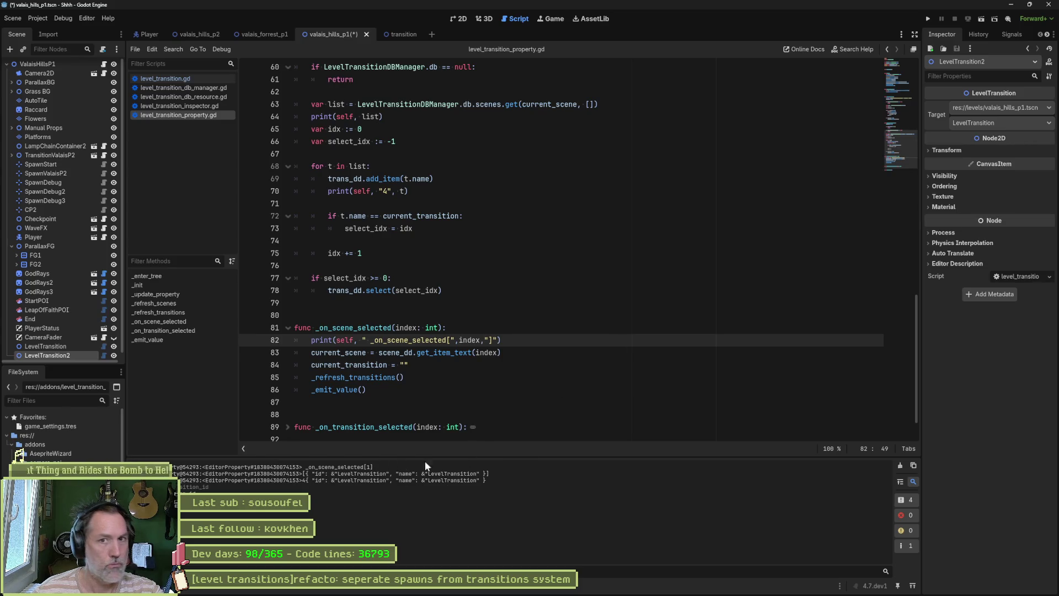
pyautogui.click(1017, 111)
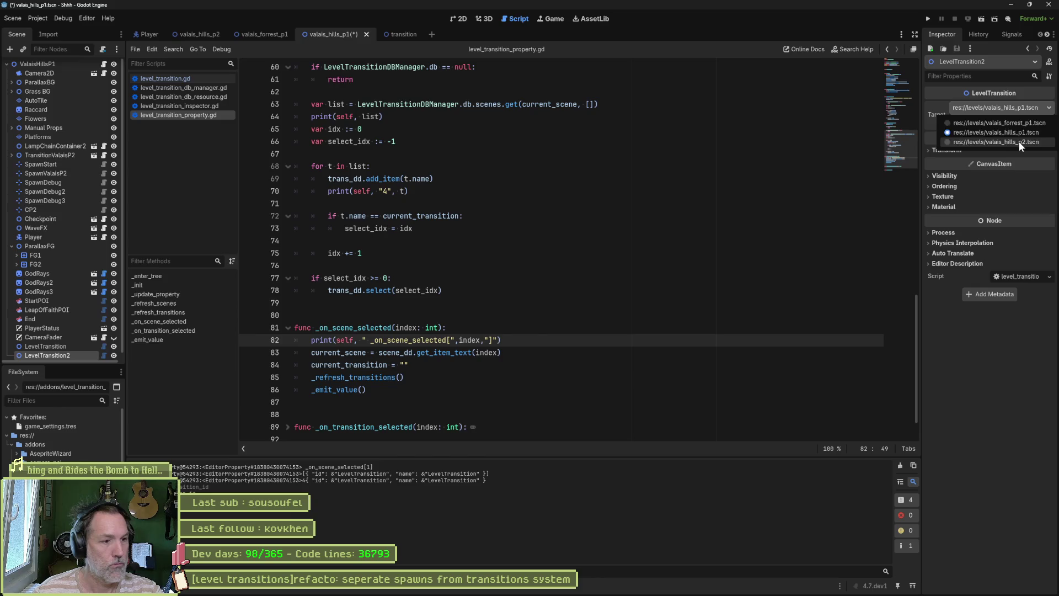
pyautogui.click(1018, 141)
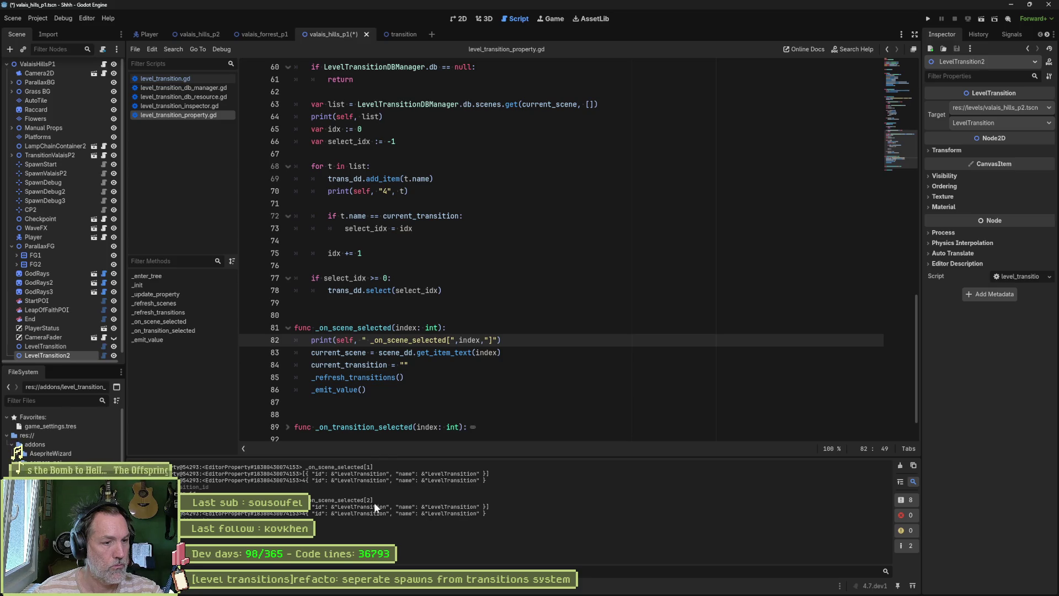
pyautogui.click(1003, 122)
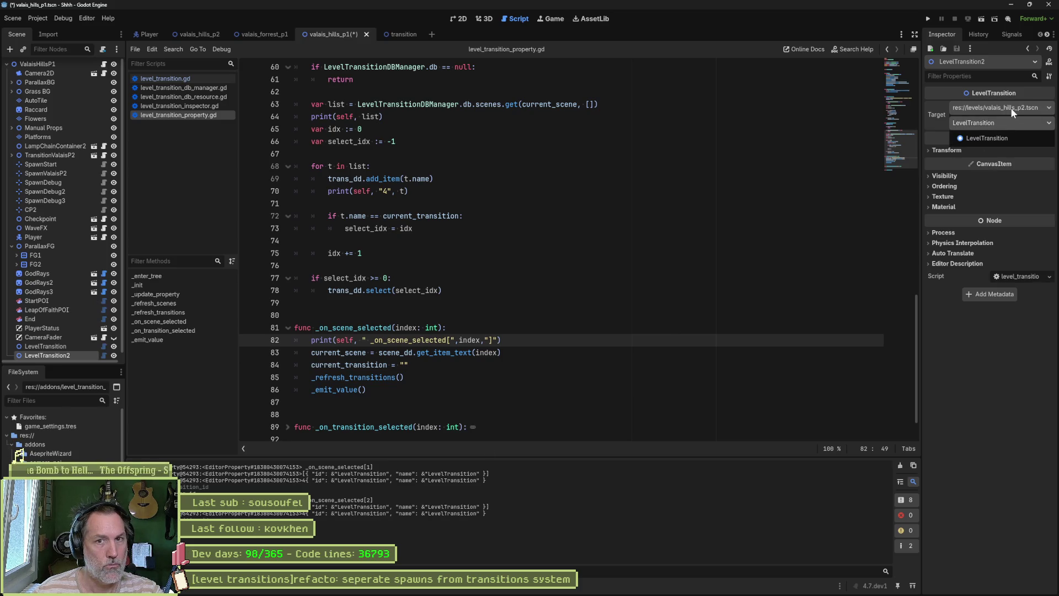
pyautogui.click(1011, 108)
pyautogui.click(1009, 127)
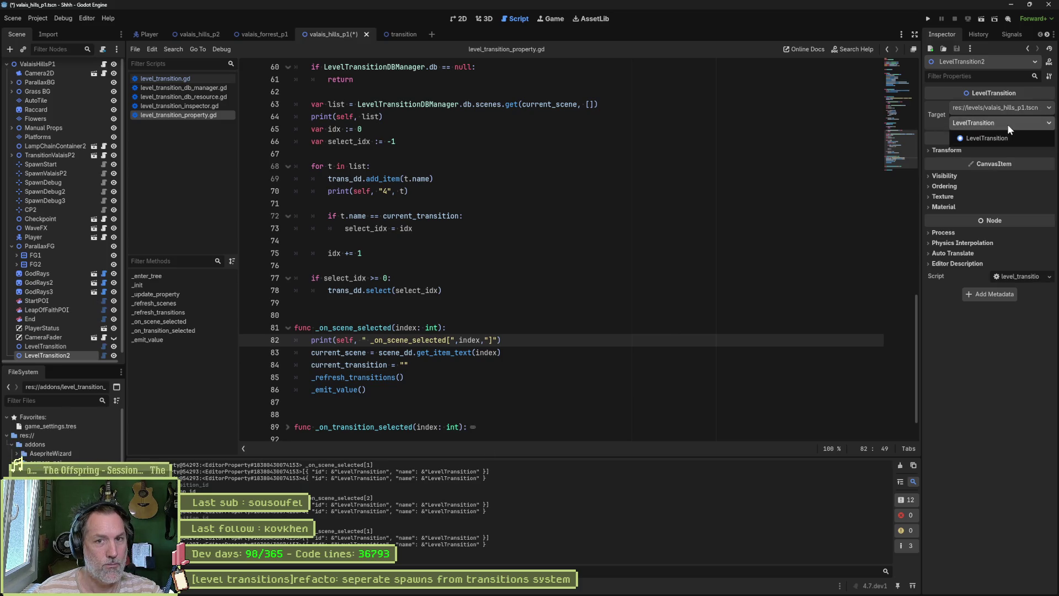
pyautogui.click(604, 315)
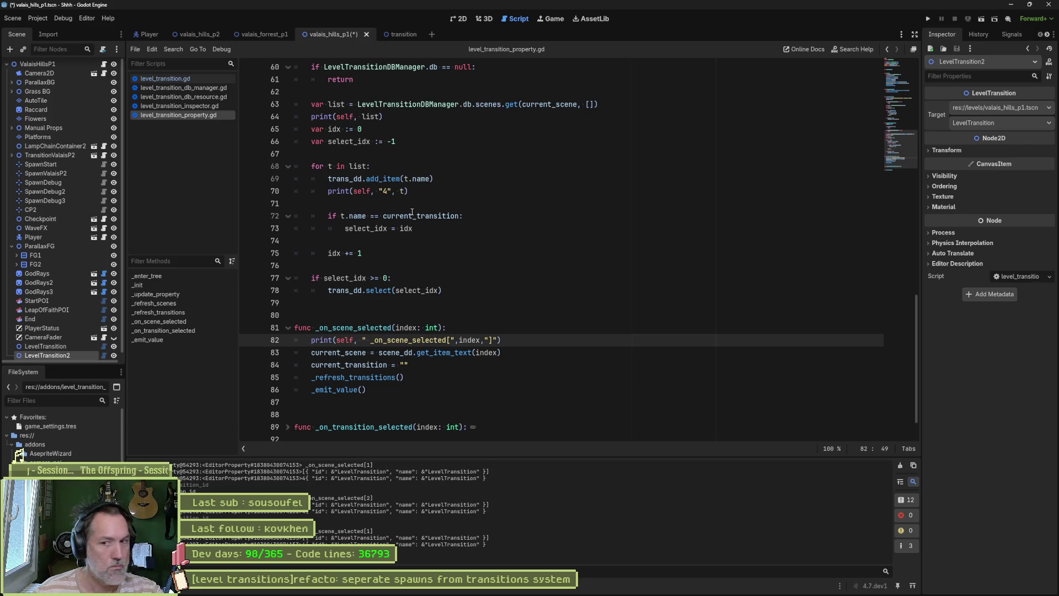
# - Paste _refresh_transitions into the empty print label on line 70 and save
pyautogui.scroll(4, 412, 212)
pyautogui.doubleClick(378, 143)
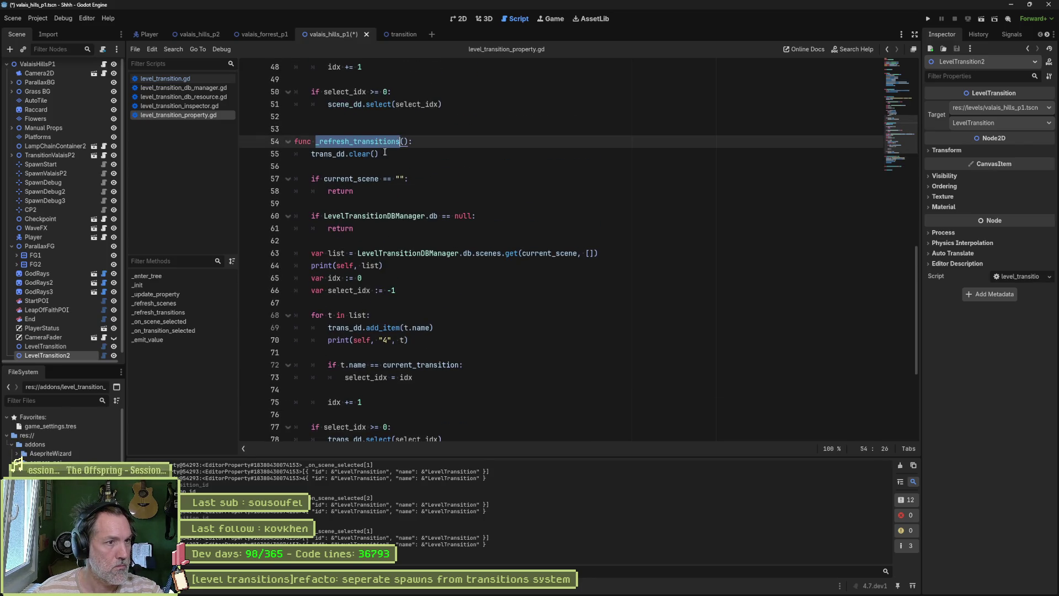
pyautogui.click(384, 340)
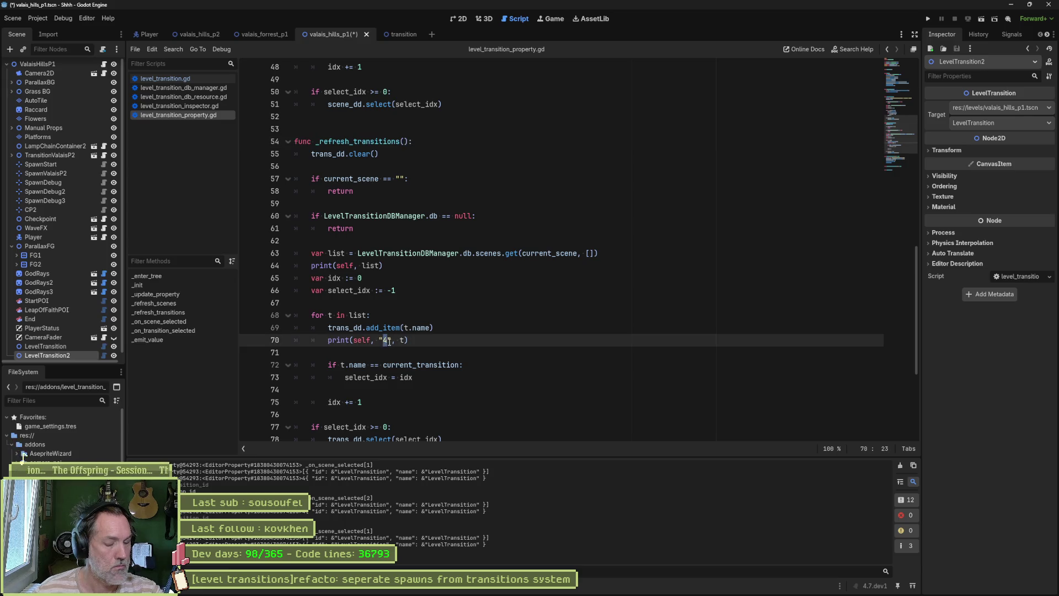
pyautogui.write('_refresh_transitions')
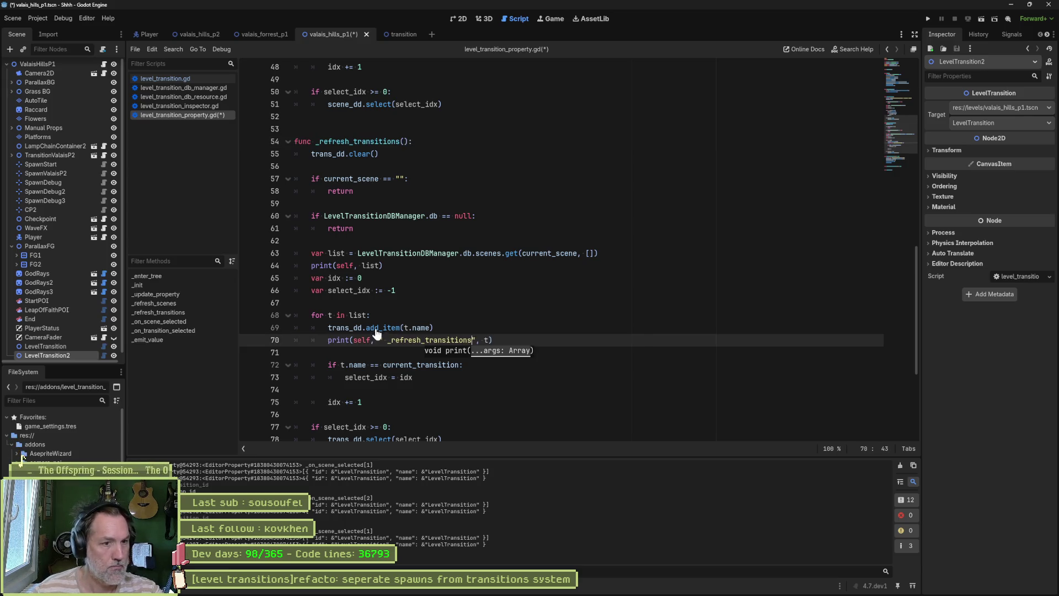
pyautogui.moveTo(377, 330)
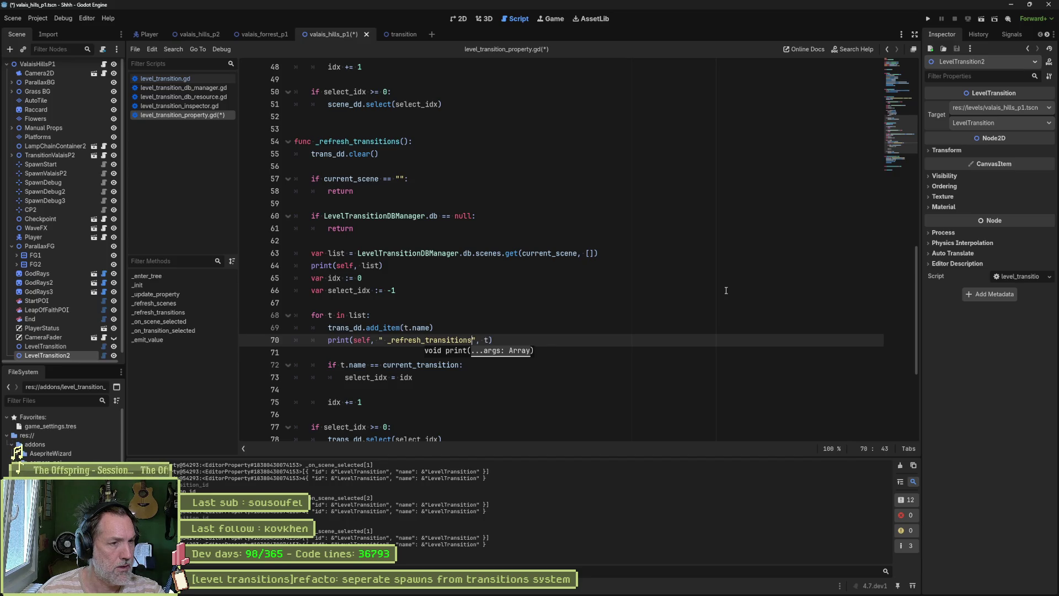
pyautogui.hotkey('ctrl', 's')
# - Add print(self, " _refresh_transitions but current_scene is empty") on line 58, save, and clear the output
pyautogui.click(410, 180)
pyautogui.press('Return')
pyautogui.write('print(self,')
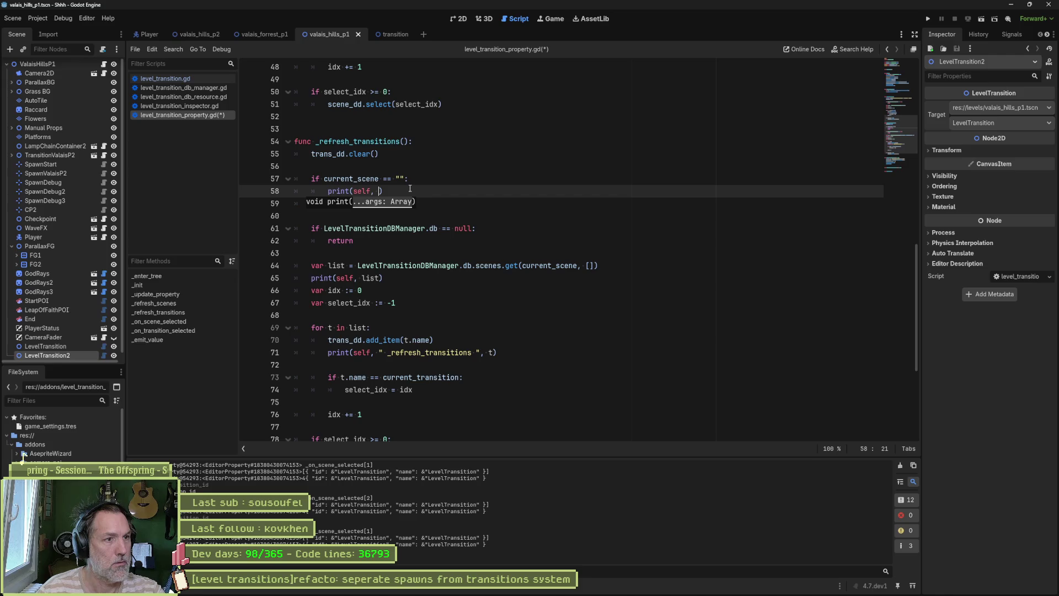
pyautogui.press('Up')
pyautogui.press('Up')
pyautogui.press('Up')
pyautogui.hotkey('ctrl', 'd')
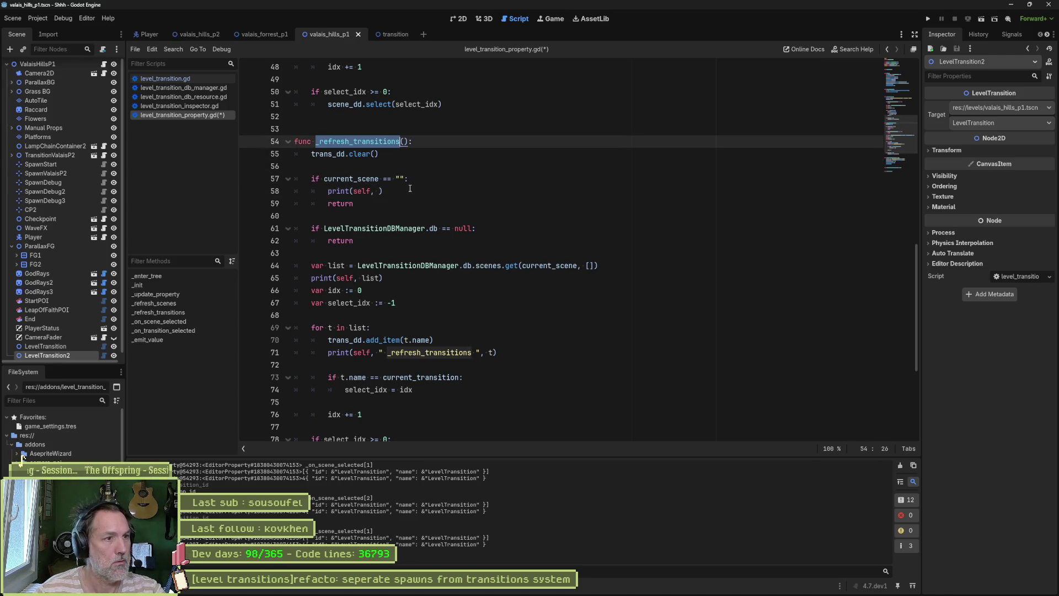
pyautogui.press('Down')
pyautogui.press('Down')
pyautogui.press('Down')
pyautogui.write('"')
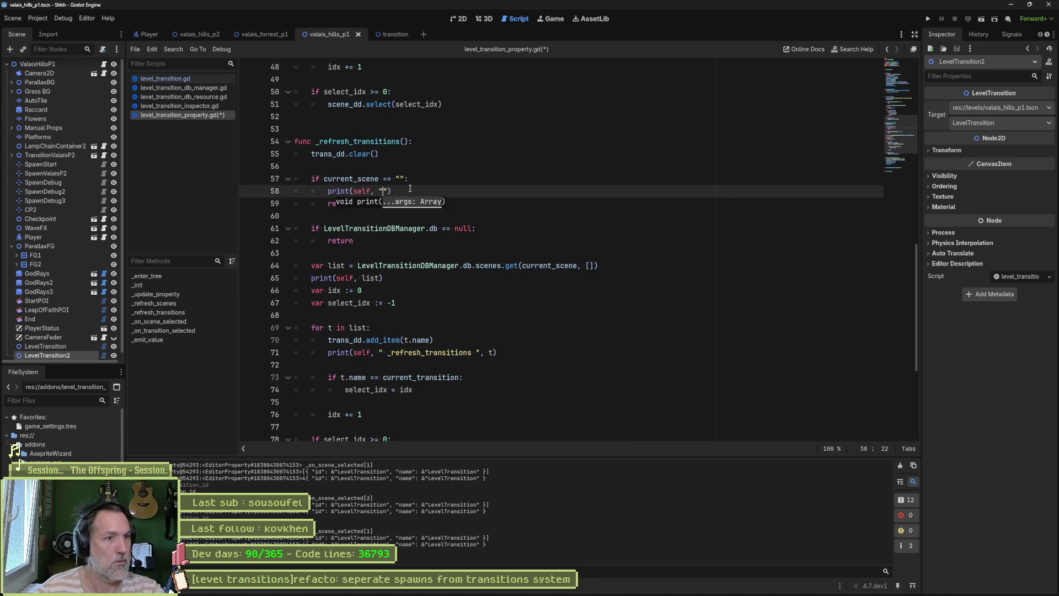
pyautogui.write(' _refresh_transitions')
pyautogui.write(' but no curren')
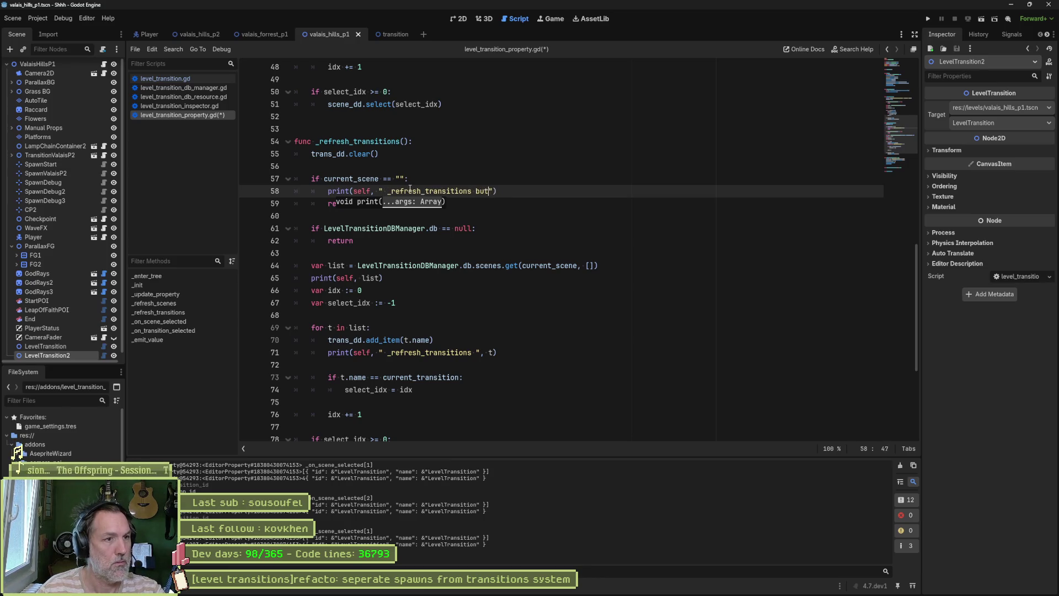
pyautogui.press('BackSpace')
pyautogui.press('BackSpace')
pyautogui.press('BackSpace')
pyautogui.write('current_scnee')
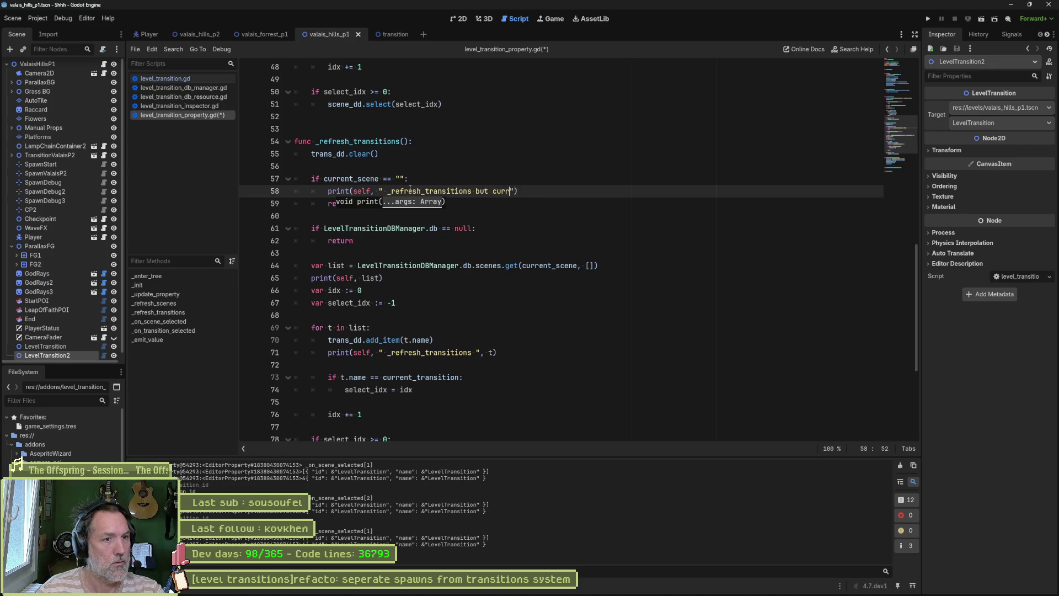
pyautogui.press('BackSpace')
pyautogui.press('BackSpace')
pyautogui.press('BackSpace')
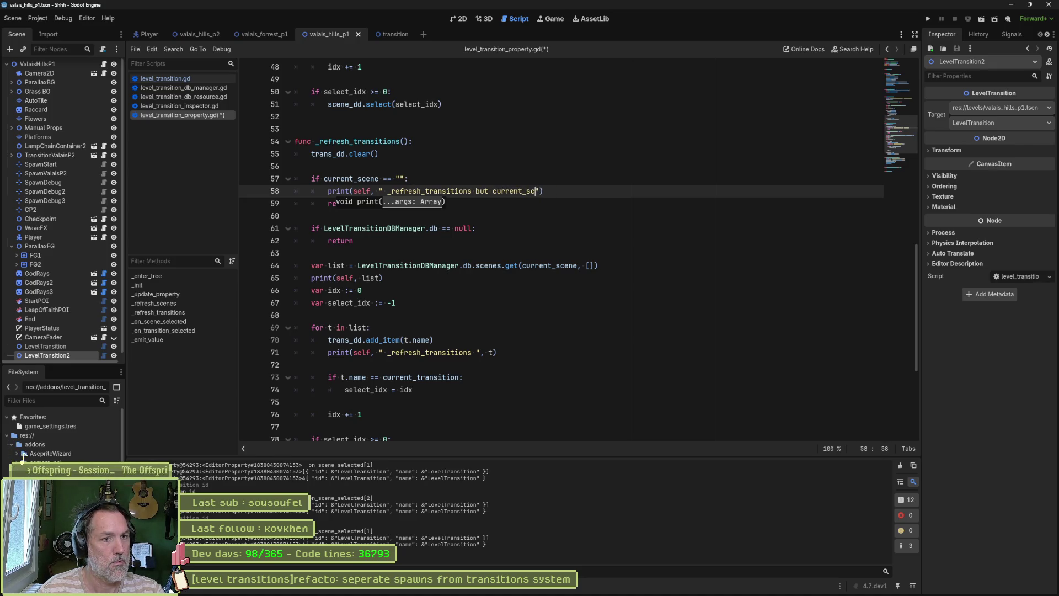
pyautogui.write('ene =')
pyautogui.write('= ""')
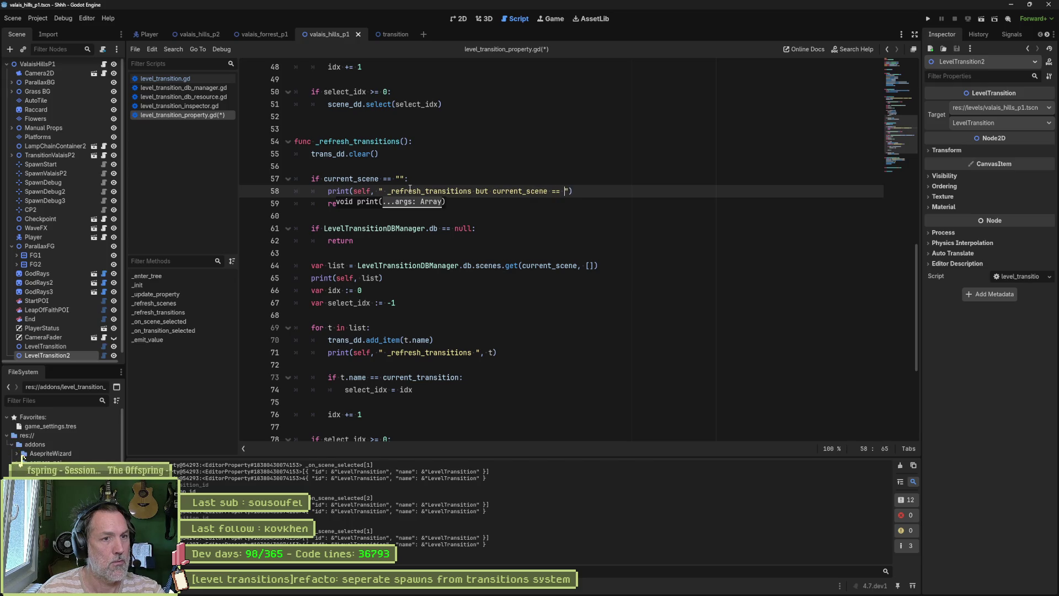
pyautogui.press('BackSpace')
pyautogui.press('BackSpace')
pyautogui.press('BackSpace')
pyautogui.write('is empty"')
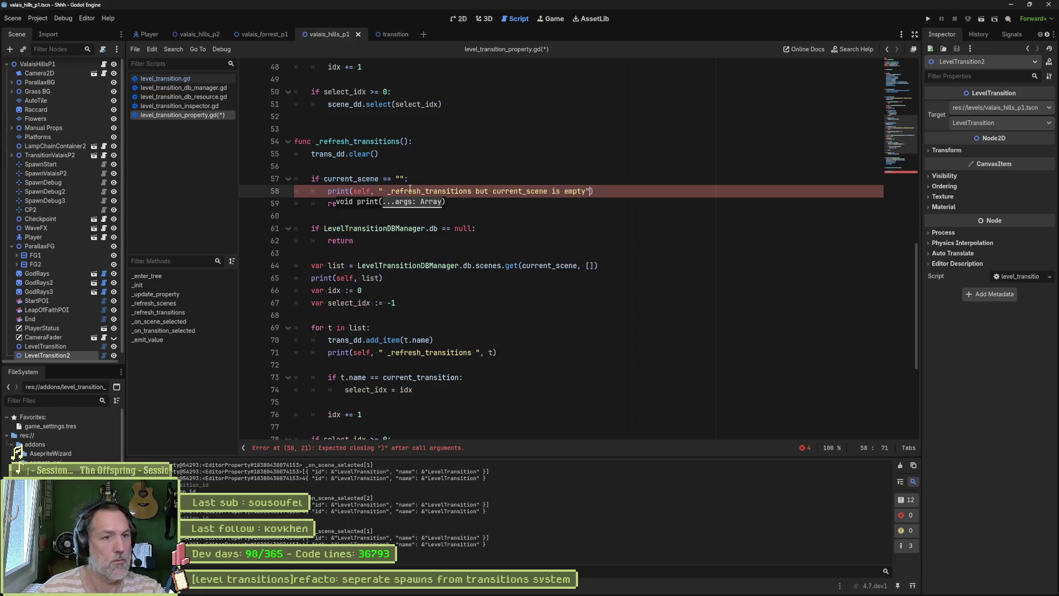
pyautogui.hotkey('ctrl', 's')
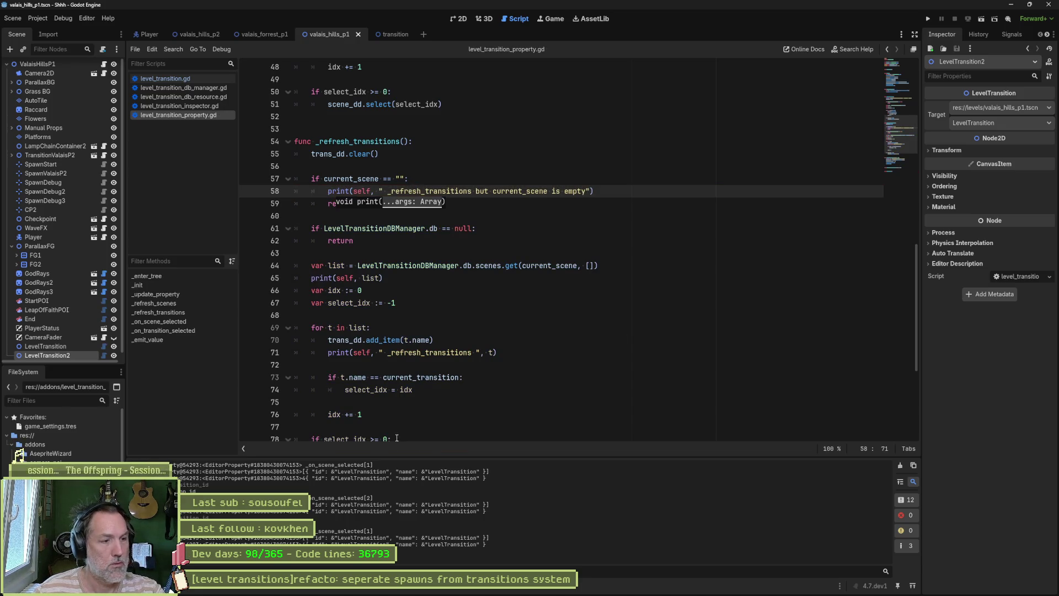
pyautogui.click(901, 465)
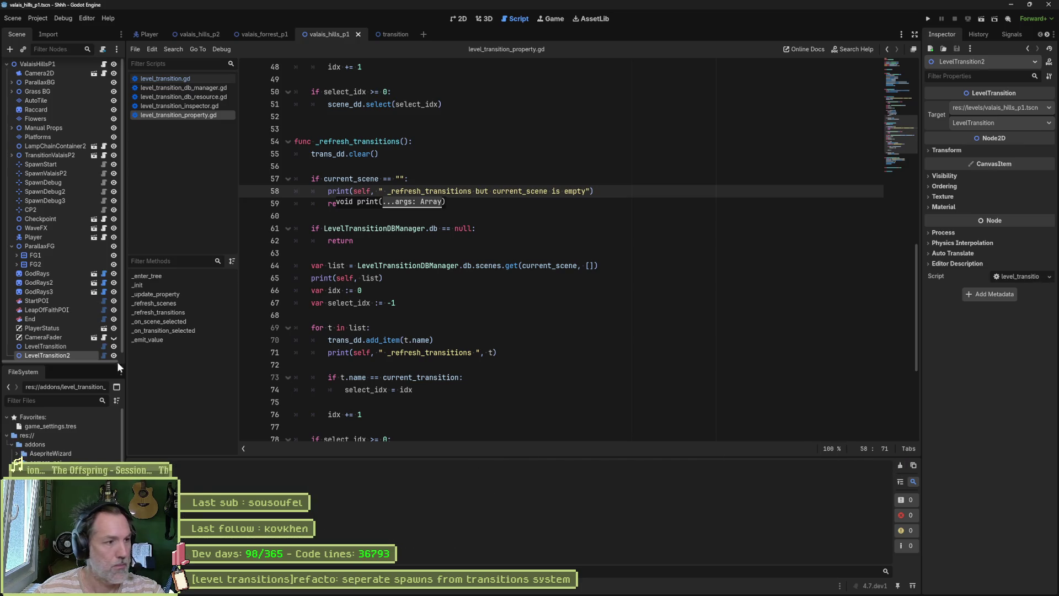
# - Search all project files for current_scene and open its line 6 declaration
pyautogui.click(67, 346)
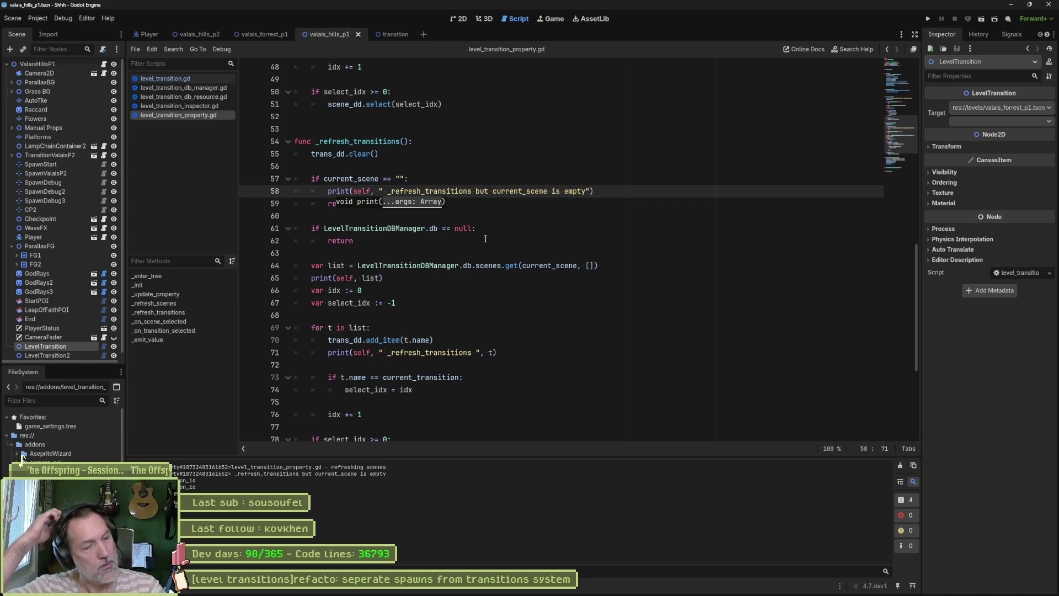
pyautogui.doubleClick(352, 179)
pyautogui.hotkey('ctrl', 'shift', 'f')
pyautogui.click(515, 329)
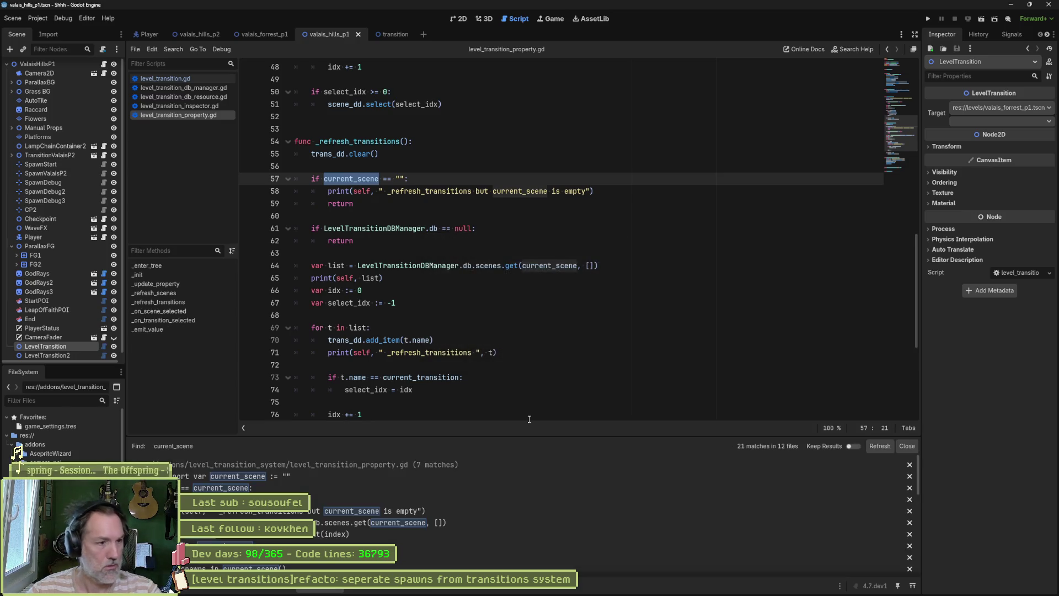
pyautogui.click(441, 478)
pyautogui.scroll(2, 424, 205)
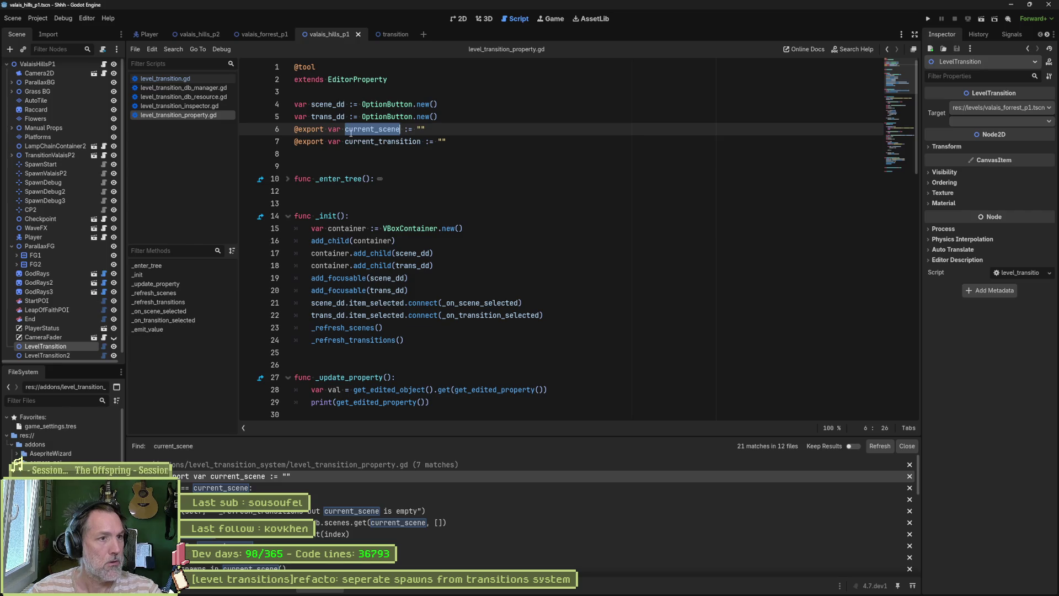
pyautogui.click(329, 131)
pyautogui.keyDown('alt'); pyautogui.click(329, 142); pyautogui.keyUp('alt')
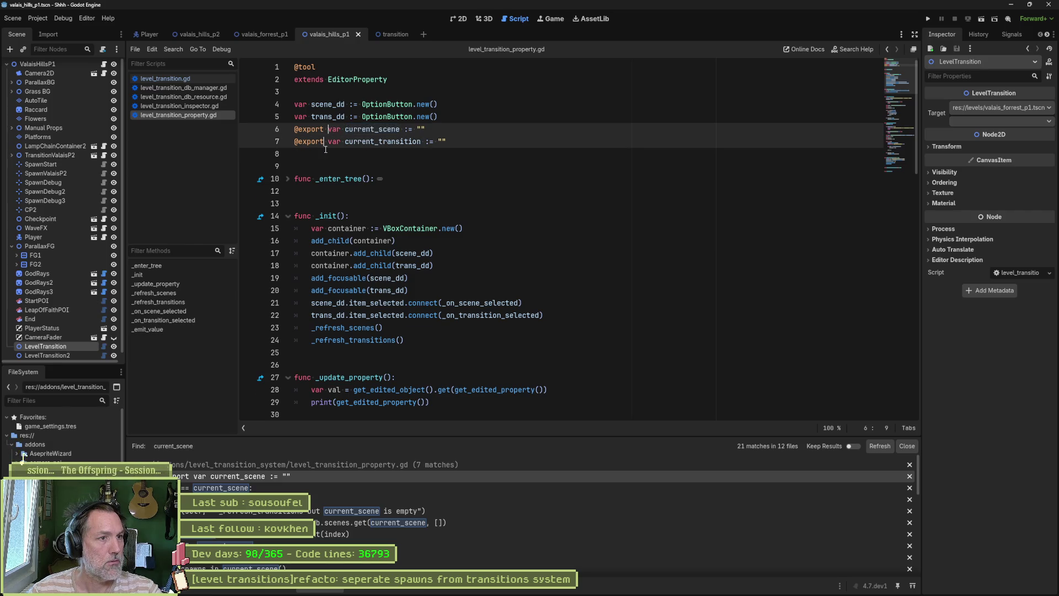
pyautogui.hotkey('ctrl', 'BackSpace')
pyautogui.press('BackSpace')
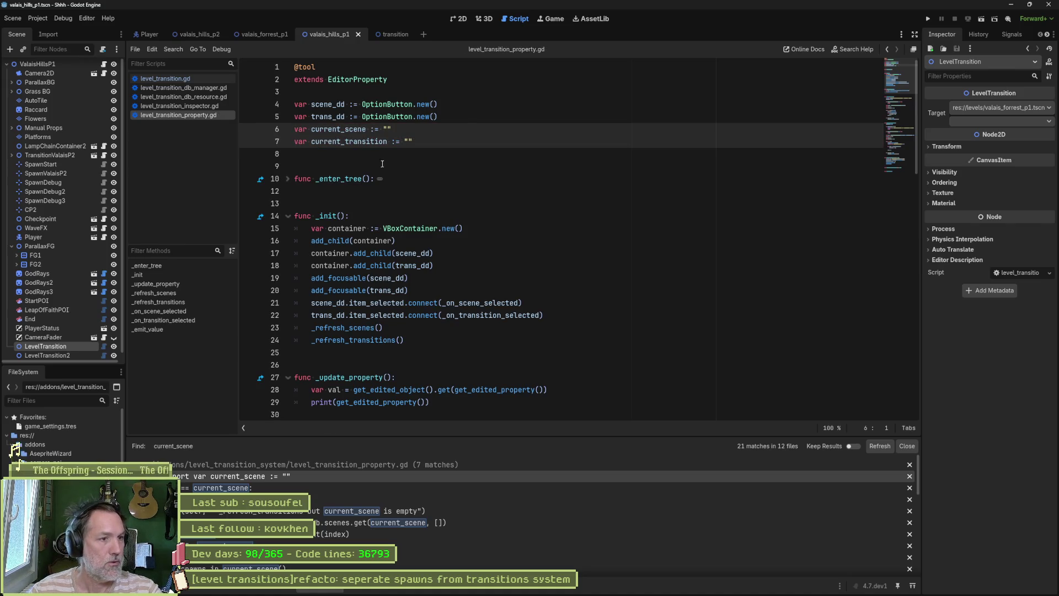
# - Search for current_scene again and open its use on line 84
pyautogui.doubleClick(338, 129)
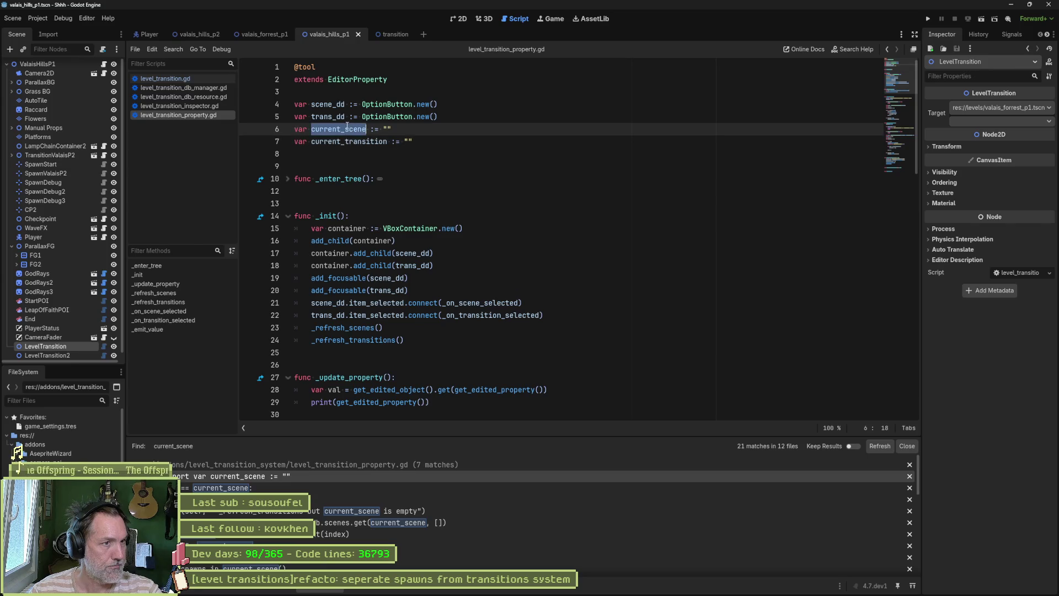
pyautogui.hotkey('ctrl', 'shift', 'f')
pyautogui.click(527, 336)
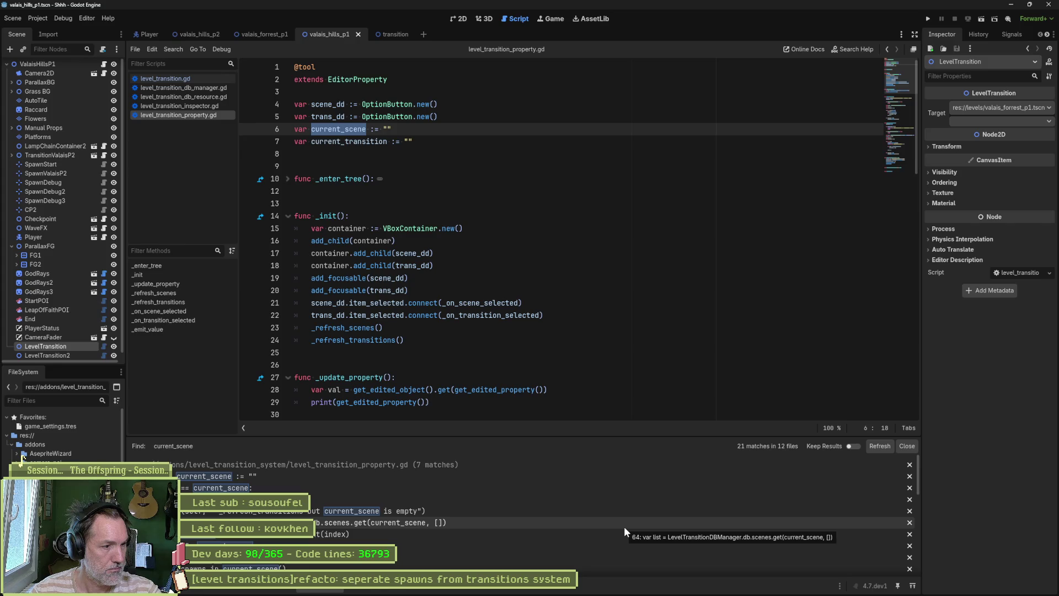
pyautogui.click(453, 537)
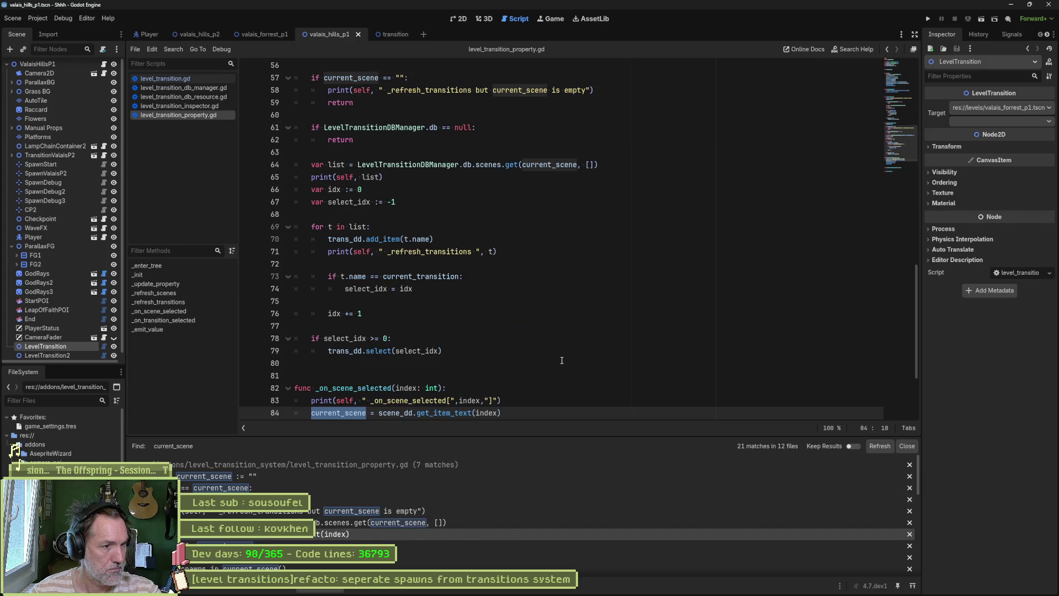
# - Close the search results, clear the output log, and start a project search for _on_scene_selected
pyautogui.scroll(-2, 562, 360)
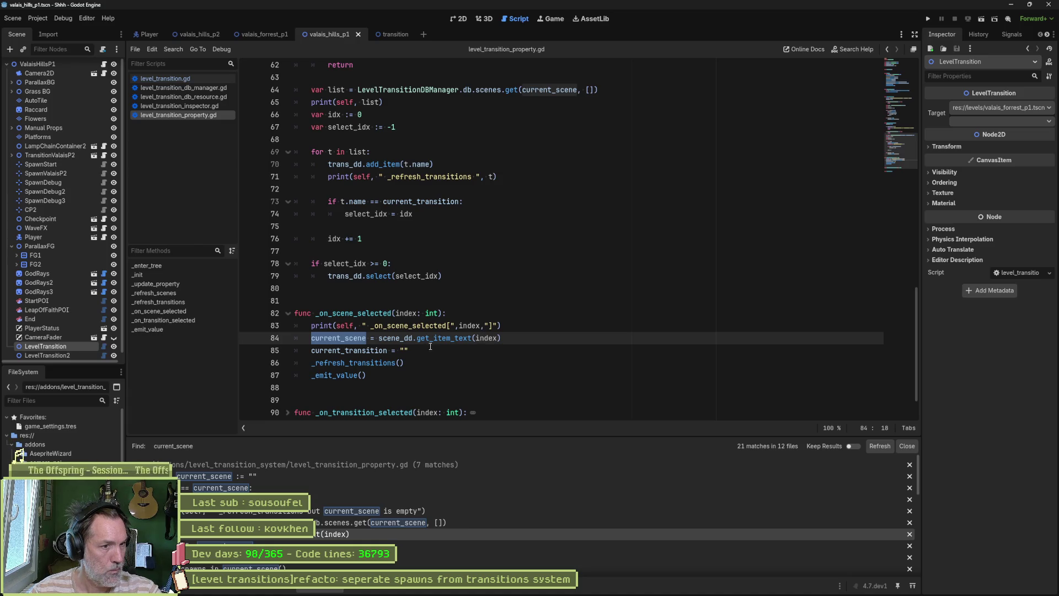
pyautogui.moveTo(425, 340)
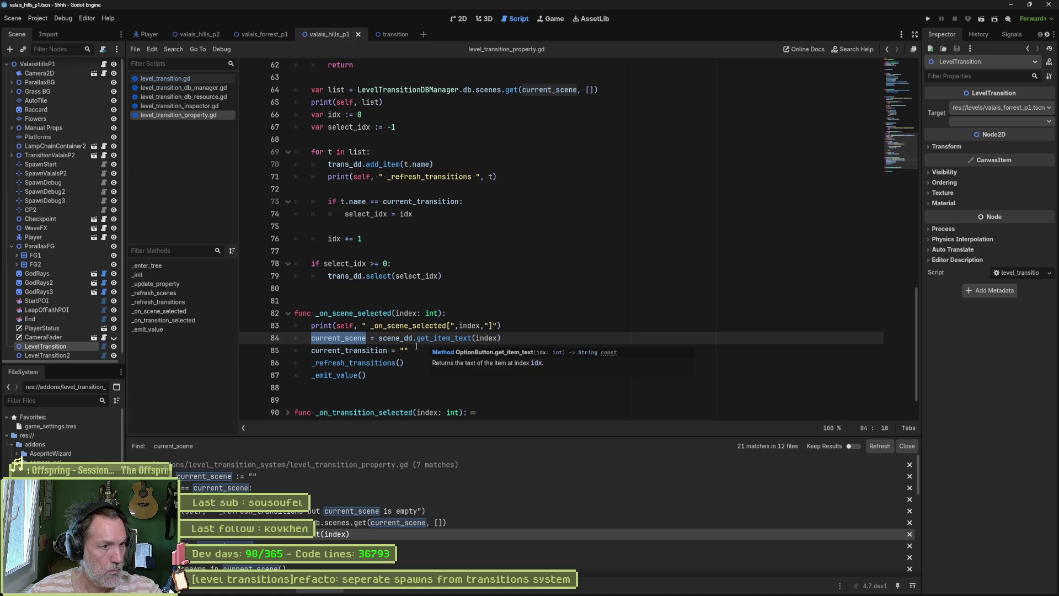
pyautogui.click(408, 326)
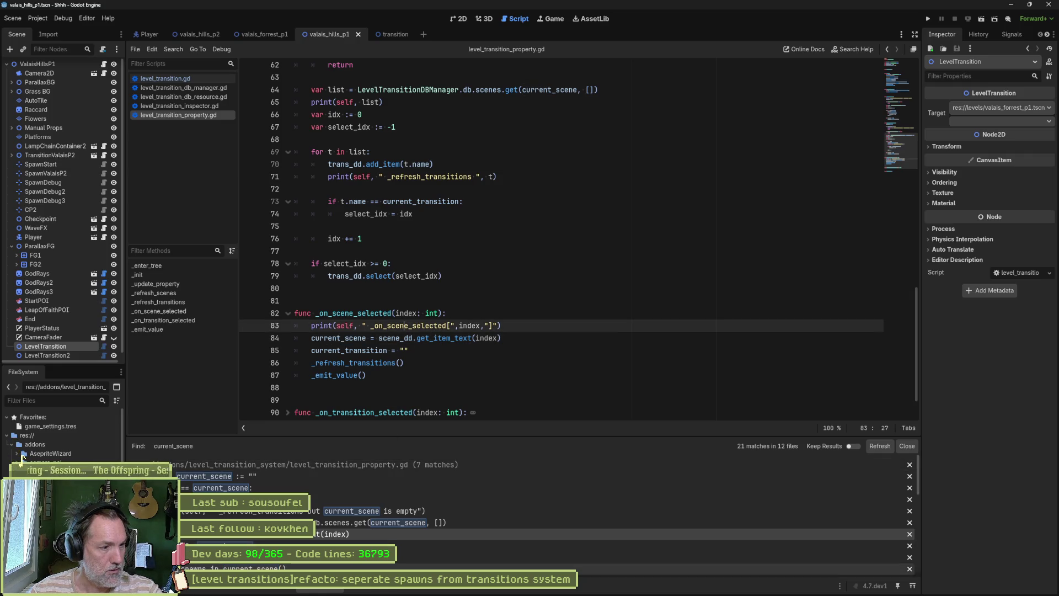
pyautogui.click(907, 446)
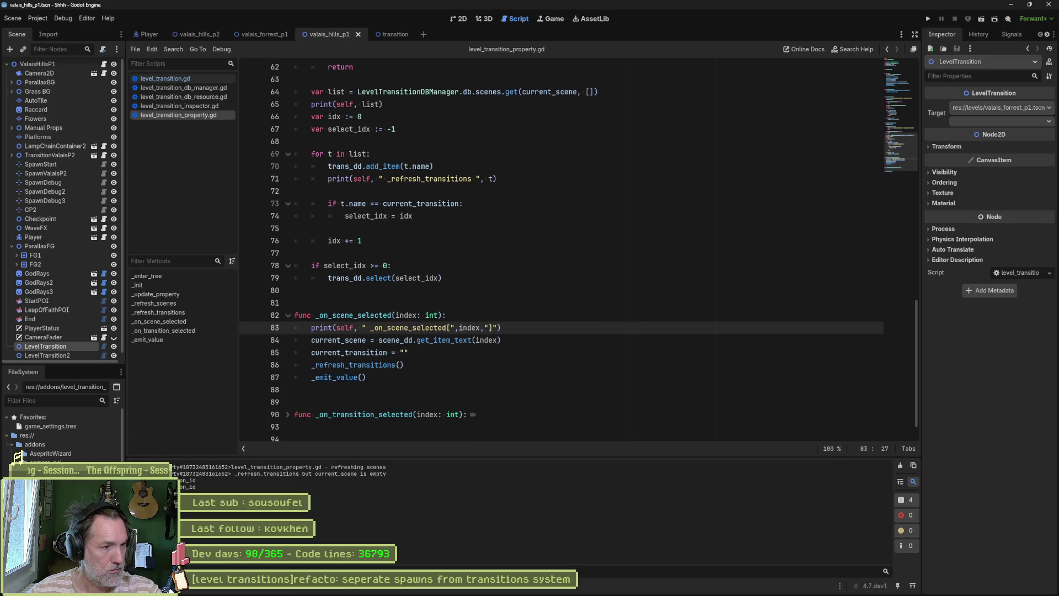
pyautogui.click(897, 466)
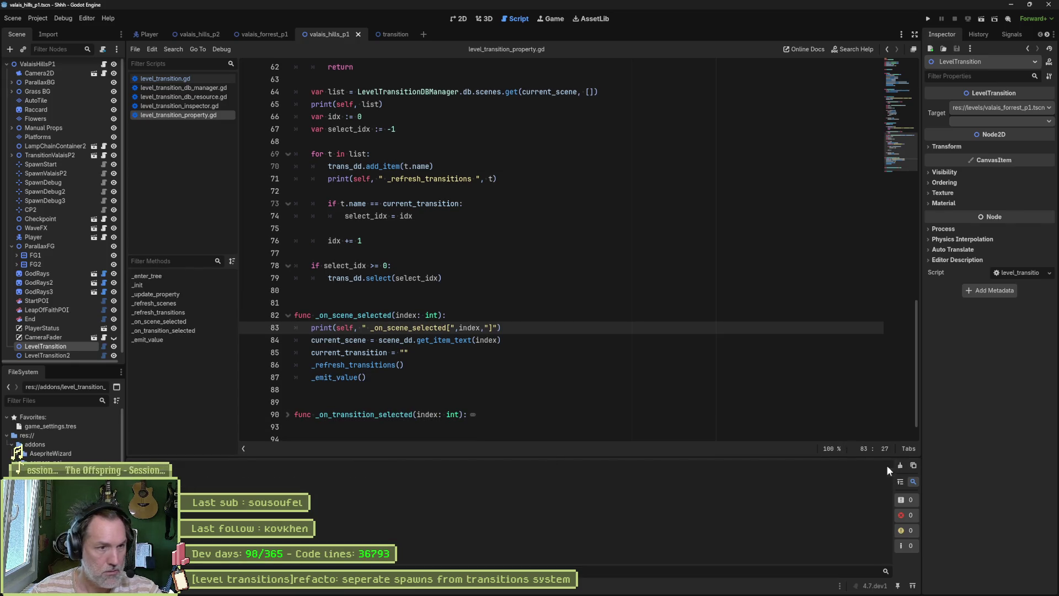
pyautogui.doubleClick(345, 315)
pyautogui.hotkey('ctrl', 'shift', 'f')
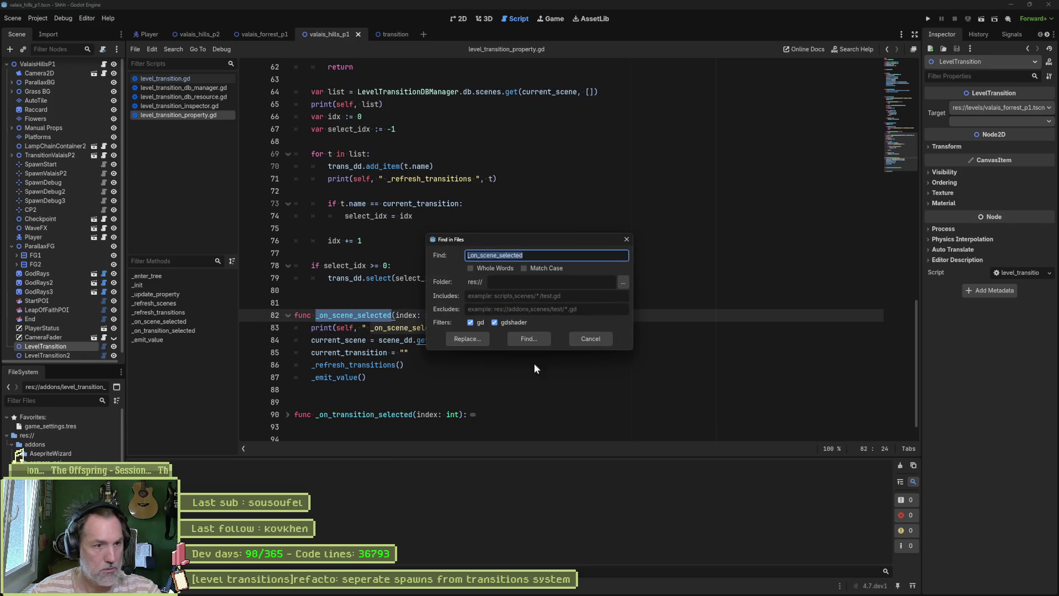
# - Find where _on_scene_selected is connected, then set the node's target to valais_hills_p1.tscn
pyautogui.press('Return')
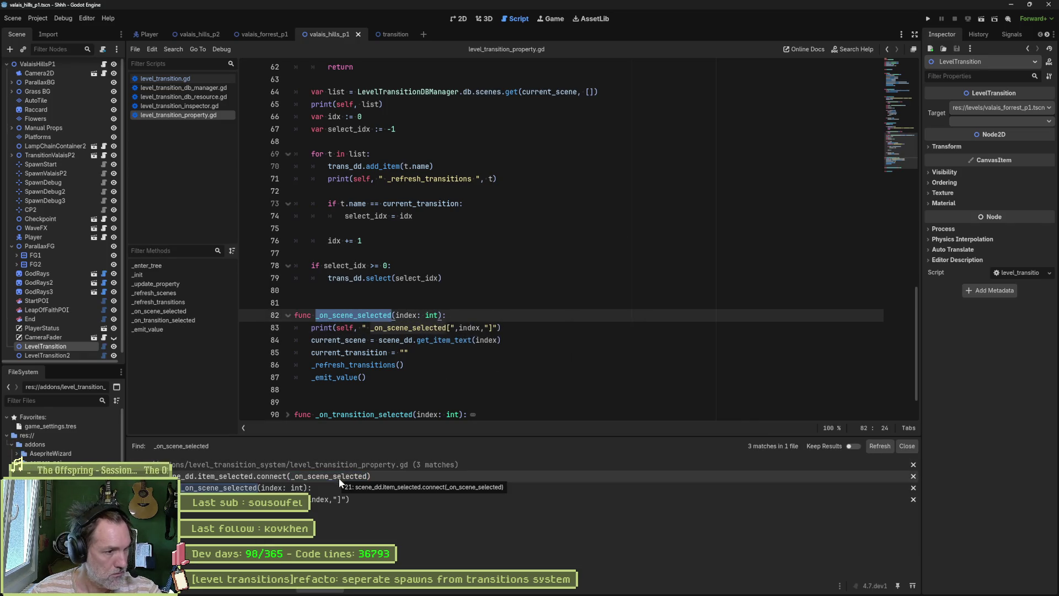
pyautogui.click(338, 478)
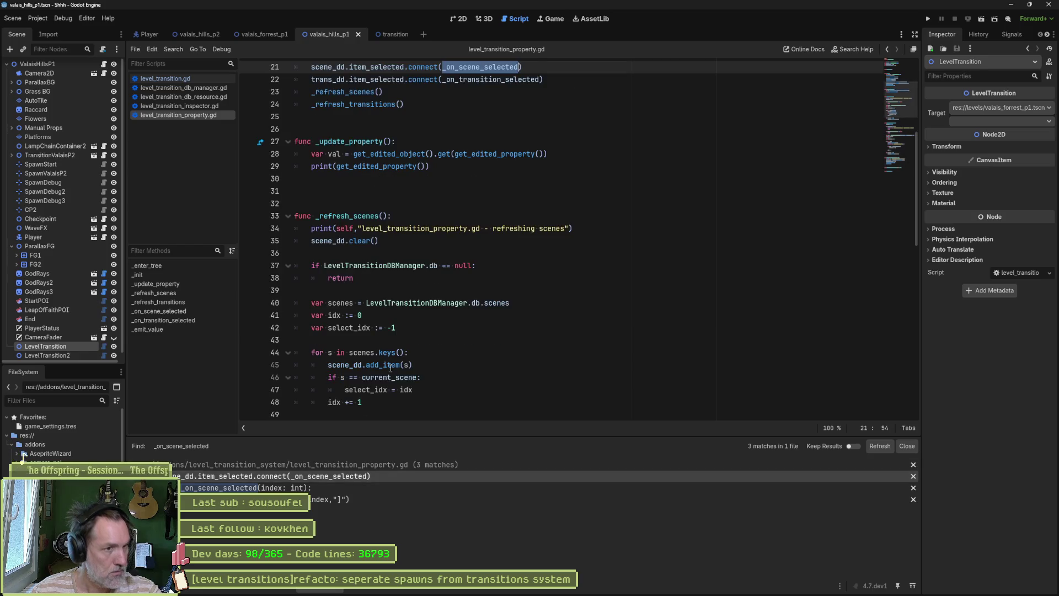
pyautogui.scroll(1, 357, 194)
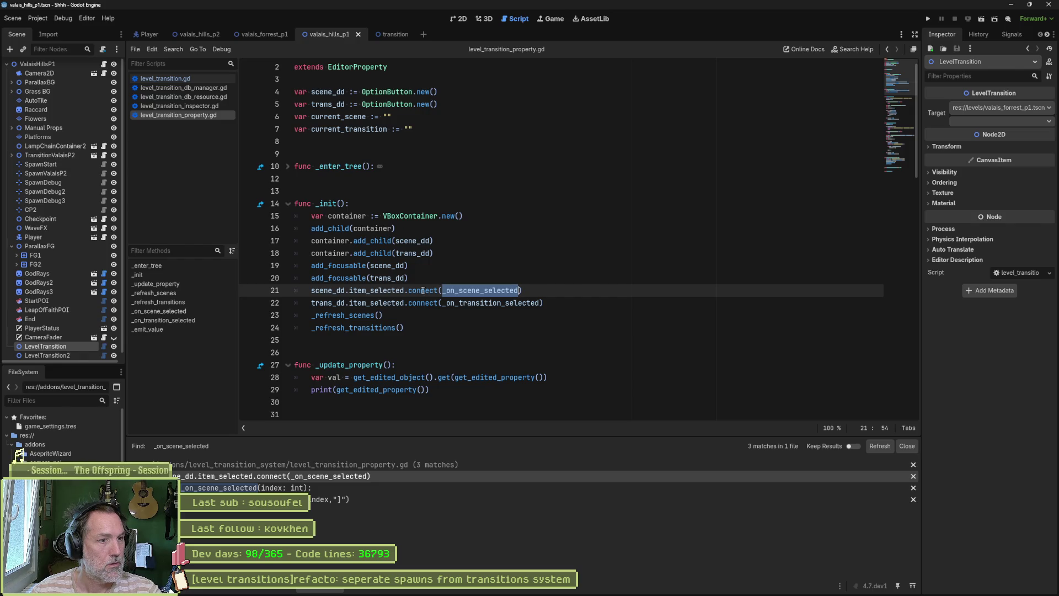
pyautogui.moveTo(393, 292)
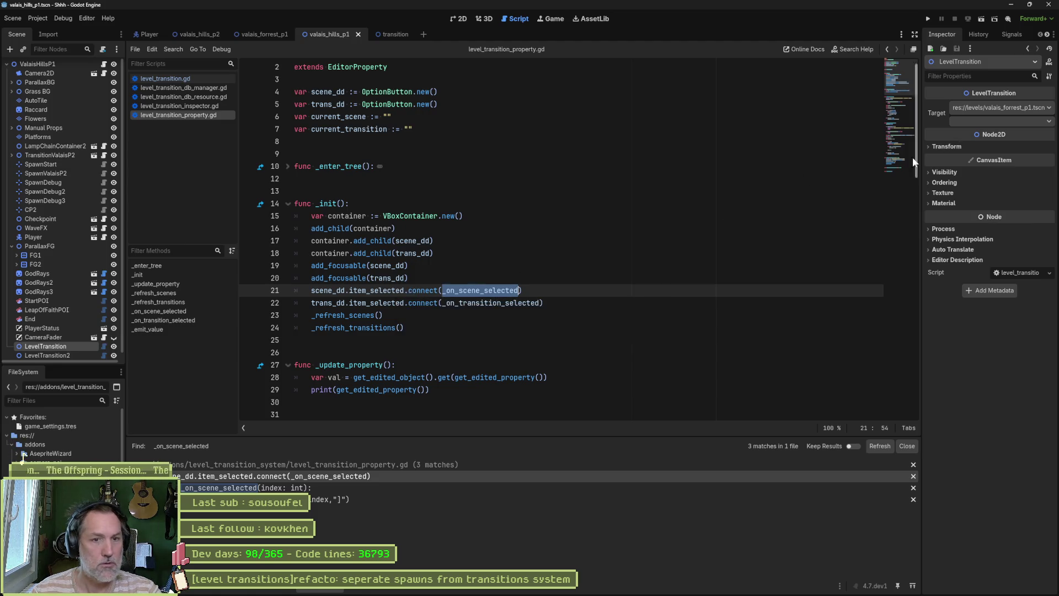
pyautogui.click(907, 446)
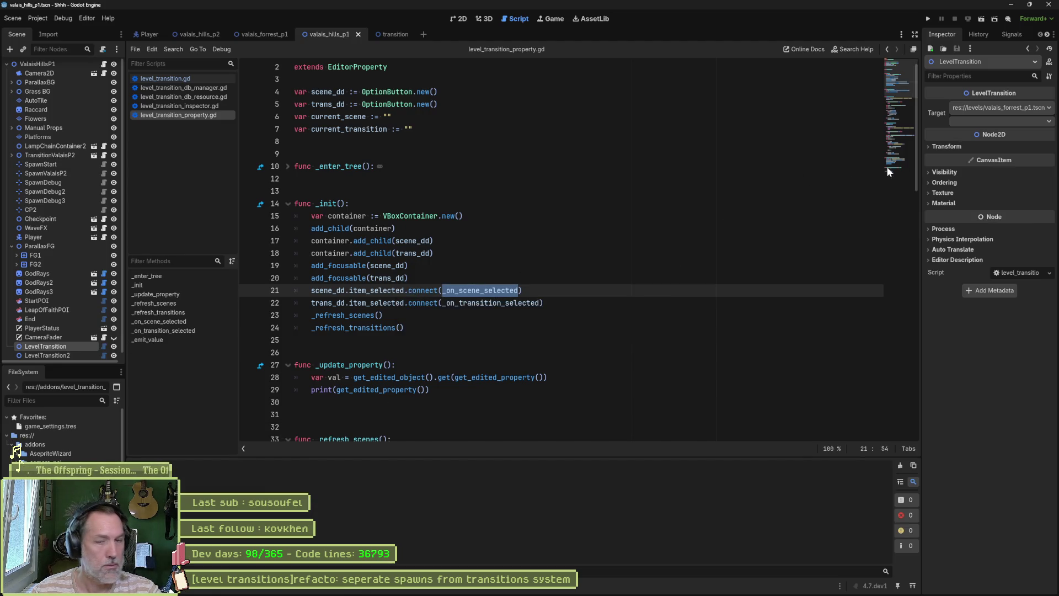
pyautogui.click(998, 109)
pyautogui.click(1004, 133)
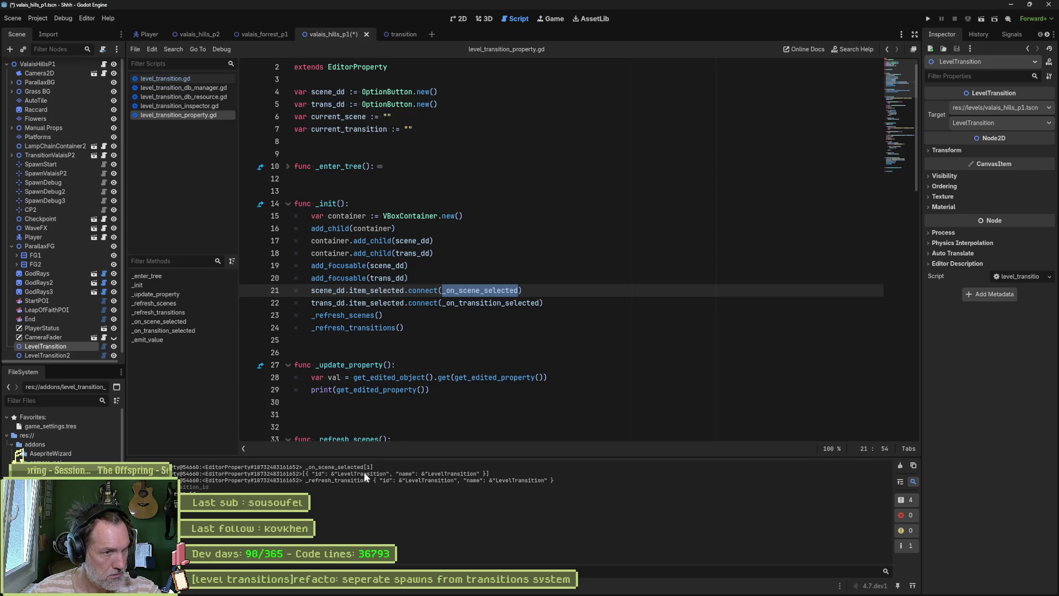
# - Try moving the print line in _on_scene_selected below the assignment, move it back, and save
pyautogui.keyDown('ctrl'); pyautogui.click(489, 291); pyautogui.keyUp('ctrl')
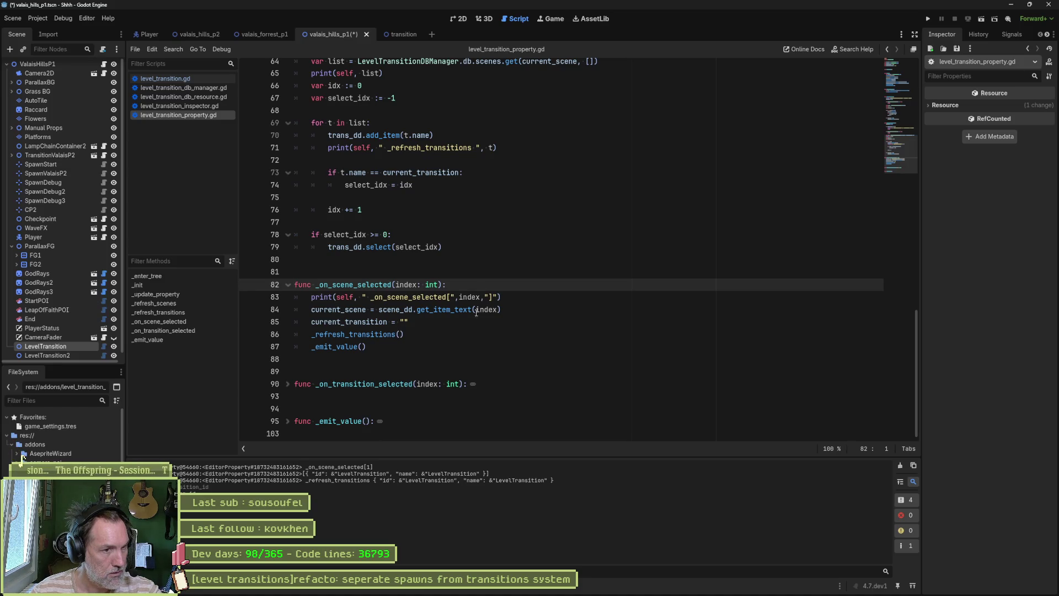
pyautogui.press('Down')
pyautogui.press('End')
pyautogui.hotkey('alt', 'Down')
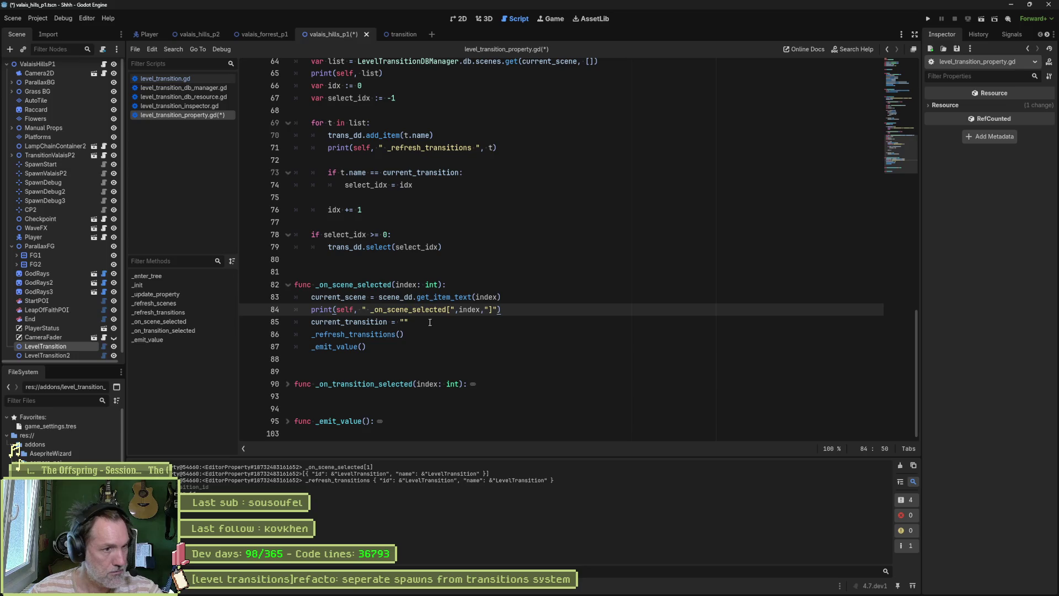
pyautogui.press('Down')
pyautogui.press('Home')
pyautogui.hotkey('ctrl', 'shift', 'Right')
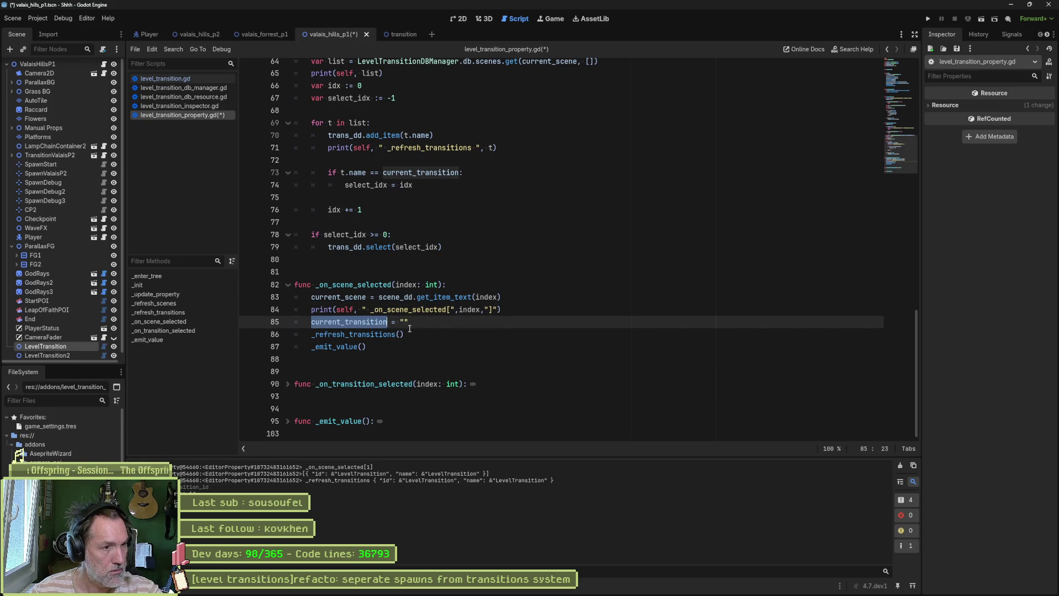
pyautogui.click(507, 321)
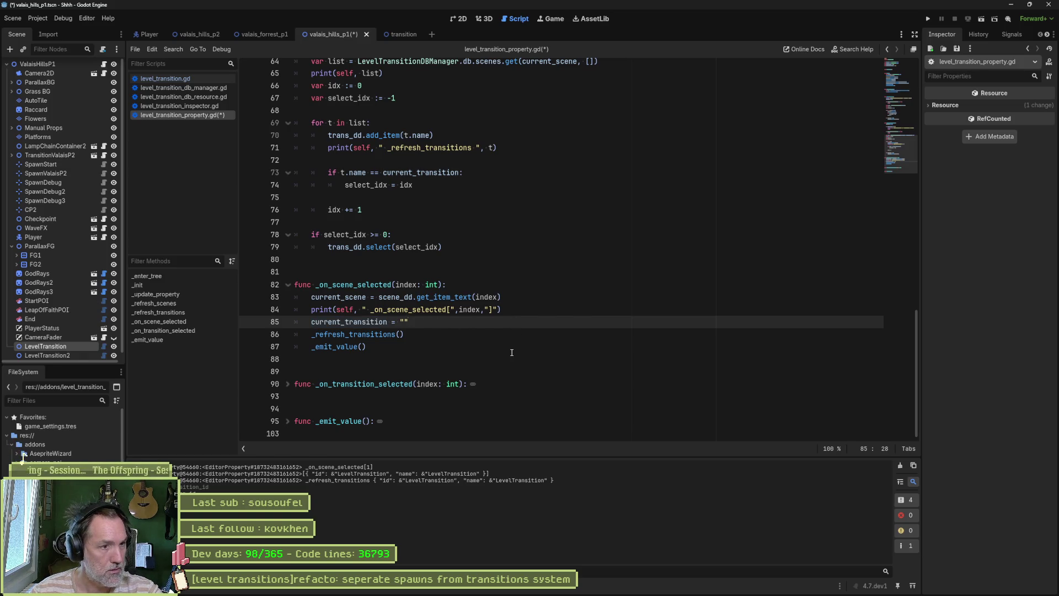
pyautogui.press('Up')
pyautogui.hotkey('alt', 'Up')
pyautogui.hotkey('ctrl', 's')
# - Copy that print line into _on_transition_selected, relabel it _on_transition_selected, and save
pyautogui.doubleClick(374, 324)
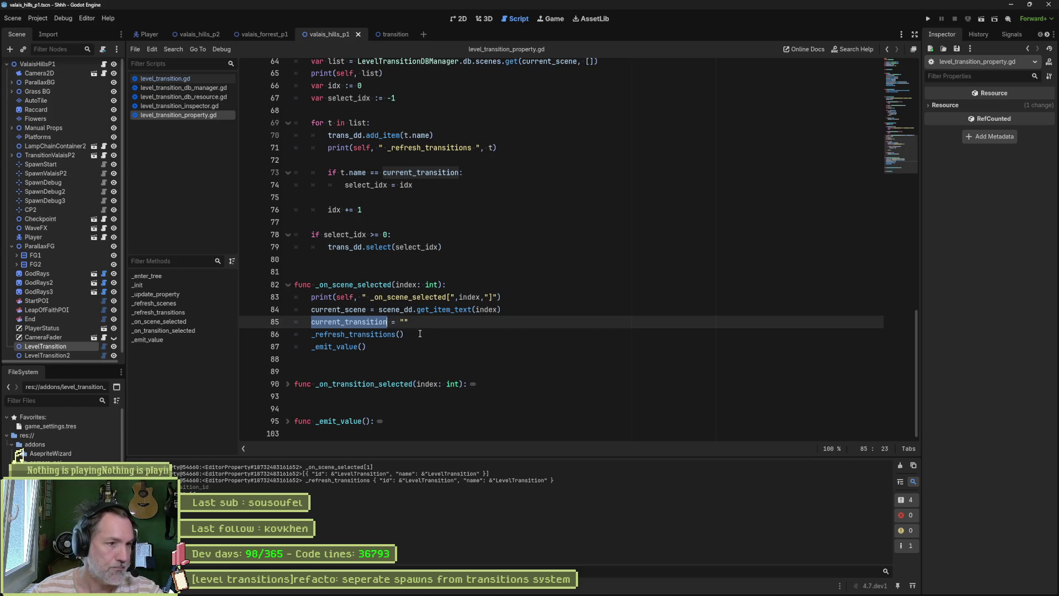
pyautogui.click(288, 383)
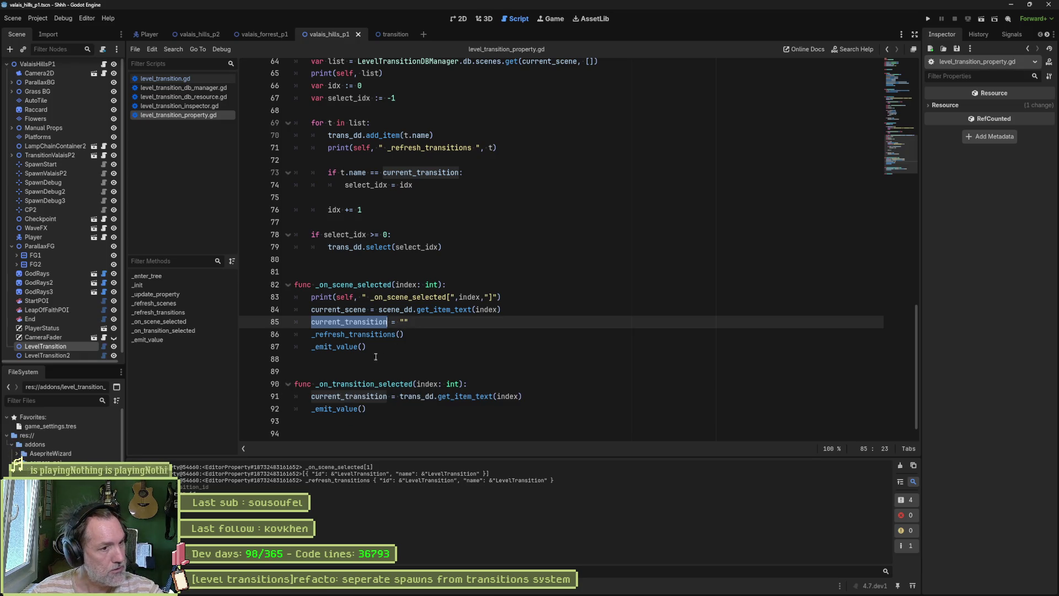
pyautogui.tripleClick(518, 299)
pyautogui.hotkey('ctrl', 'c')
pyautogui.click(480, 383)
pyautogui.press('Return')
pyautogui.hotkey('ctrl', 'v')
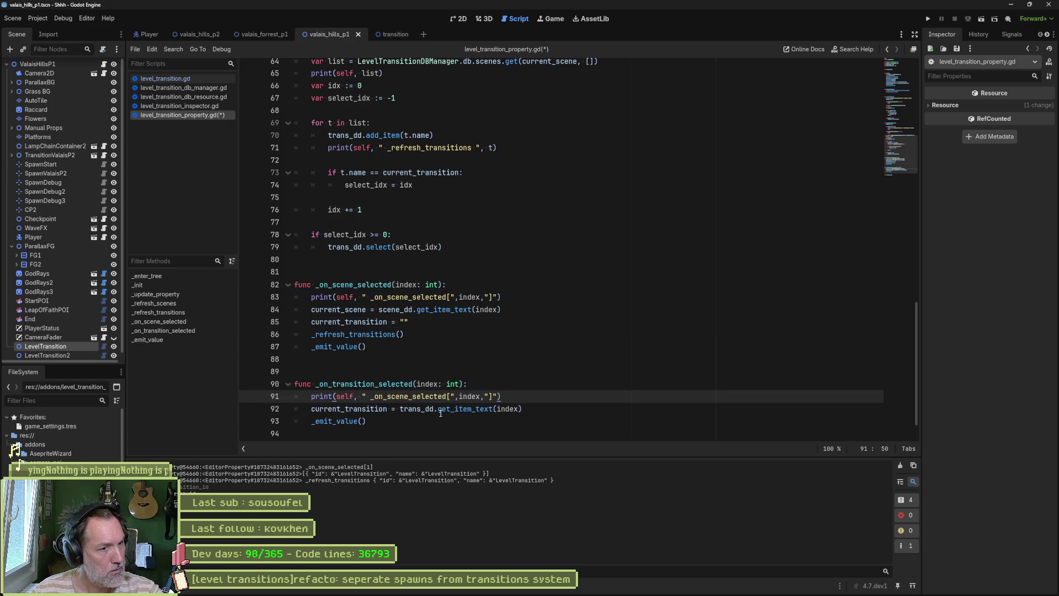
pyautogui.doubleClick(393, 384)
pyautogui.hotkey('ctrl', 'c')
pyautogui.doubleClick(412, 396)
pyautogui.hotkey('ctrl', 'v')
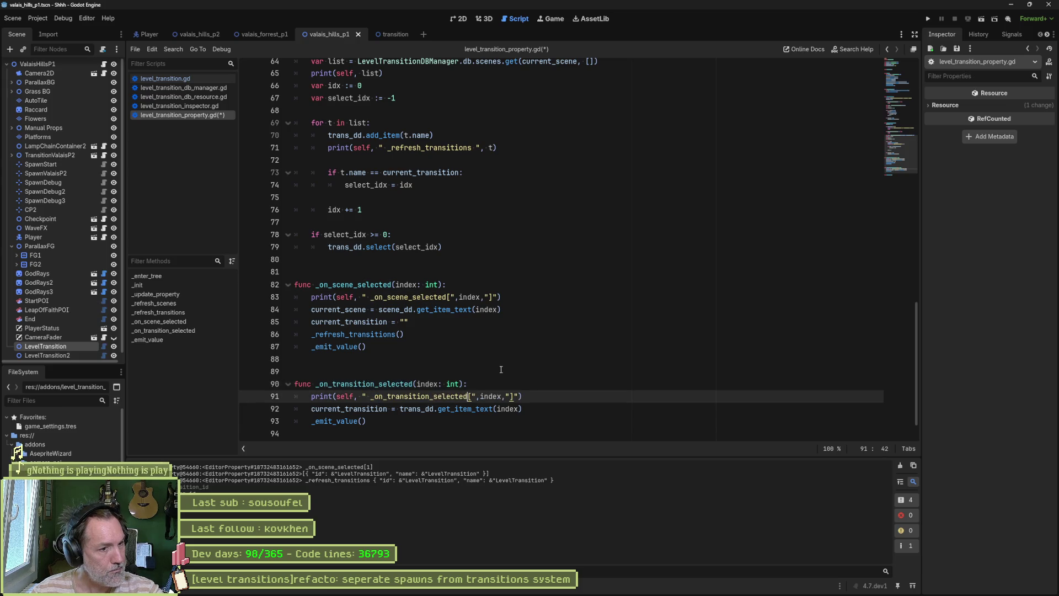
pyautogui.hotkey('ctrl', 's')
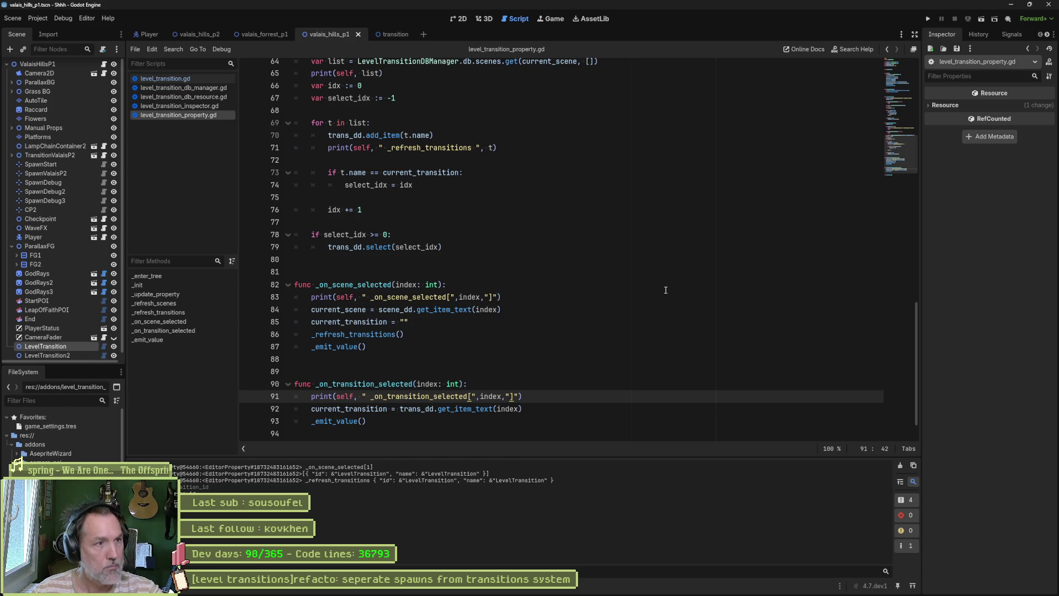
pyautogui.click(59, 346)
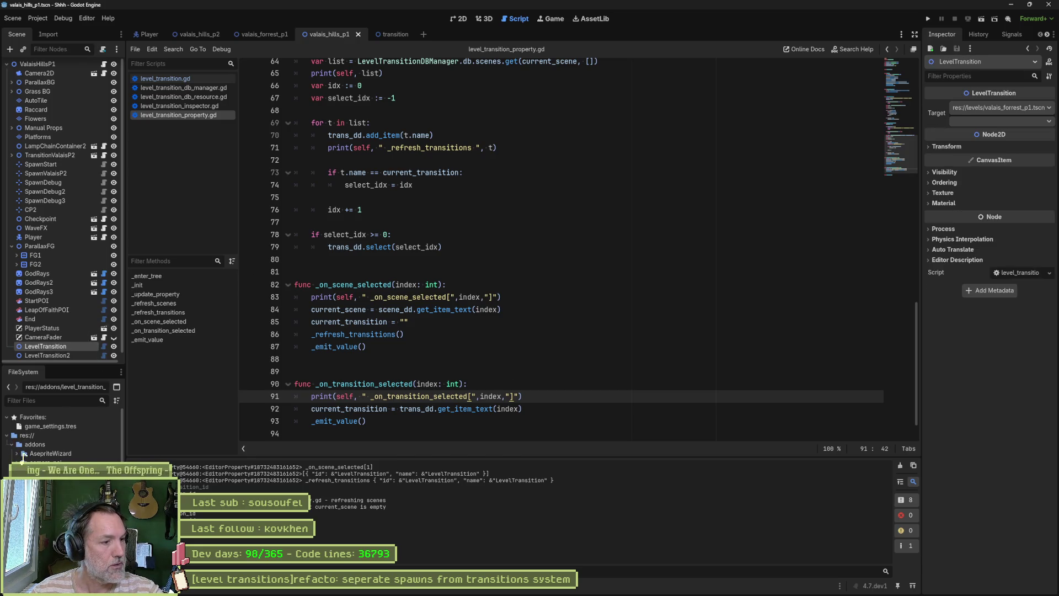
# - Clear the log, set Target to valais_hills_p1.tscn and the transition to LevelTransition
pyautogui.click(899, 465)
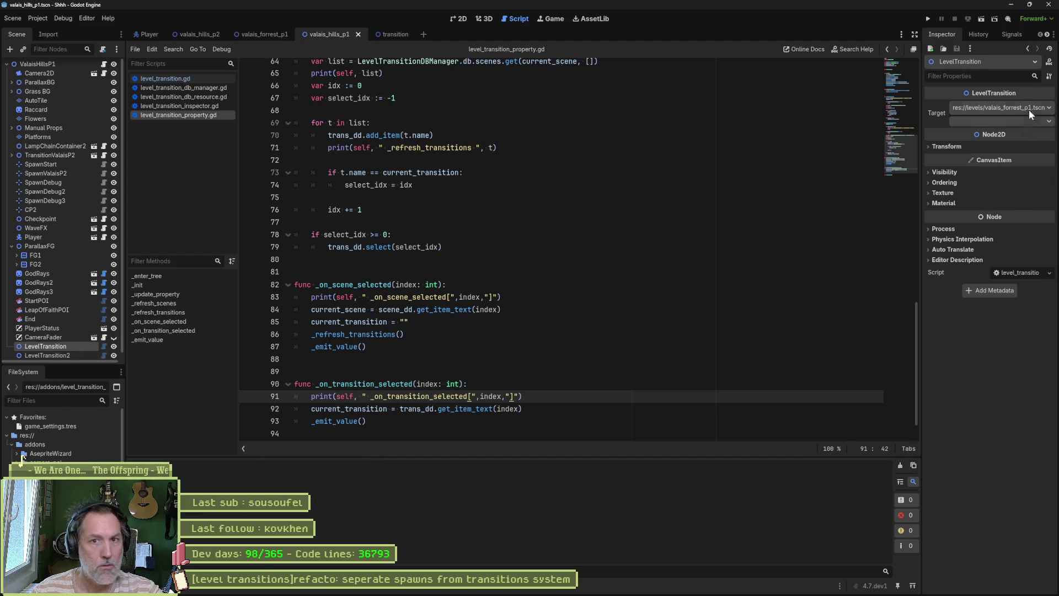
pyautogui.click(1026, 110)
pyautogui.click(1018, 130)
pyautogui.click(1013, 123)
pyautogui.click(993, 137)
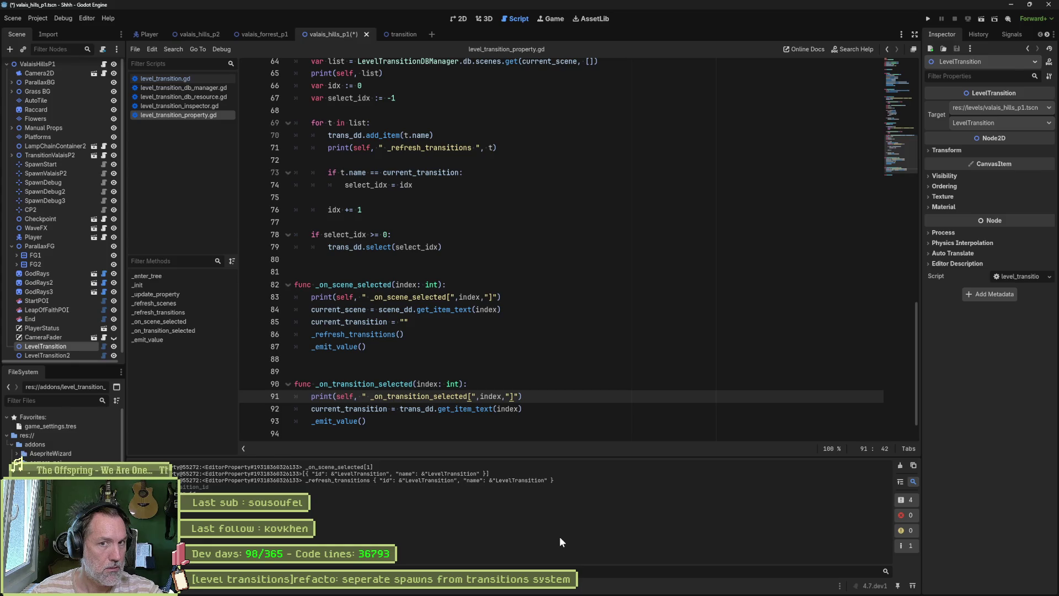
pyautogui.click(984, 122)
pyautogui.click(988, 139)
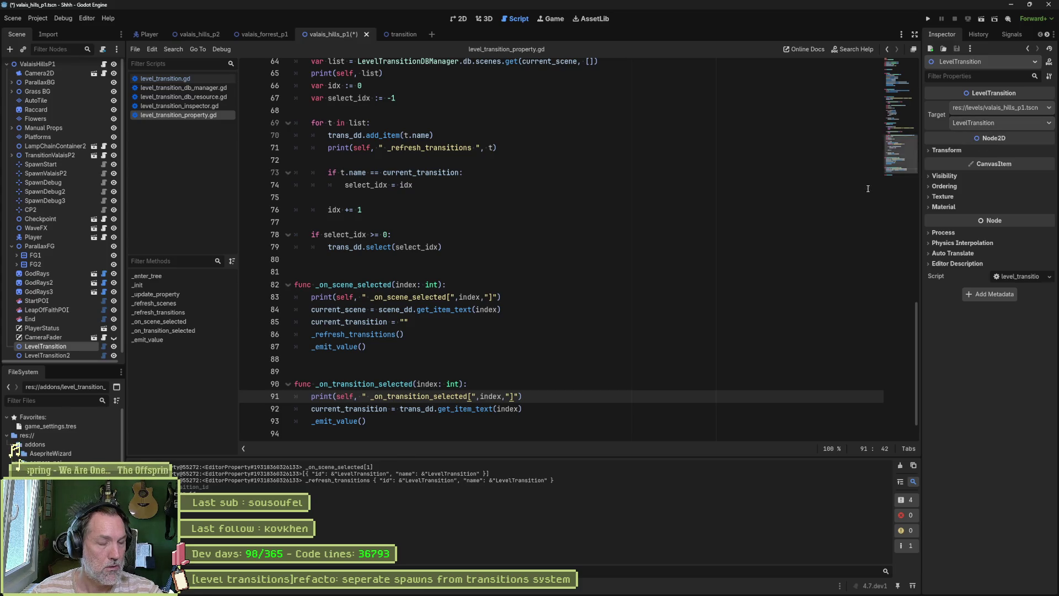
# - Inspect the item_selected connect calls for scene_dd and trans_dd in _init
pyautogui.doubleClick(364, 384)
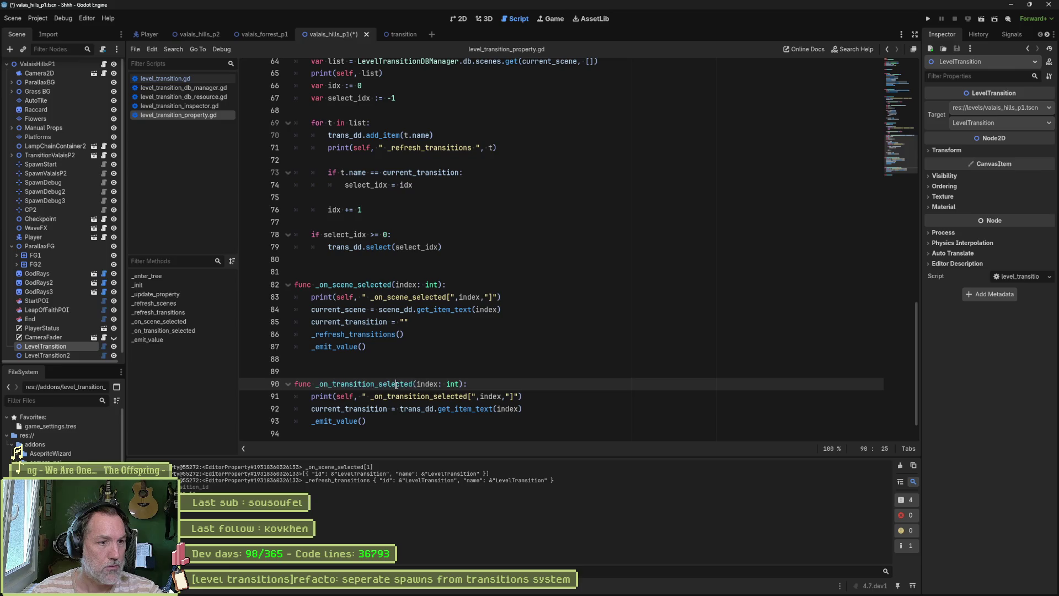
pyautogui.moveTo(915, 398); pyautogui.dragTo(909, 194)
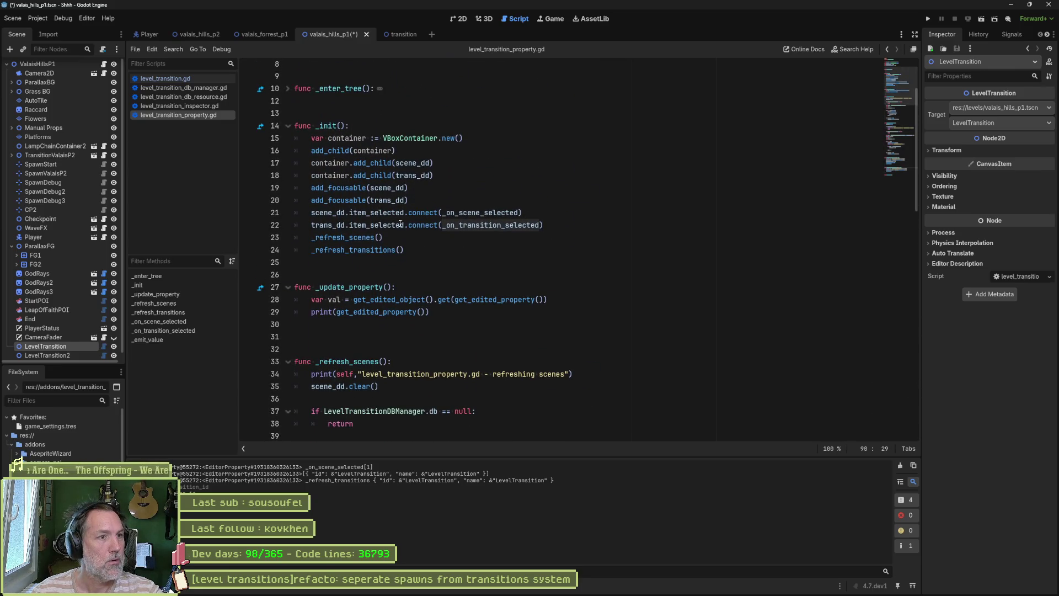
pyautogui.moveTo(400, 224)
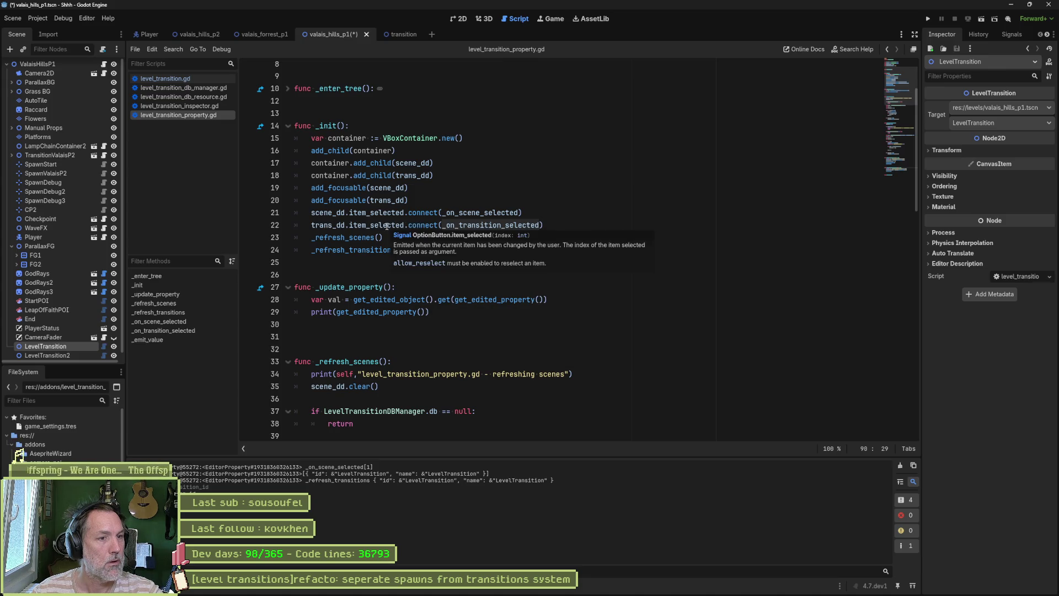
# - Jump to _on_transition_selected, save the scene, and open the LevelTransition node's level_transition.gd script
pyautogui.keyDown('ctrl'); pyautogui.click(505, 224); pyautogui.keyUp('ctrl')
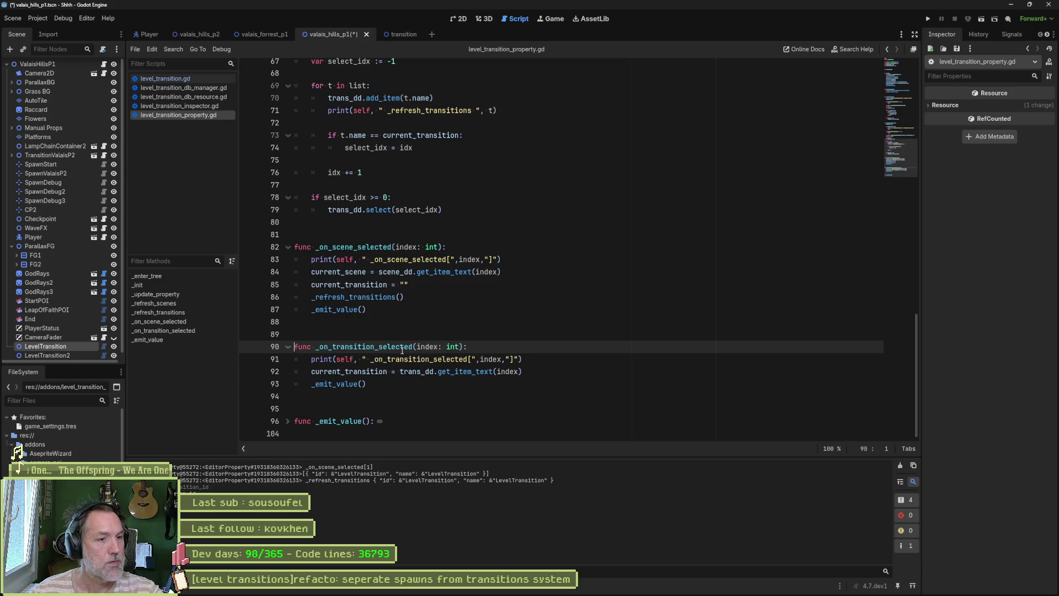
pyautogui.hotkey('ctrl', 's')
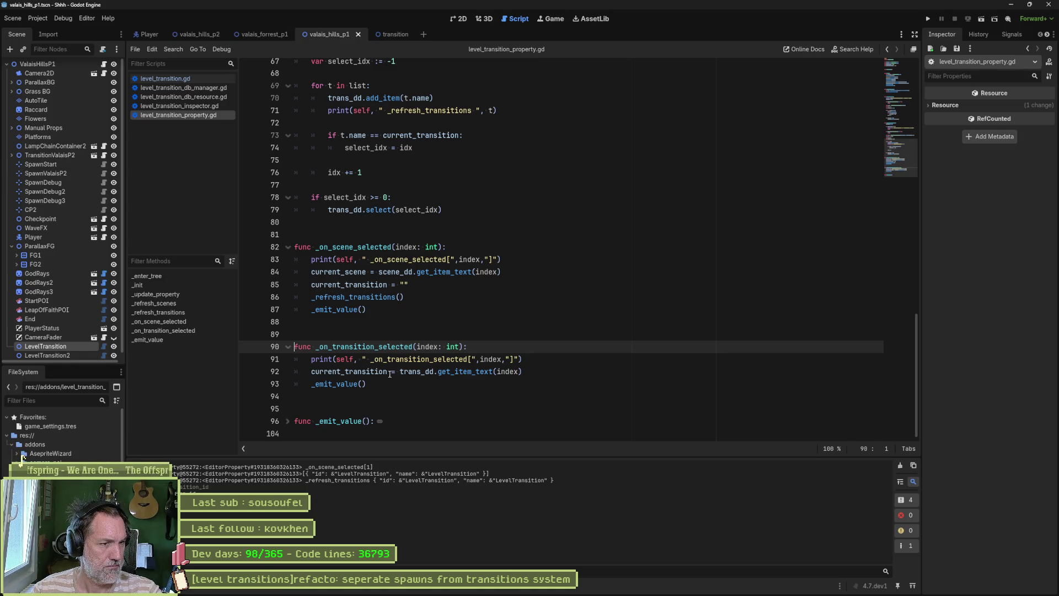
pyautogui.moveTo(389, 374)
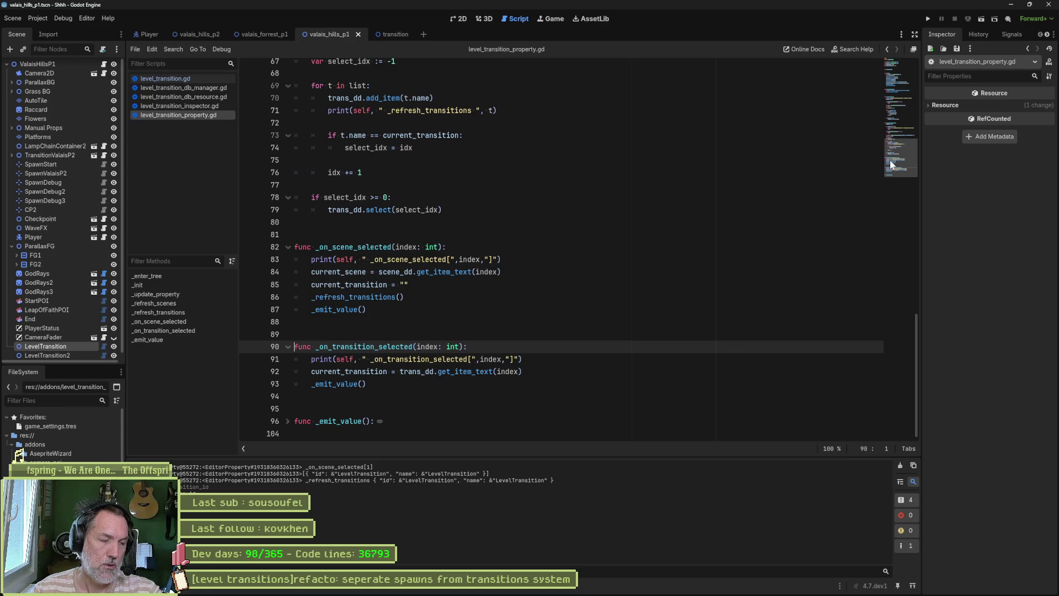
pyautogui.click(104, 346)
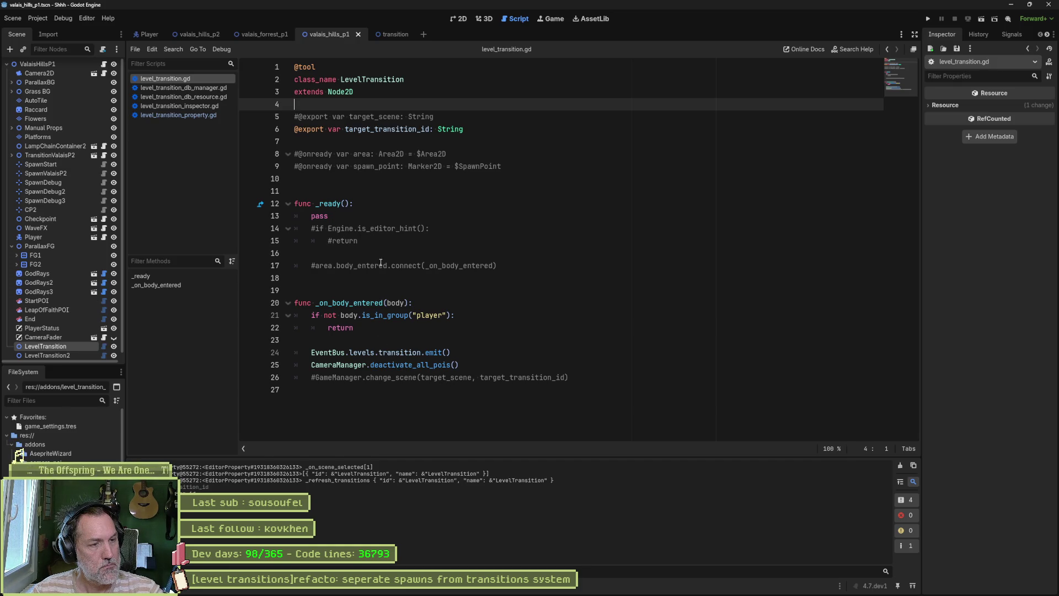
# - Inspect transition_db.tres and its Scenes dictionary with three level-scene entries holding arrays
pyautogui.moveTo(441, 130)
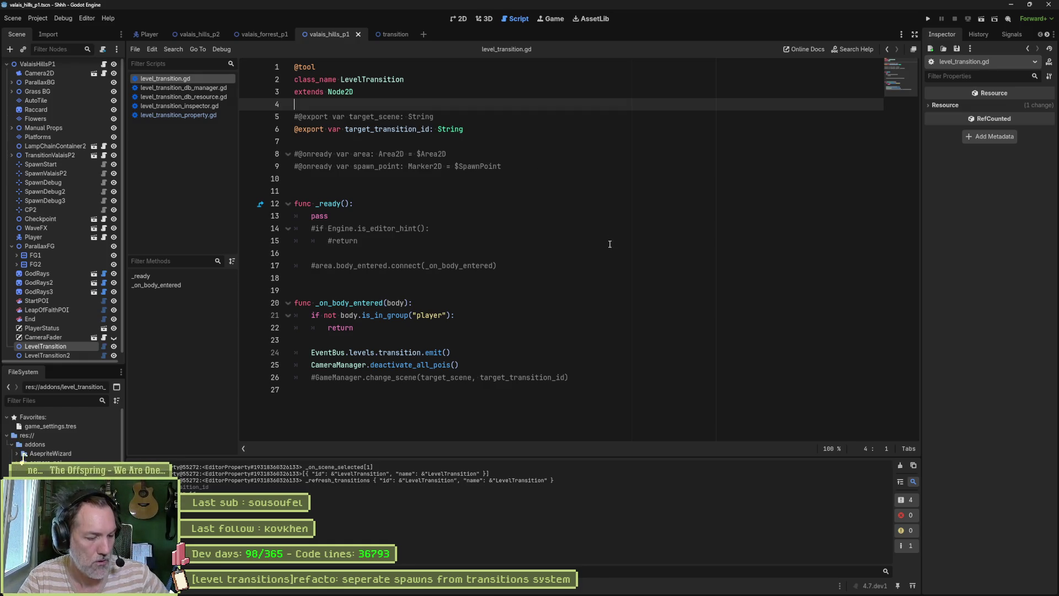
pyautogui.moveTo(612, 586)
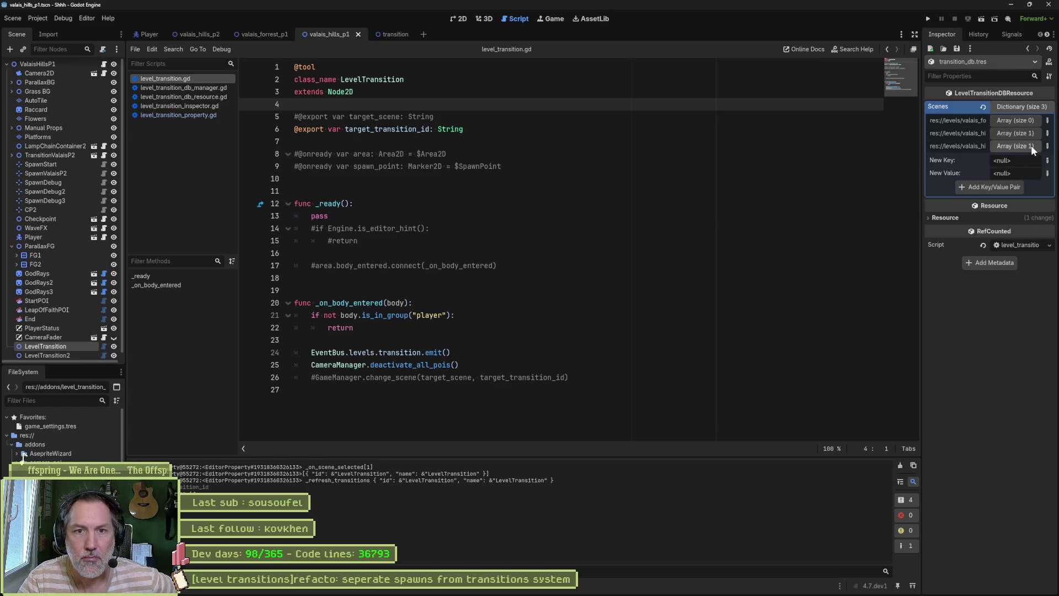
# - Expand the transition arrays of the three Scenes entries and rescan level transitions via Project > Tools
pyautogui.click(1031, 144)
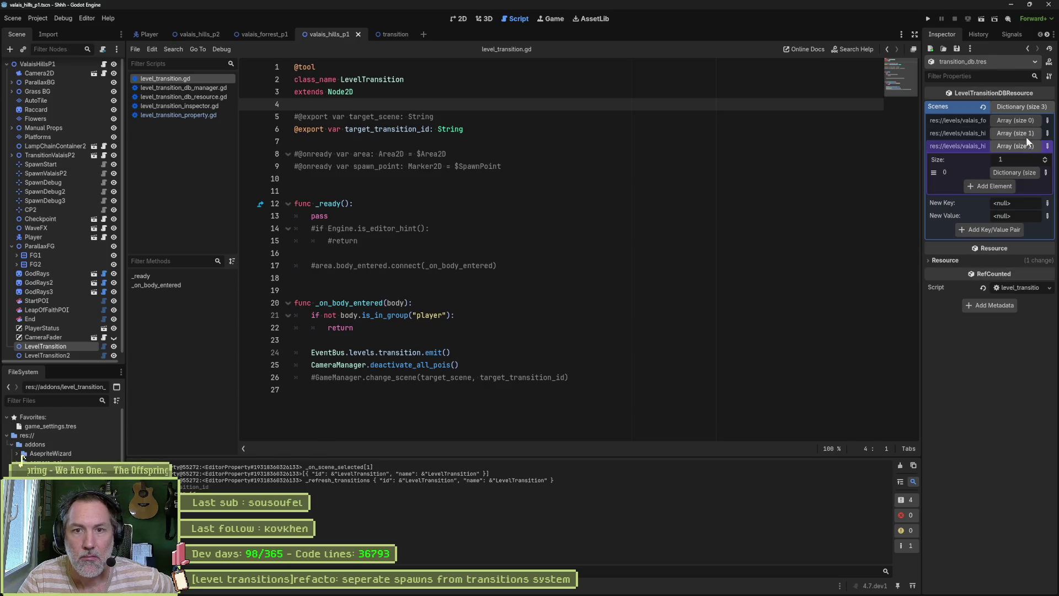
pyautogui.click(1022, 132)
pyautogui.click(1022, 119)
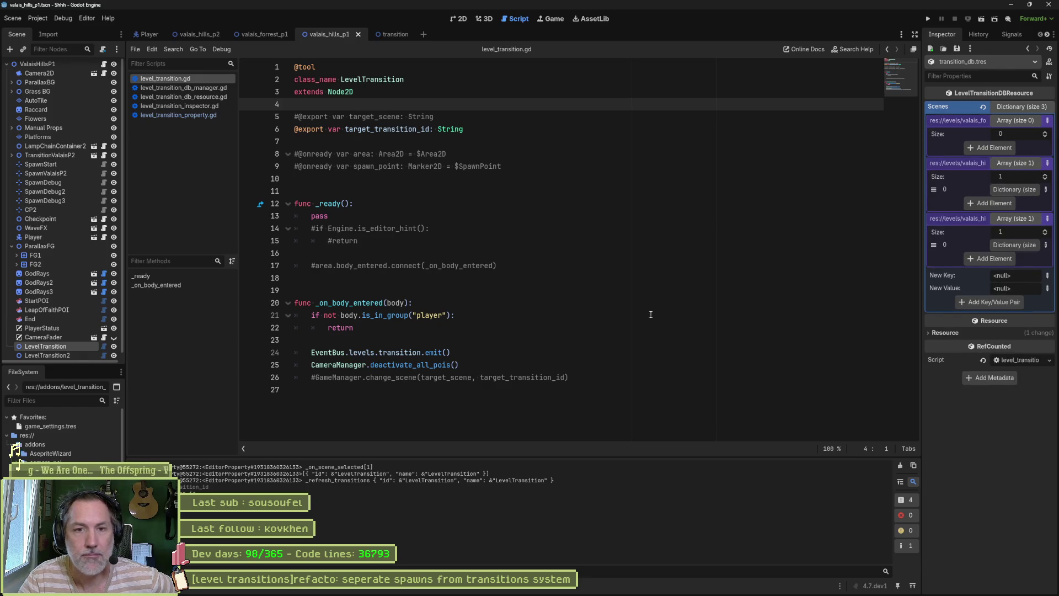
pyautogui.click(38, 18)
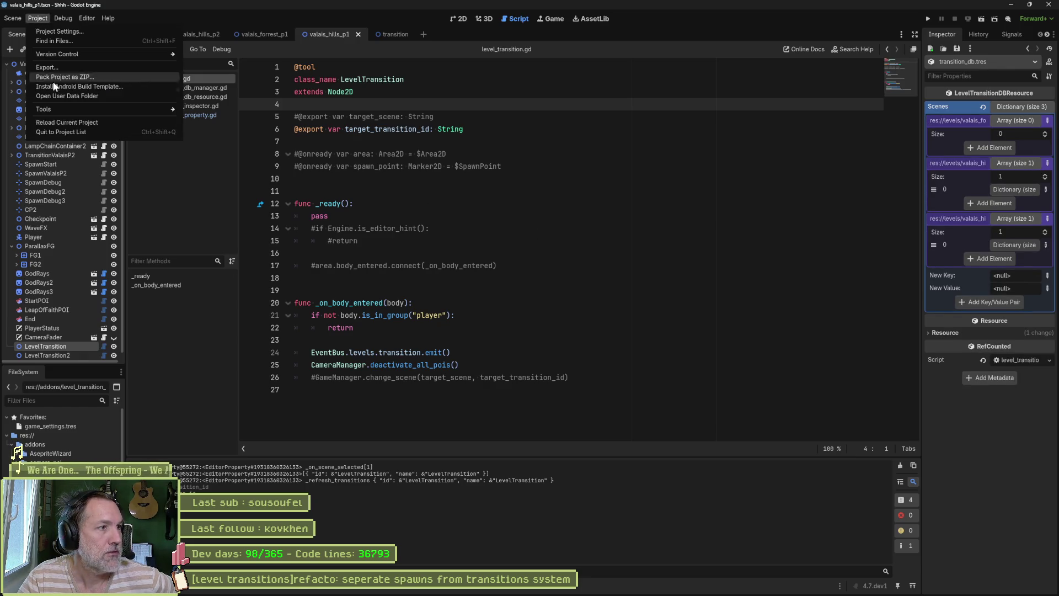
pyautogui.moveTo(84, 109)
pyautogui.click(250, 150)
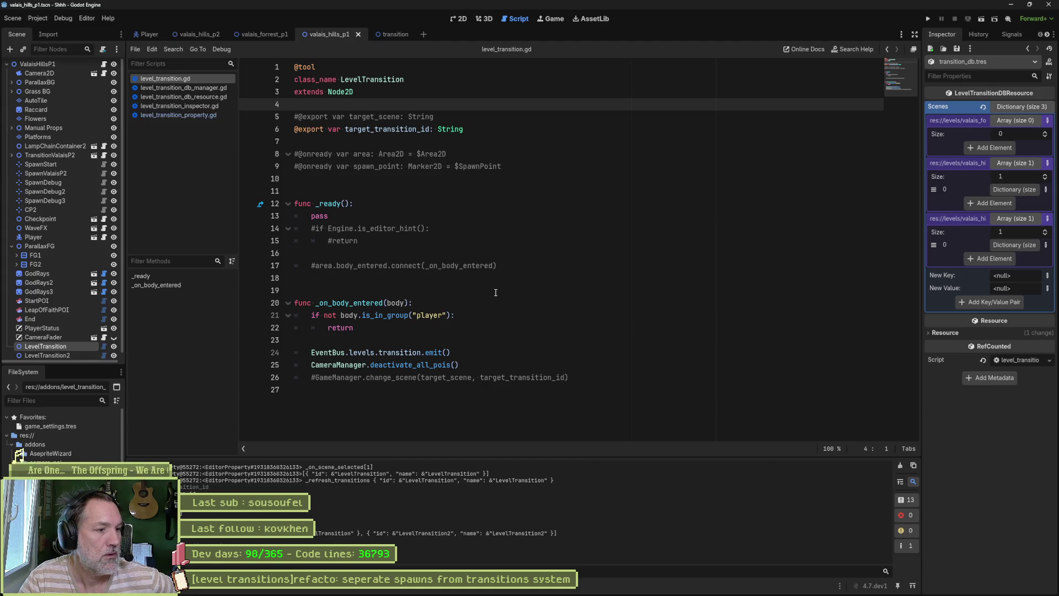
# - Reselect the LevelTransition node so its target shows valais_forrest_p1.tscn with an empty transition
pyautogui.click(850, 190)
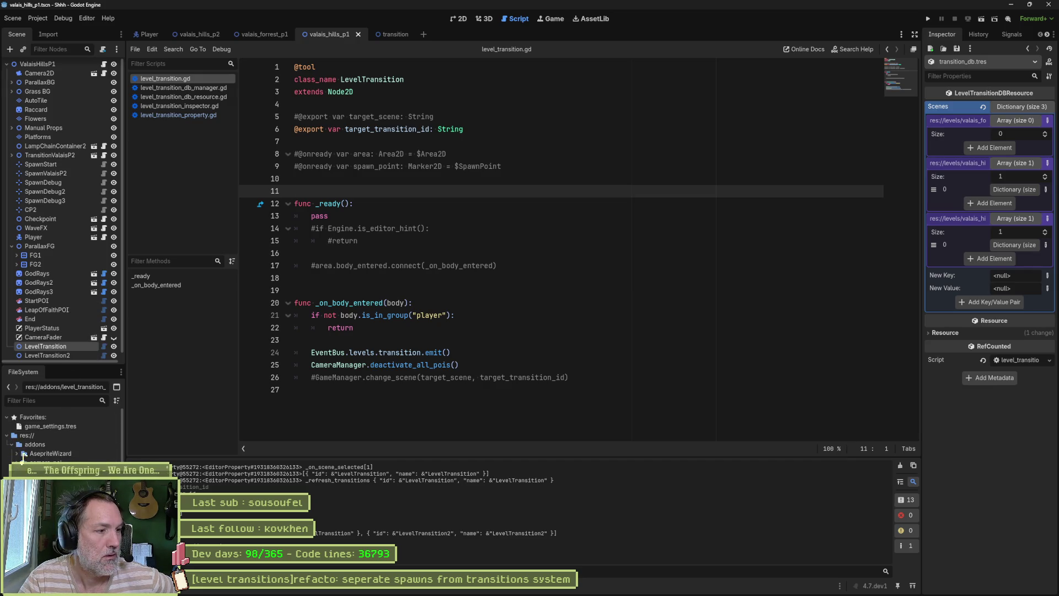
pyautogui.click(57, 339)
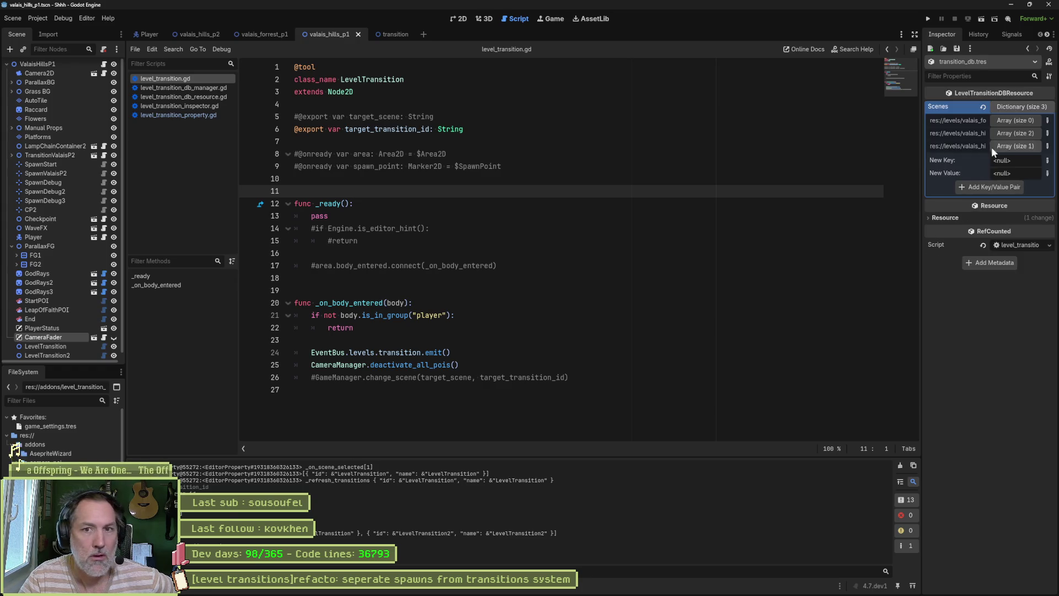
pyautogui.click(1001, 135)
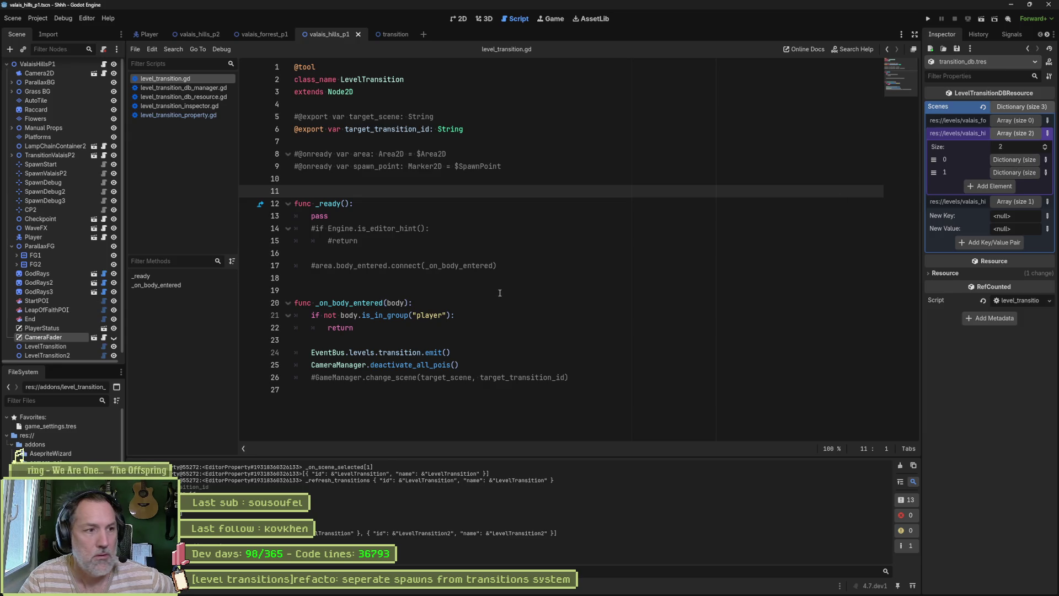
pyautogui.click(48, 346)
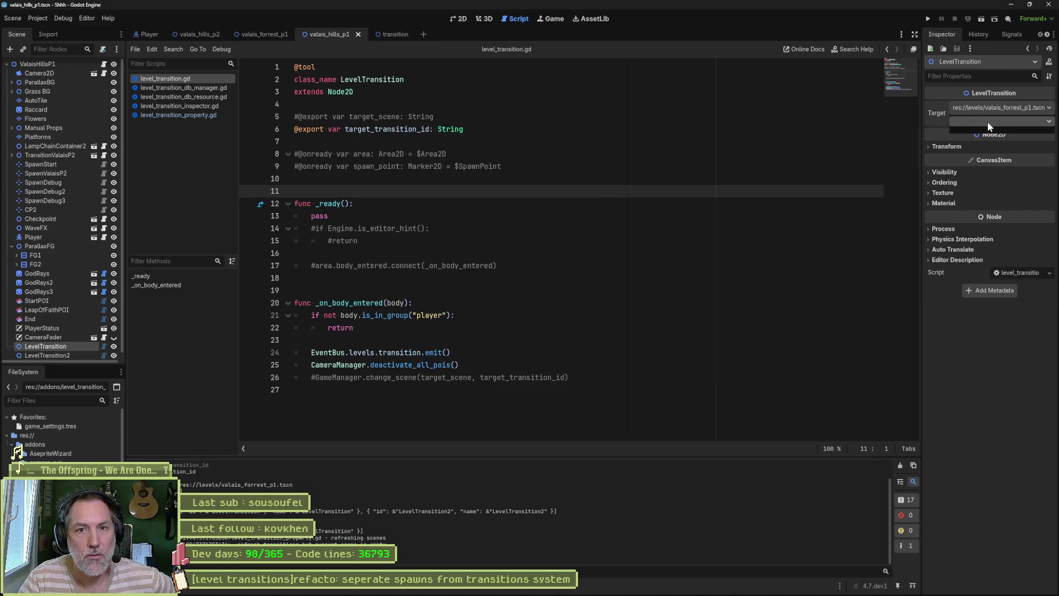
# - Set LevelTransition's target to valais_hills_p1.tscn and LevelTransition2, then open level_transition_property.gd
pyautogui.click(1001, 108)
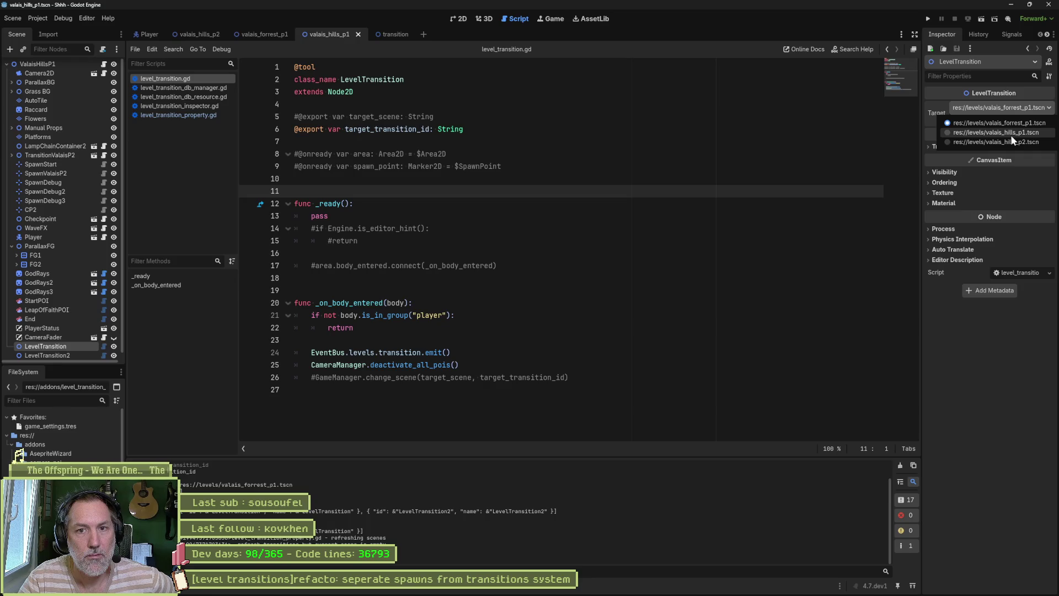
pyautogui.click(1011, 134)
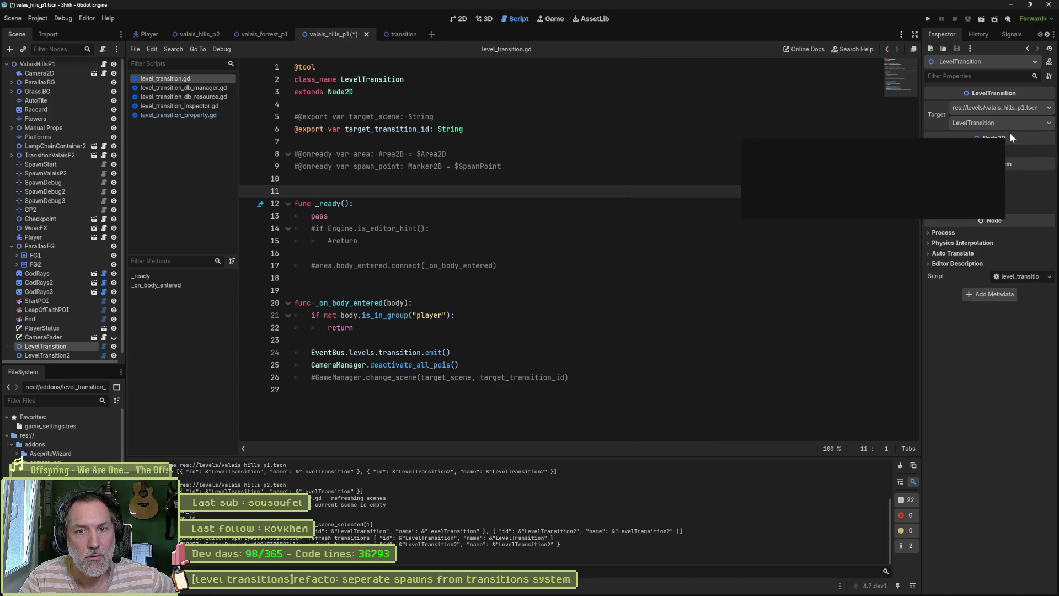
pyautogui.click(1011, 123)
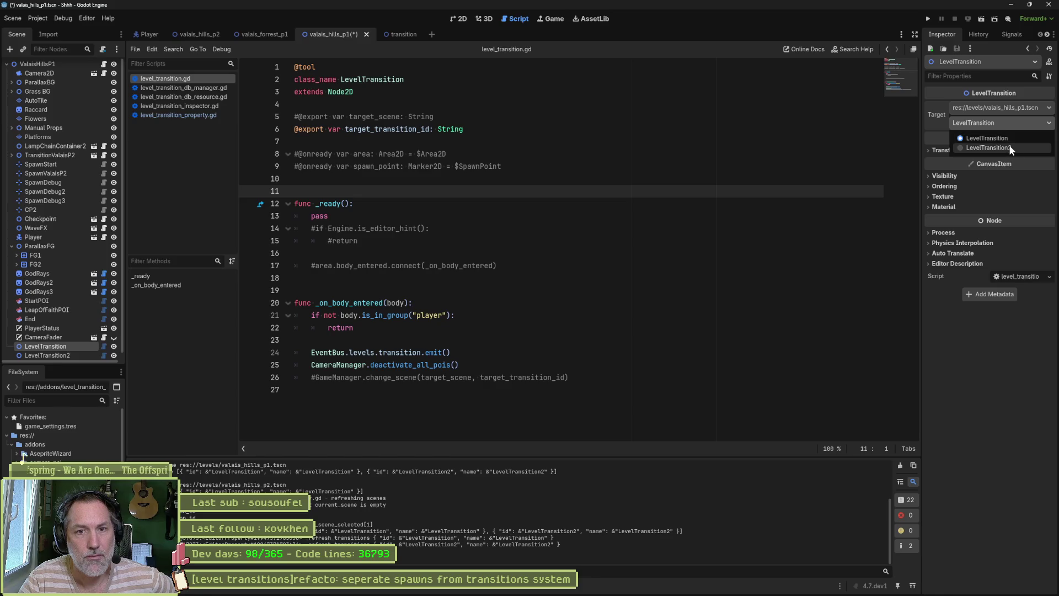
pyautogui.click(1010, 147)
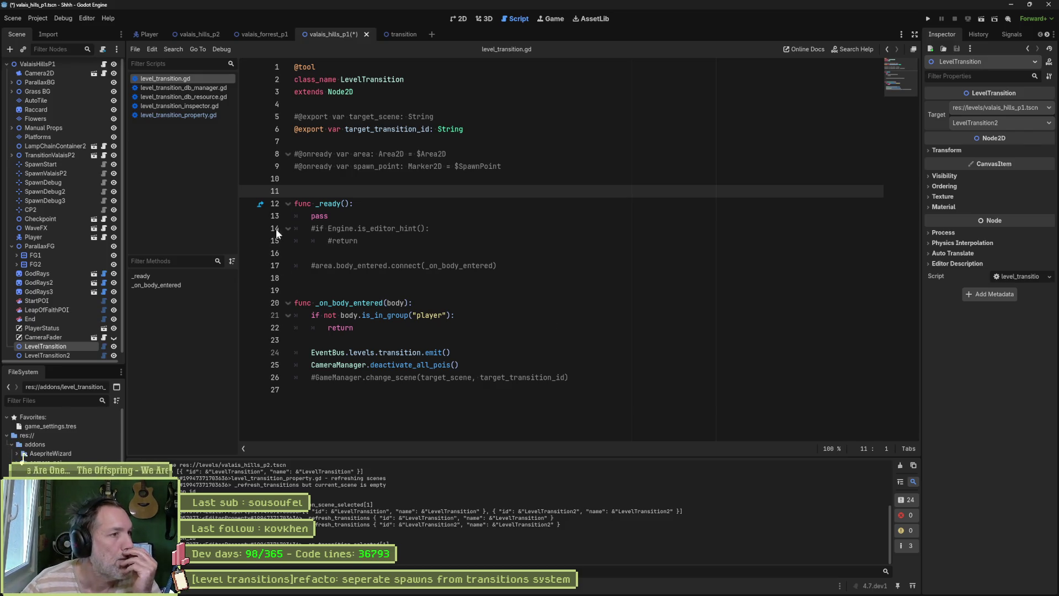
pyautogui.click(177, 114)
pyautogui.moveTo(901, 144); pyautogui.dragTo(899, 91)
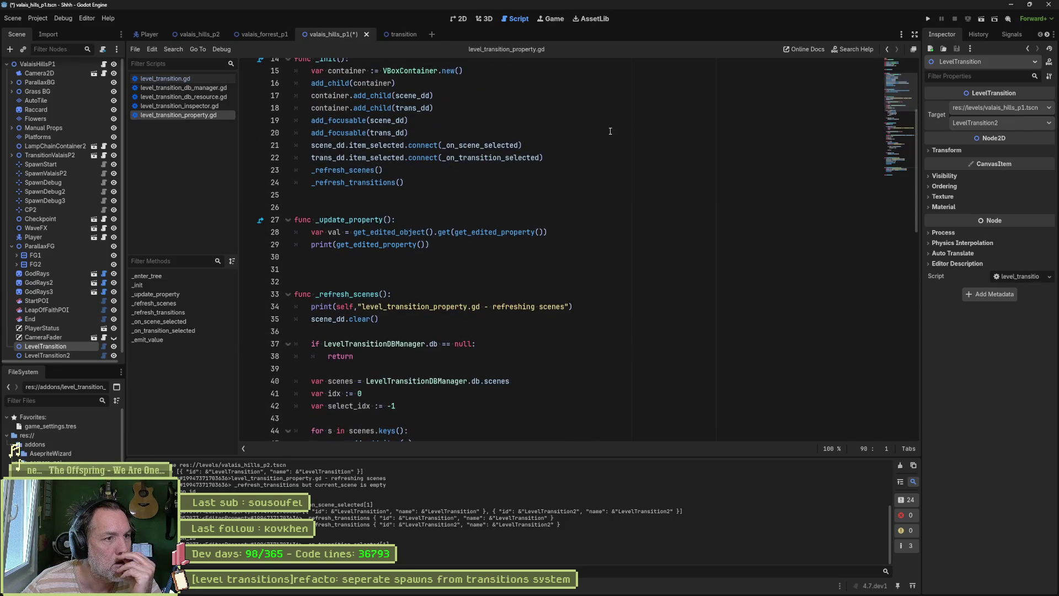
# - Add a new line 23 after line 22 starting with trans_dd., browsing the autocomplete suggestions
pyautogui.click(546, 158)
pyautogui.press('Return')
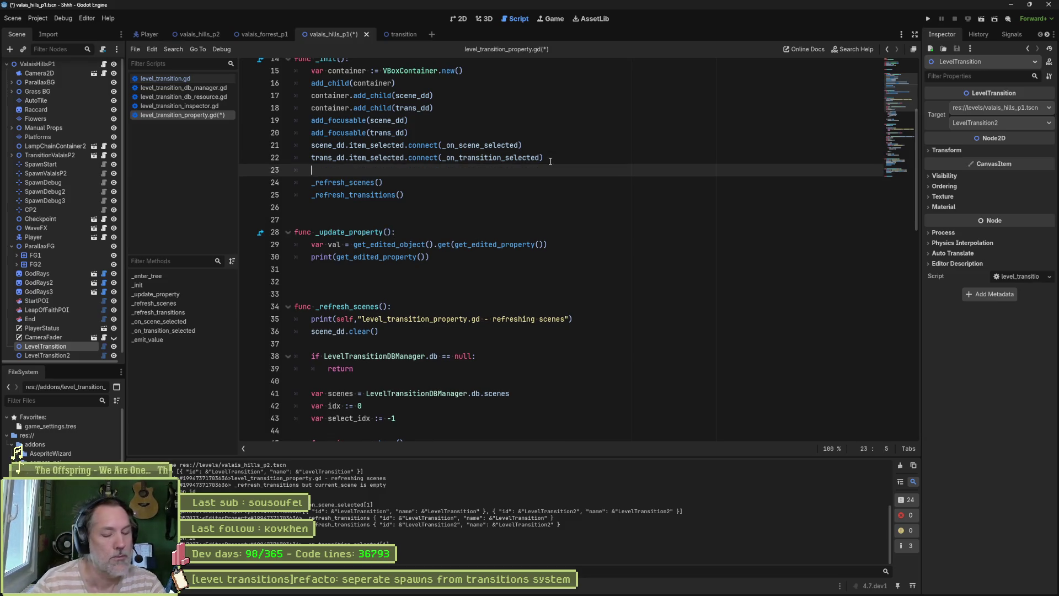
pyautogui.write('trans_dd')
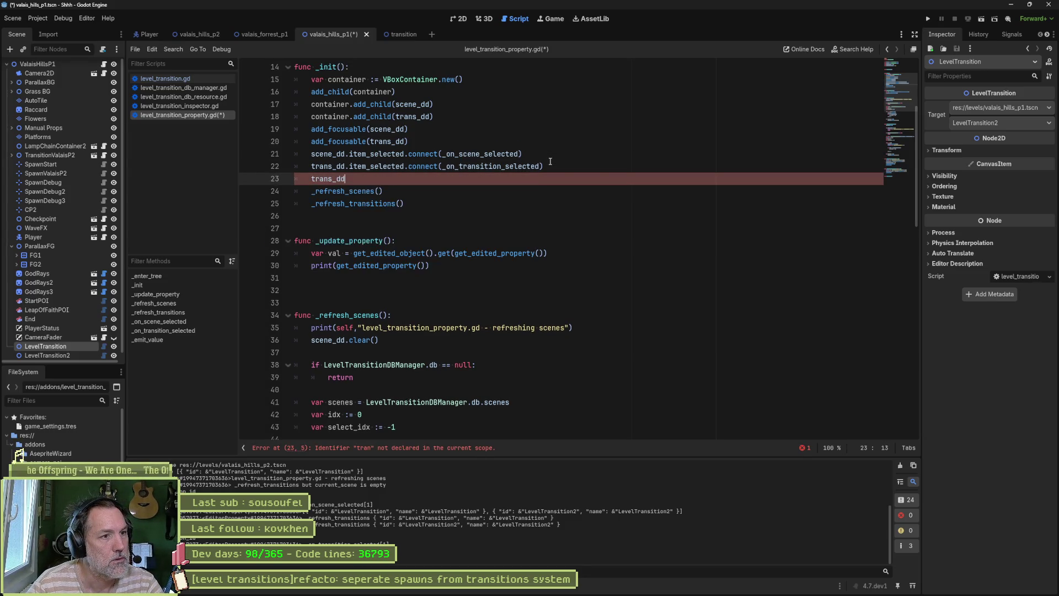
pyautogui.write('.')
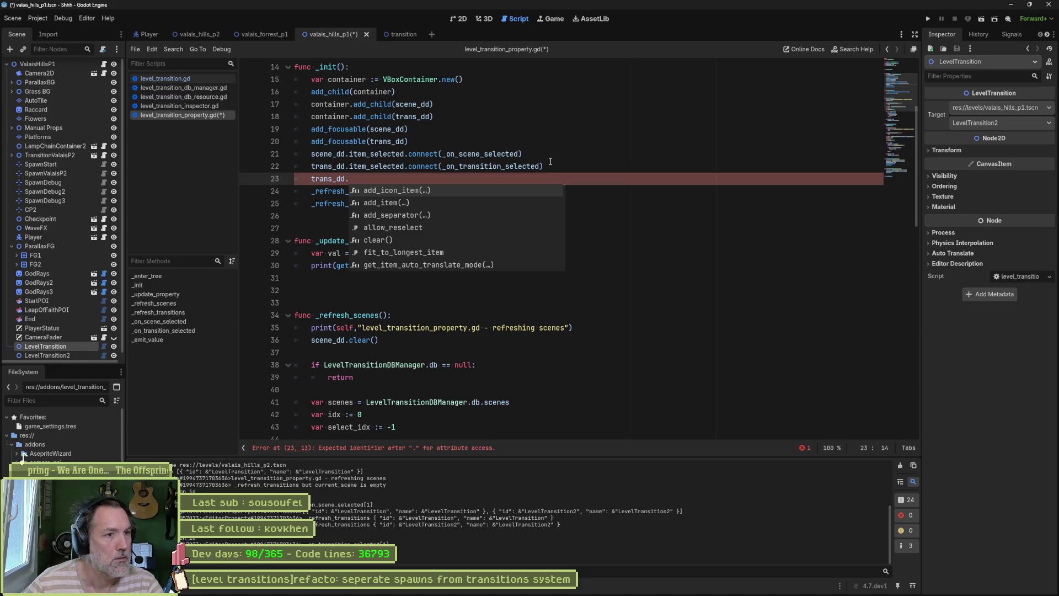
pyautogui.scroll(-1, 500, 214)
pyautogui.scroll(-5, 499, 224)
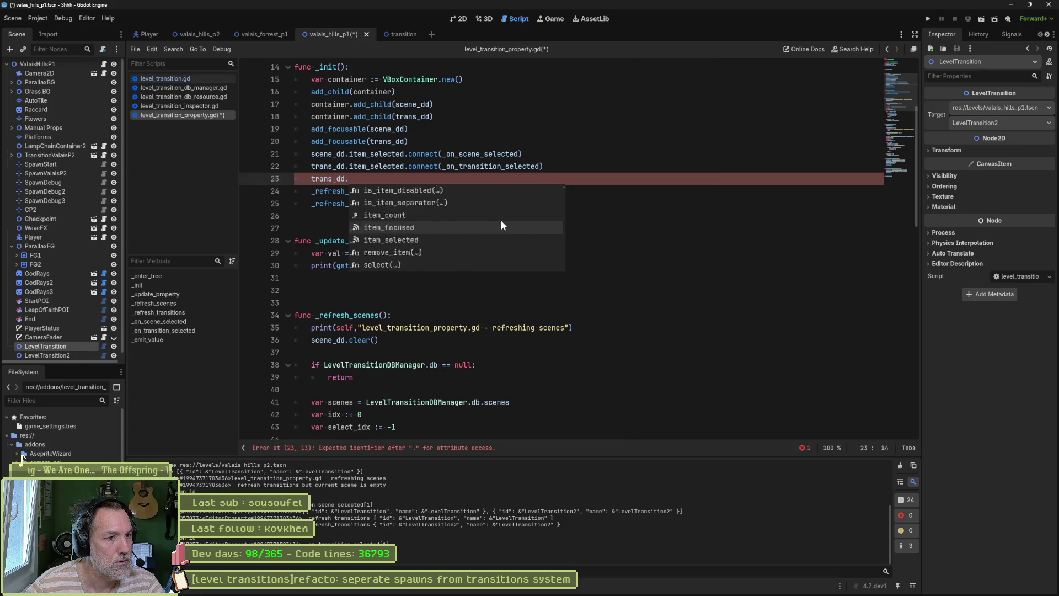
pyautogui.scroll(1, 502, 223)
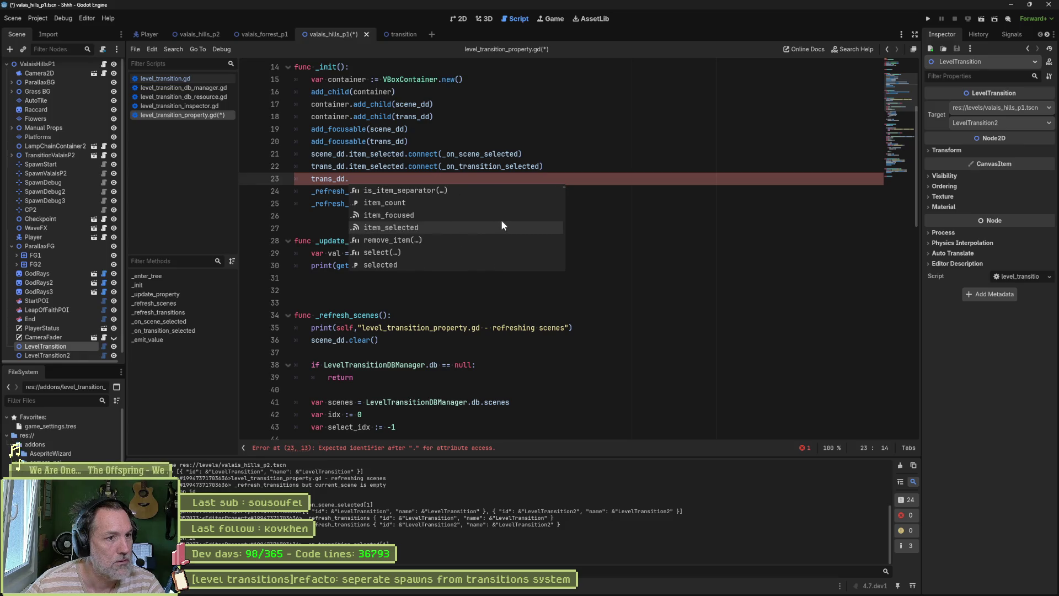
pyautogui.scroll(10, 501, 220)
pyautogui.scroll(-8, 501, 218)
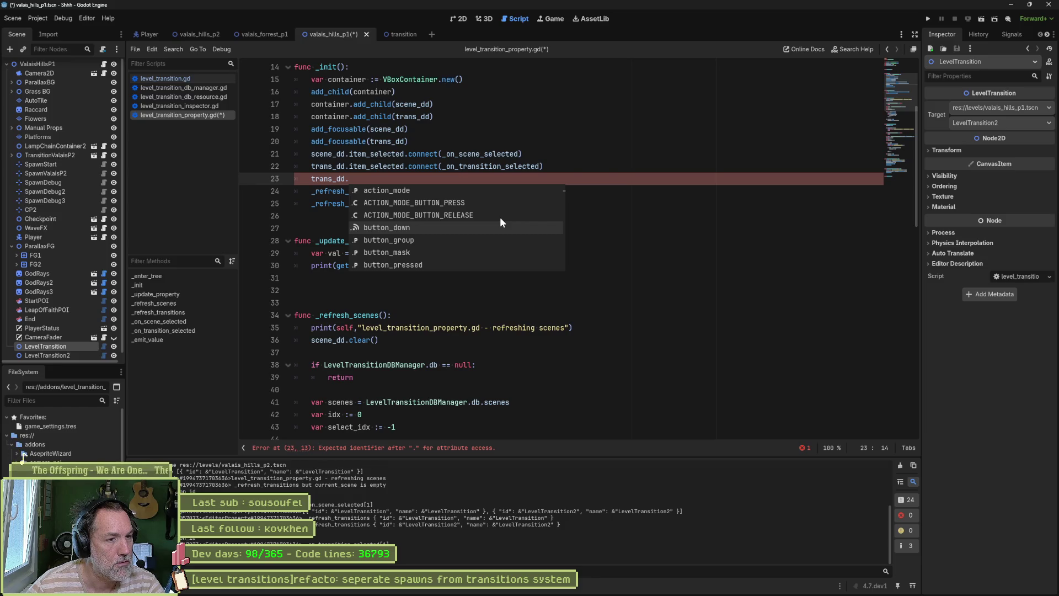
pyautogui.scroll(-6, 501, 219)
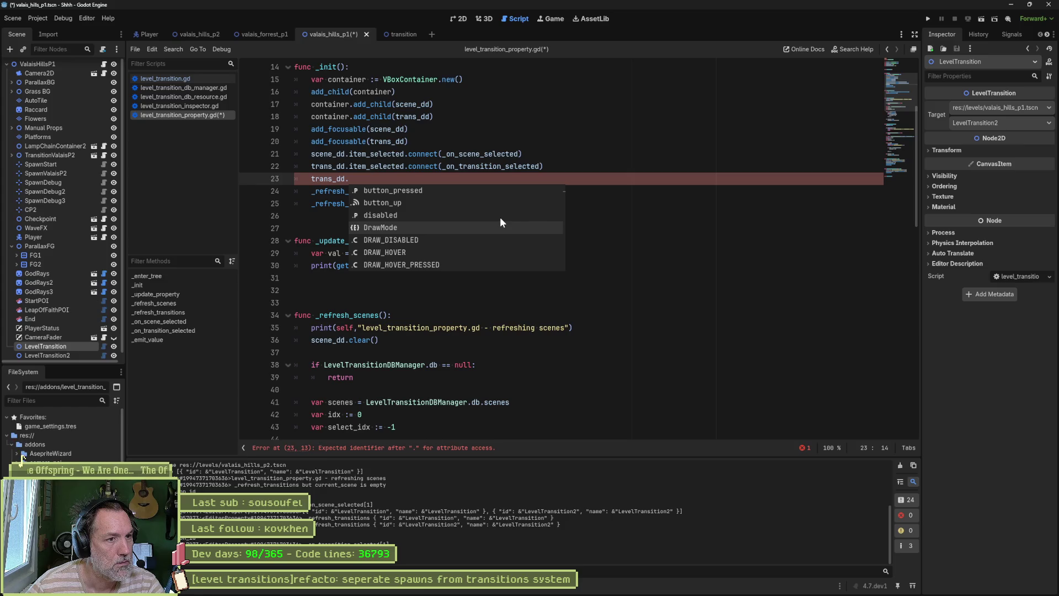
pyautogui.scroll(-3, 499, 217)
pyautogui.scroll(-1, 500, 217)
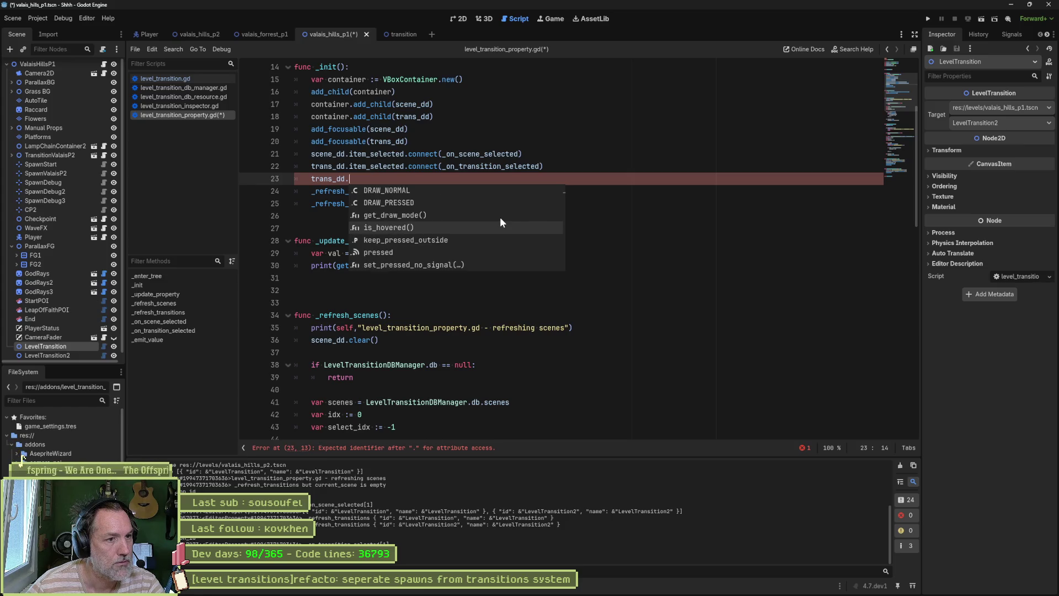
# - Complete the line as trans_dd.pressed and check the BaseButton pressed() signal documentation
pyautogui.click(492, 252)
pyautogui.keyDown('ctrl'); pyautogui.click(369, 180); pyautogui.keyUp('ctrl')
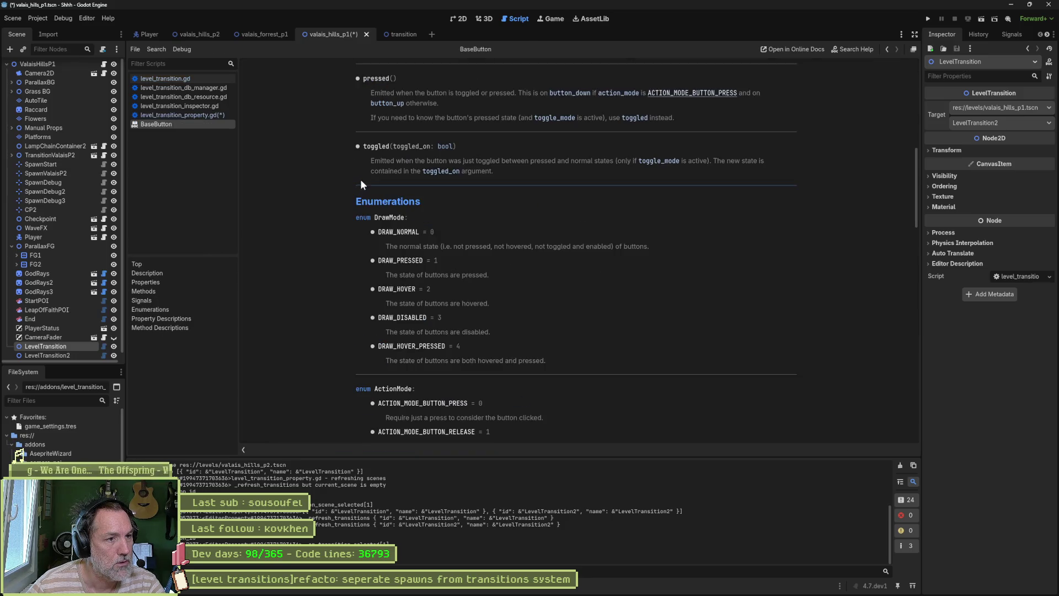
pyautogui.hotkey('ctrl', 'w')
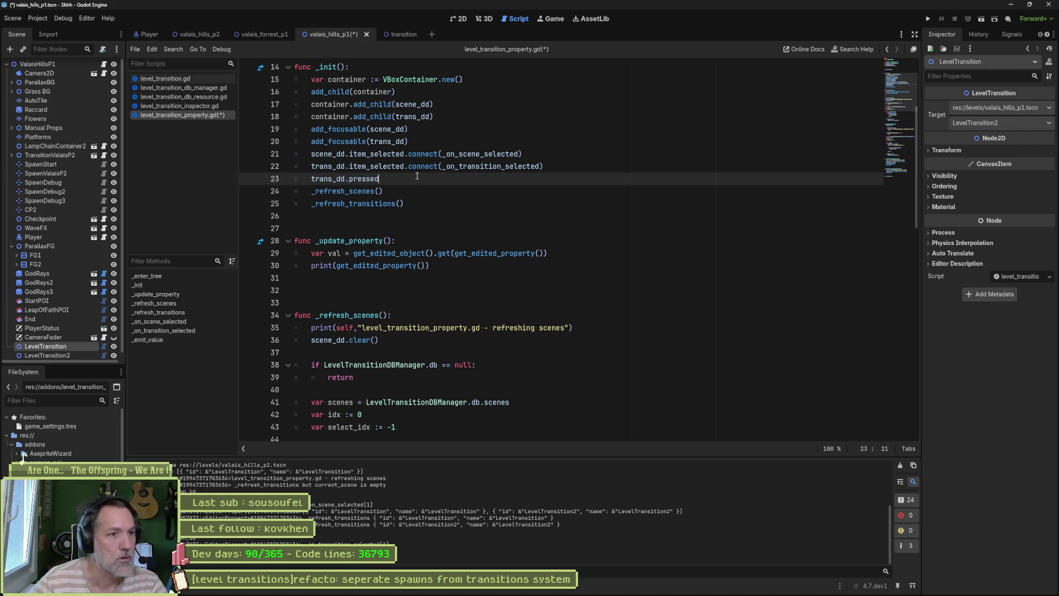
# - Connect trans_dd.pressed to a new _on_transition_pressed function printing "asdfasdf", and save the script
pyautogui.write('.connect()')
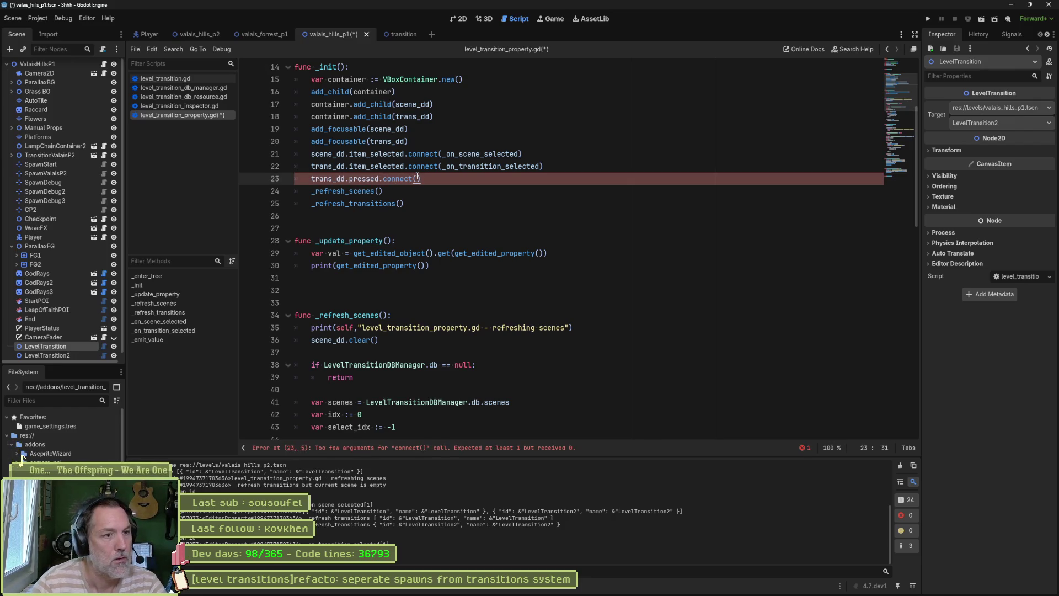
pyautogui.write('_on_')
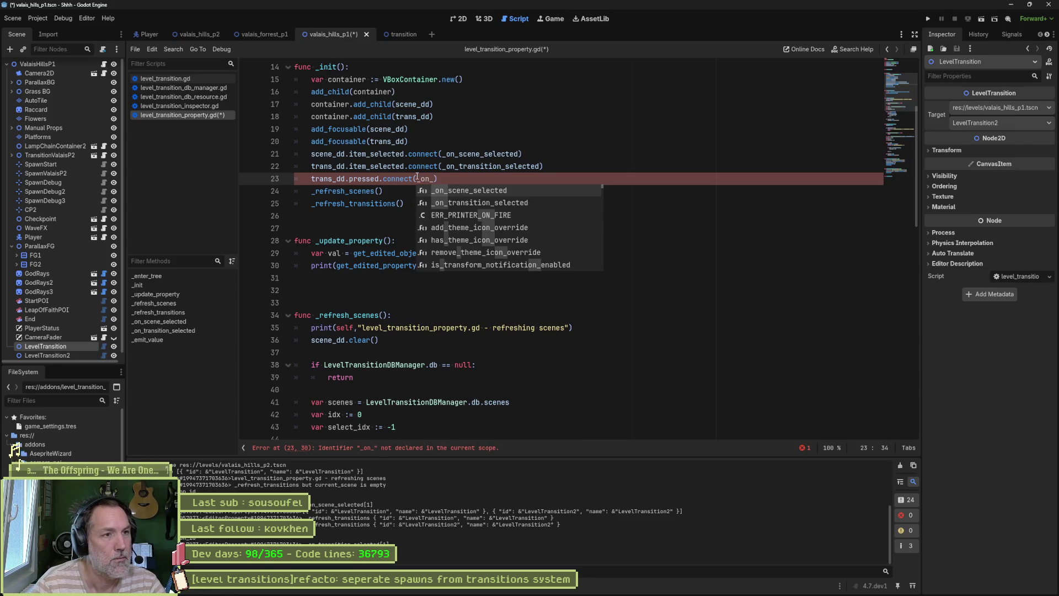
pyautogui.write('transition_pressed')
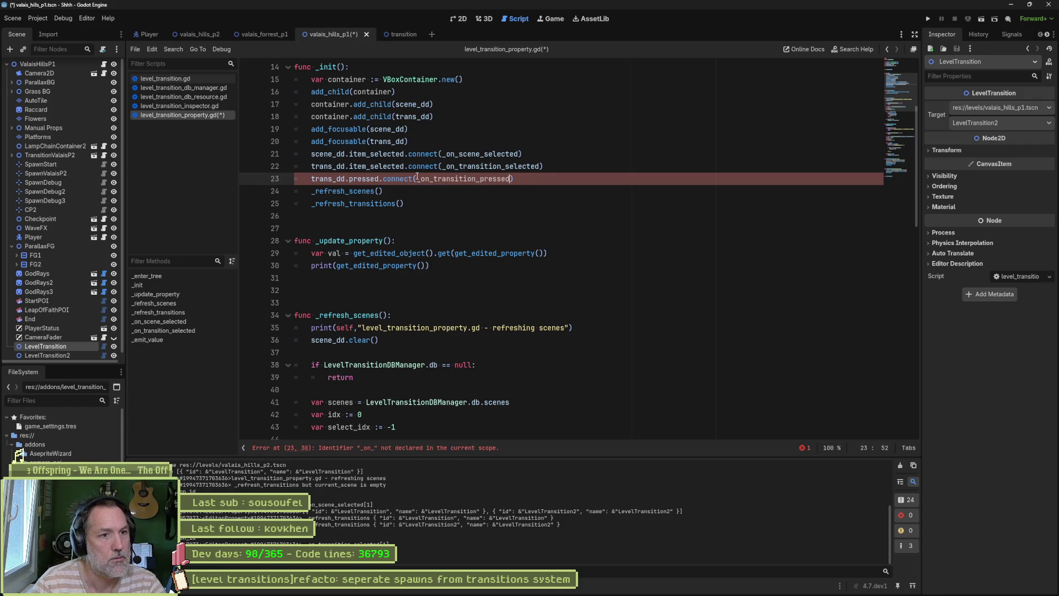
pyautogui.press('Down')
pyautogui.press('Down')
pyautogui.press('Down')
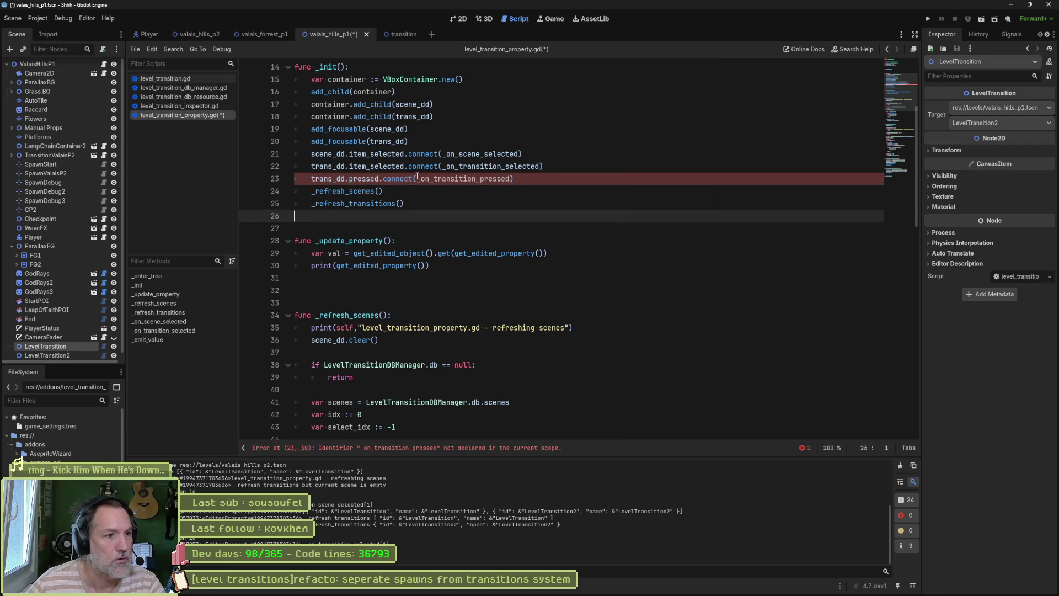
pyautogui.press('Return')
pyautogui.write('func _on_transition_pressed() -> void:')
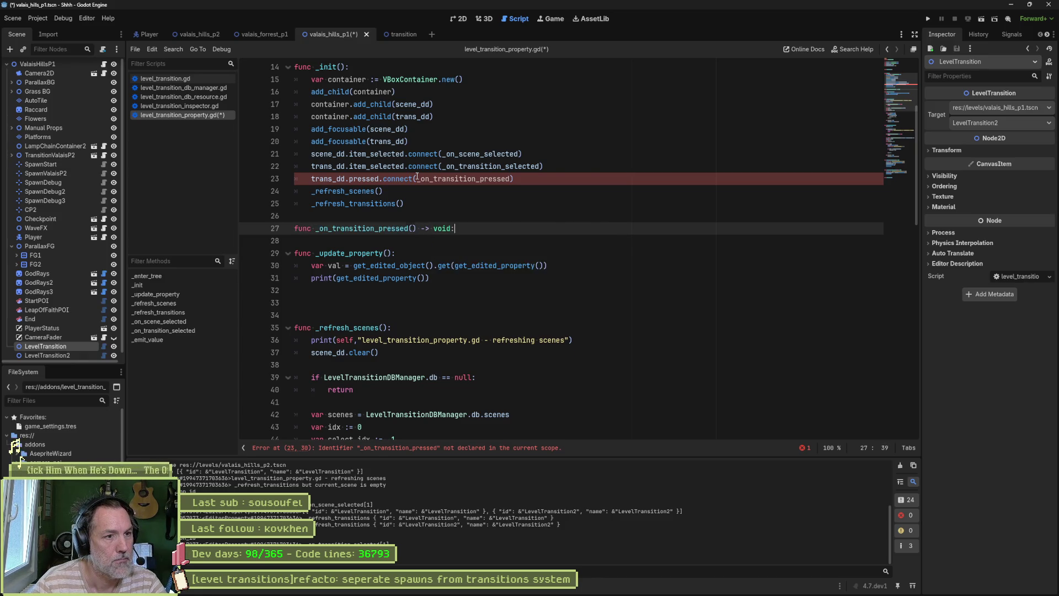
pyautogui.press('Return')
pyautogui.write('print("')
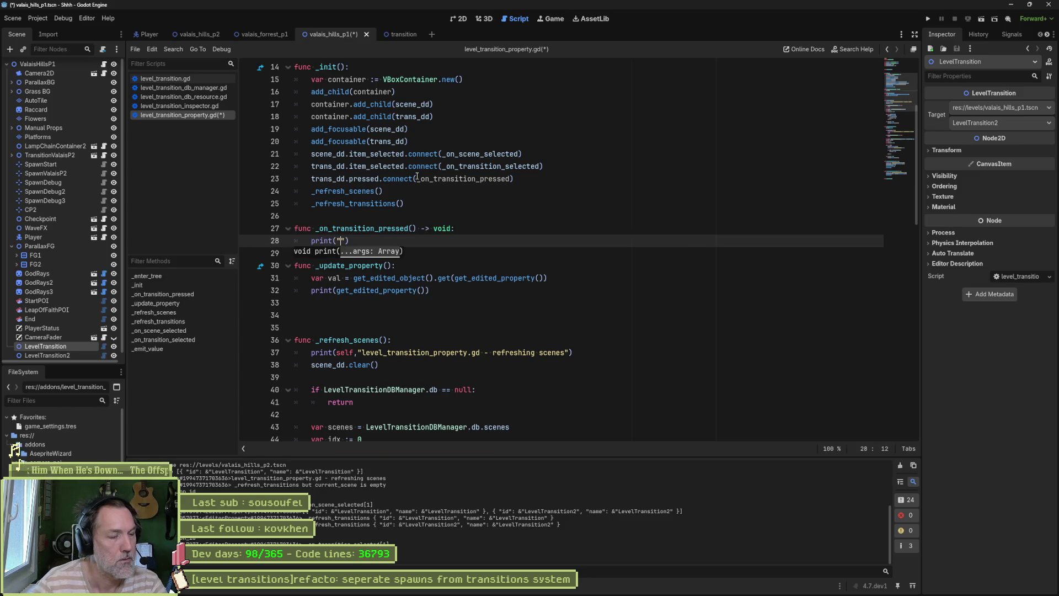
pyautogui.write('asdfasdf')
pyautogui.hotkey('ctrl', 's')
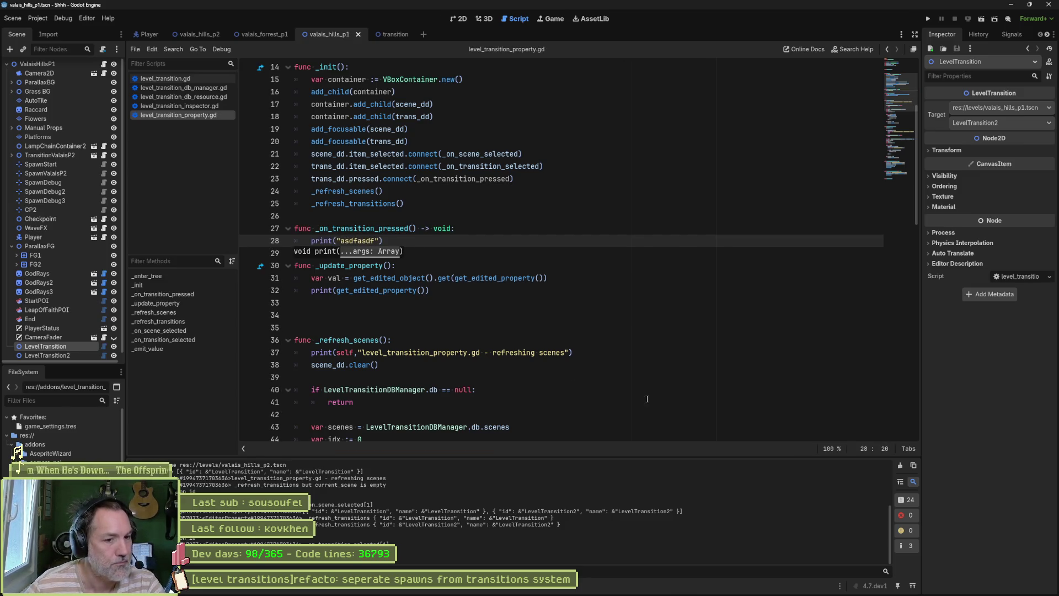
# - Open and close the Target transition dropdown twice to test the pressed signal
pyautogui.click(992, 122)
pyautogui.click(992, 123)
pyautogui.click(992, 123)
pyautogui.click(992, 122)
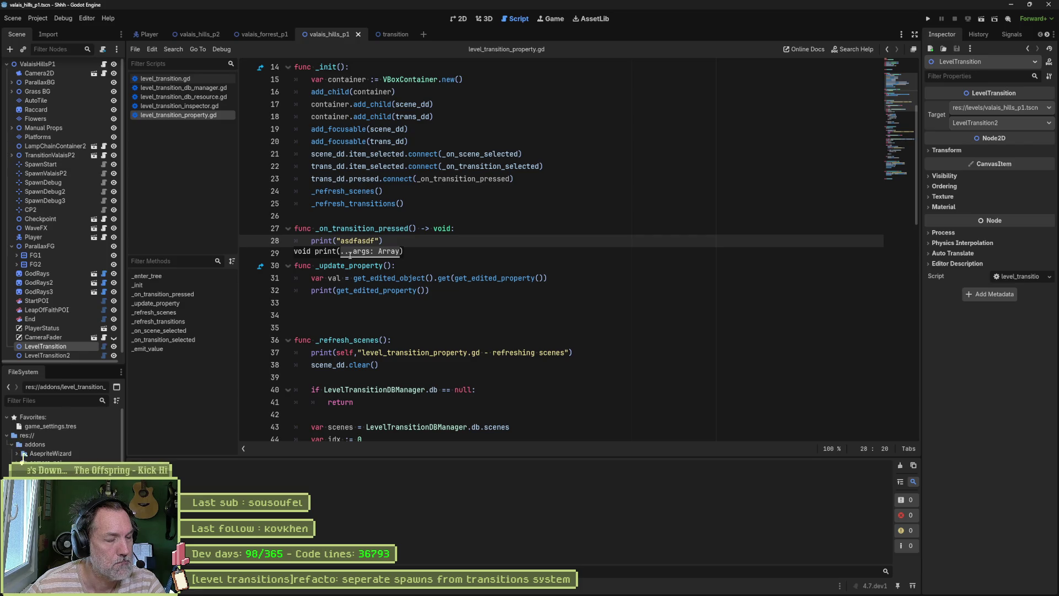
# - Change the signal on line 23 from pressed to button_down and save the script
pyautogui.doubleClick(365, 179)
pyautogui.write('do')
pyautogui.press('Return')
pyautogui.hotkey('ctrl', 's')
# - Choose LevelTransition as the target transition, then inspect the LevelTransition2 node's target
pyautogui.click(988, 124)
pyautogui.click(986, 139)
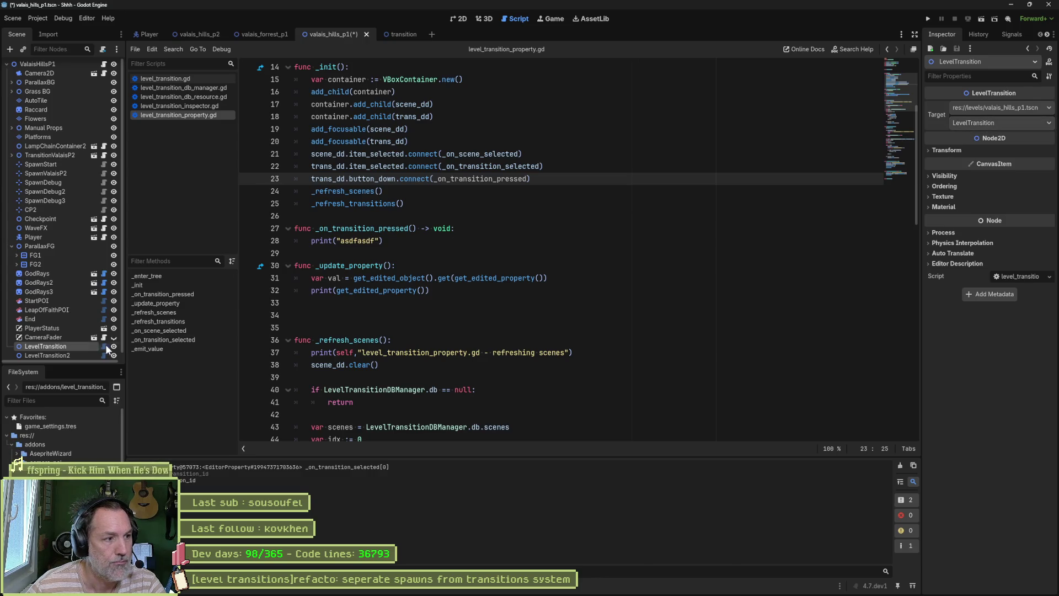
pyautogui.click(62, 356)
pyautogui.scroll(-1, 552, 221)
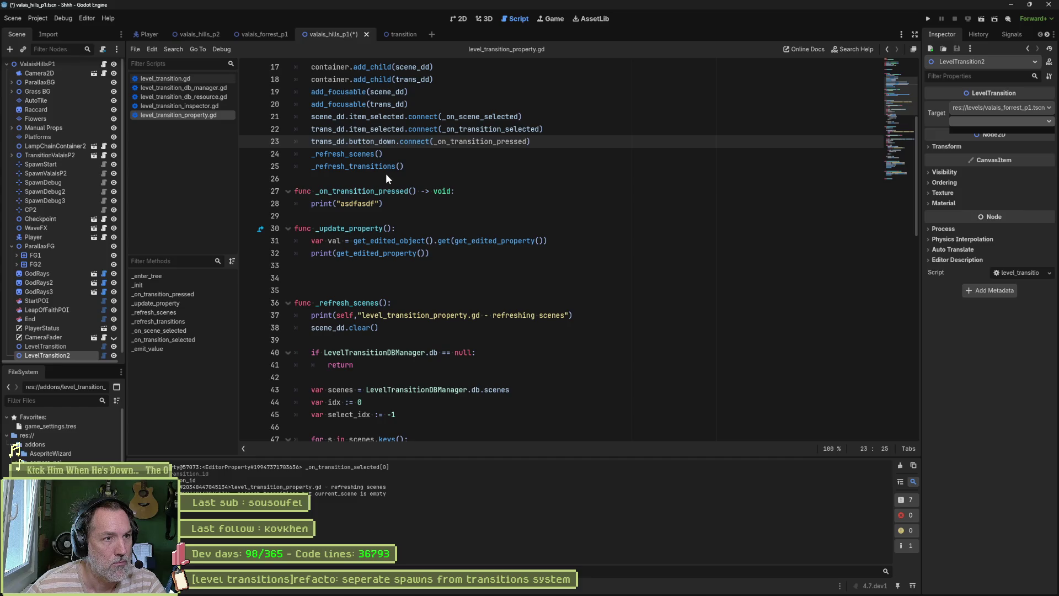
# - Switch line 23 back from button_down to pressed and save the property script
pyautogui.doubleClick(377, 142)
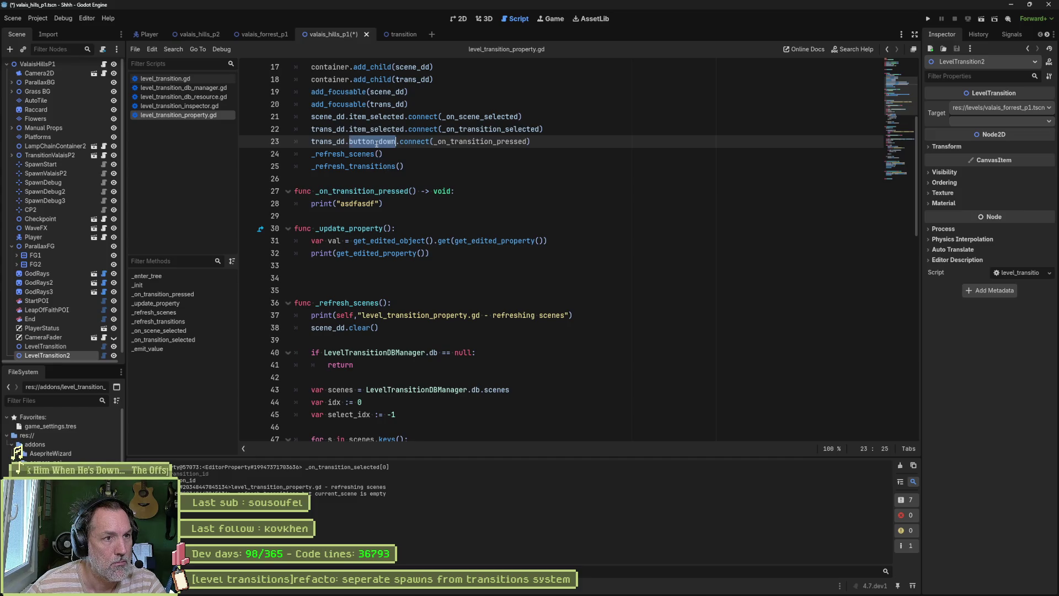
pyautogui.write('pressed')
pyautogui.hotkey('ctrl', 's')
pyautogui.press('Escape')
pyautogui.press('End')
# - Reselect the LevelTransition node, clear the Output log, and fold all functions in the script
pyautogui.click(52, 347)
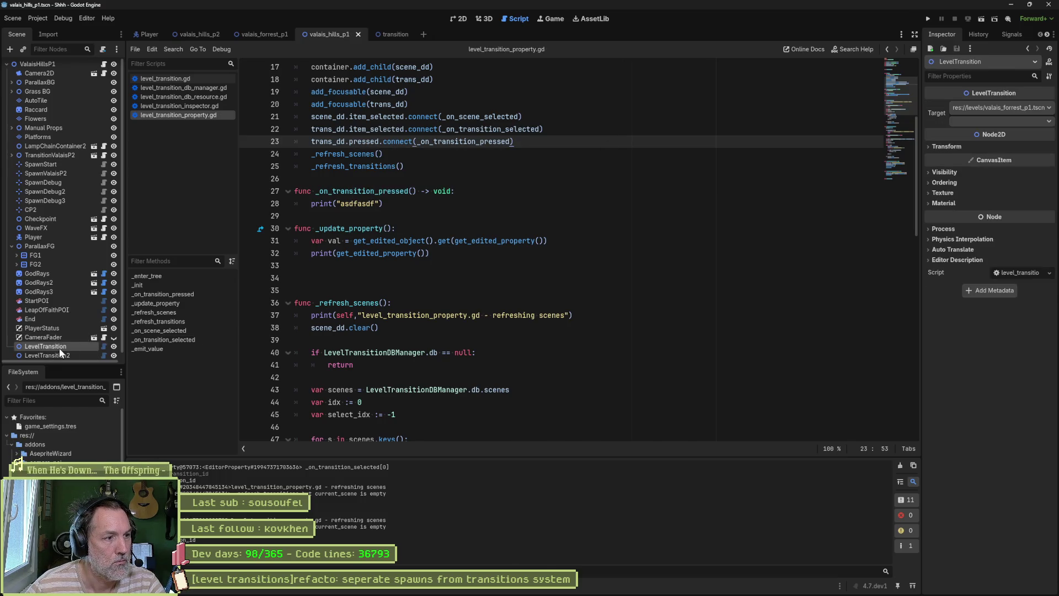
pyautogui.click(900, 465)
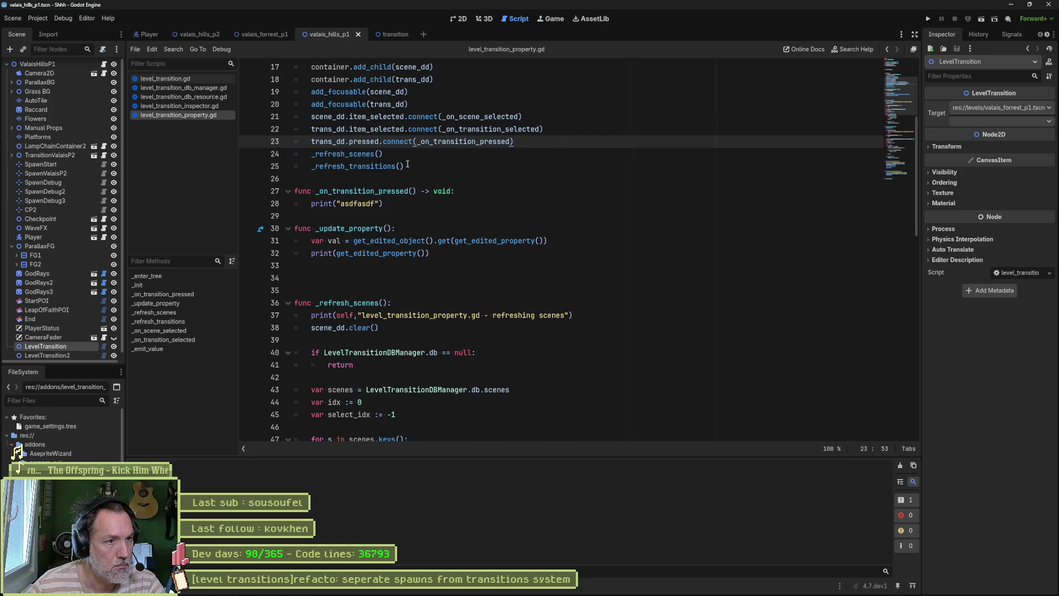
pyautogui.click(443, 212)
pyautogui.hotkey('ctrl', 'alt', 'f')
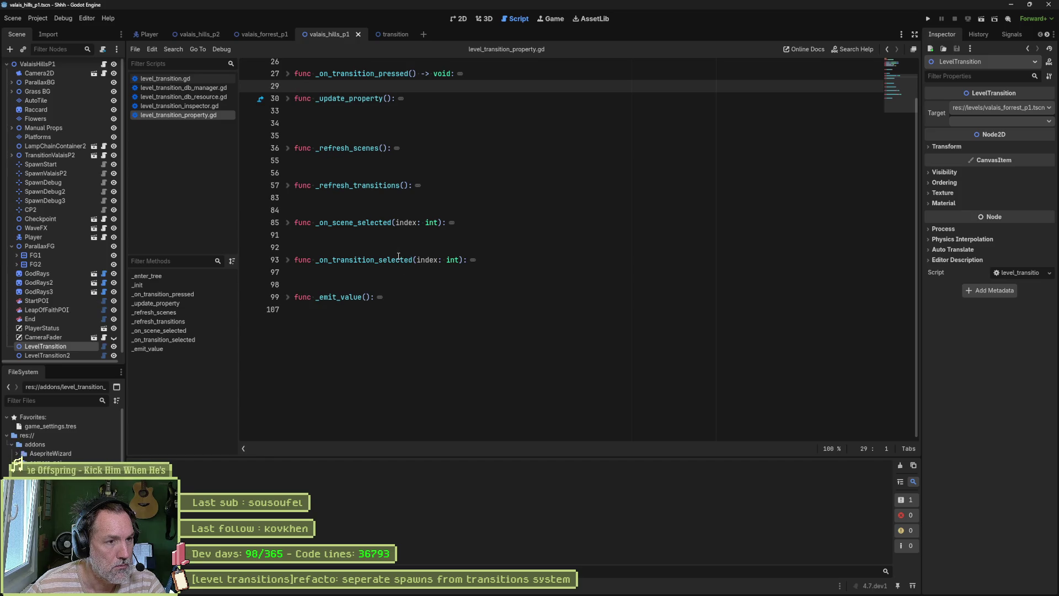
# - Delete the commented multiple-properties line 13 from level_transition_inspector.gd and close it
pyautogui.click(201, 106)
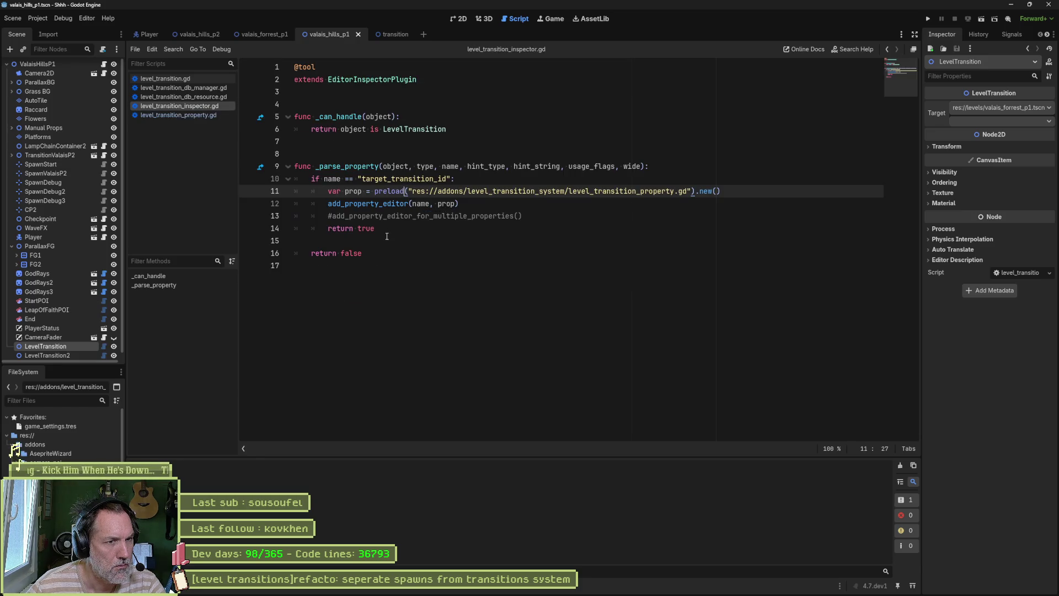
pyautogui.click(397, 215)
pyautogui.hotkey('ctrl', 'shift', 'k')
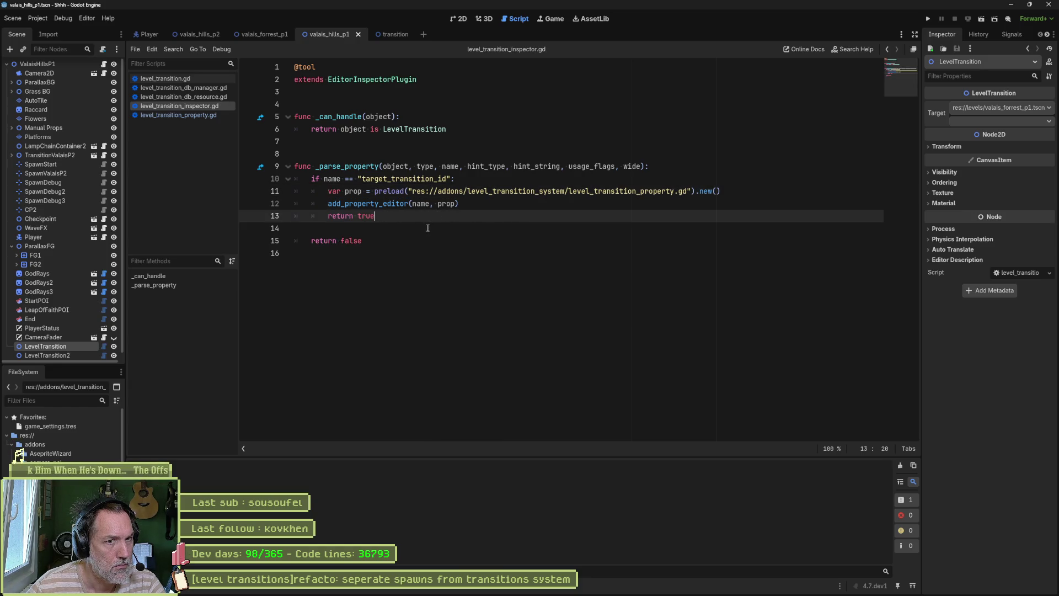
pyautogui.hotkey('ctrl', 'w')
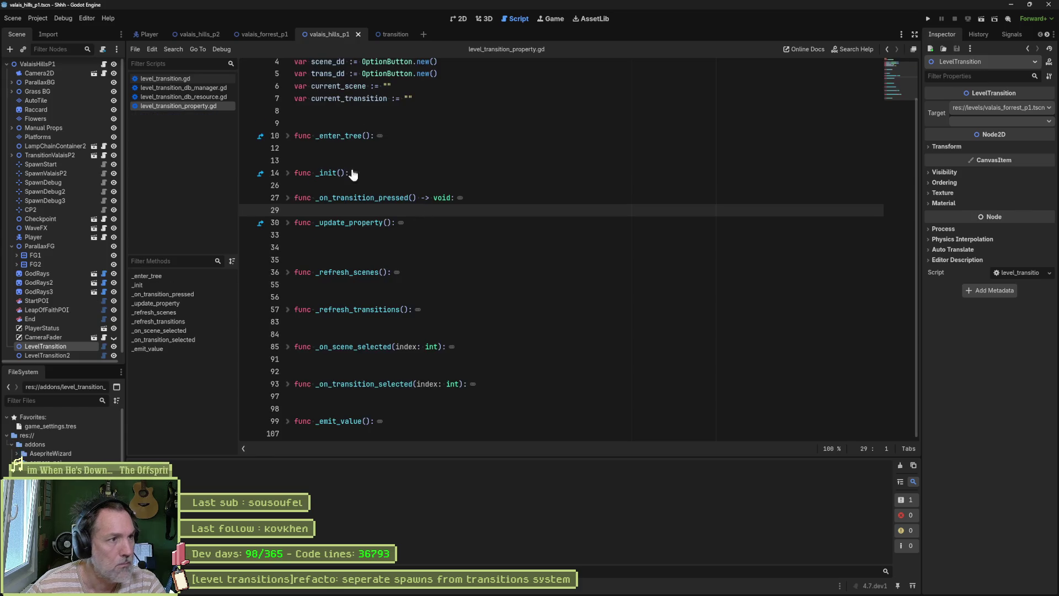
# - Browse level_transition_db_resource.gd and db_manager.gd, folding all functions and unfolding _ready
pyautogui.click(197, 97)
pyautogui.click(200, 88)
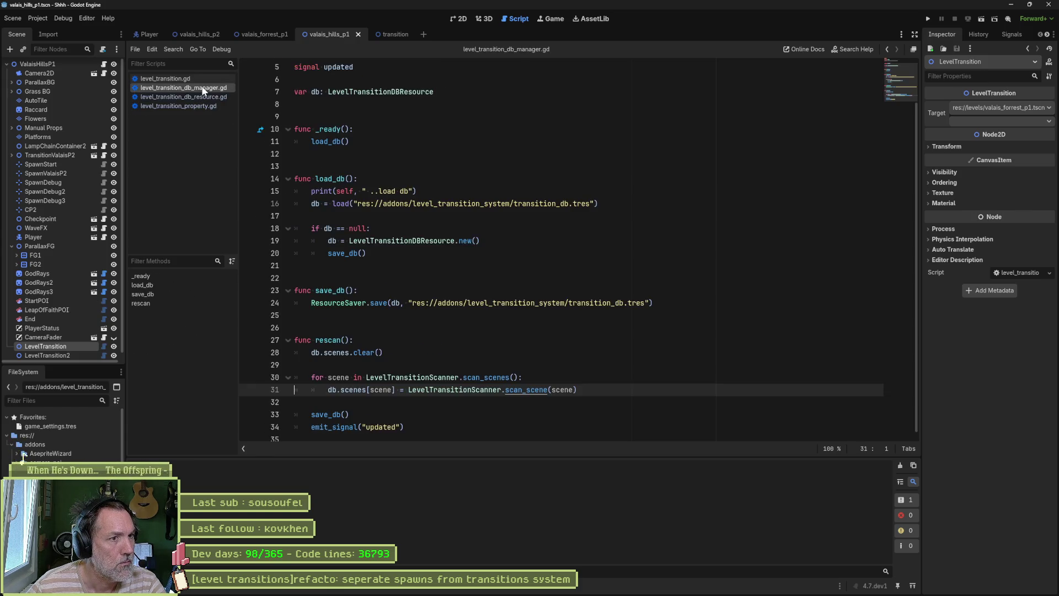
pyautogui.click(417, 165)
pyautogui.hotkey('ctrl', 'alt', 'f')
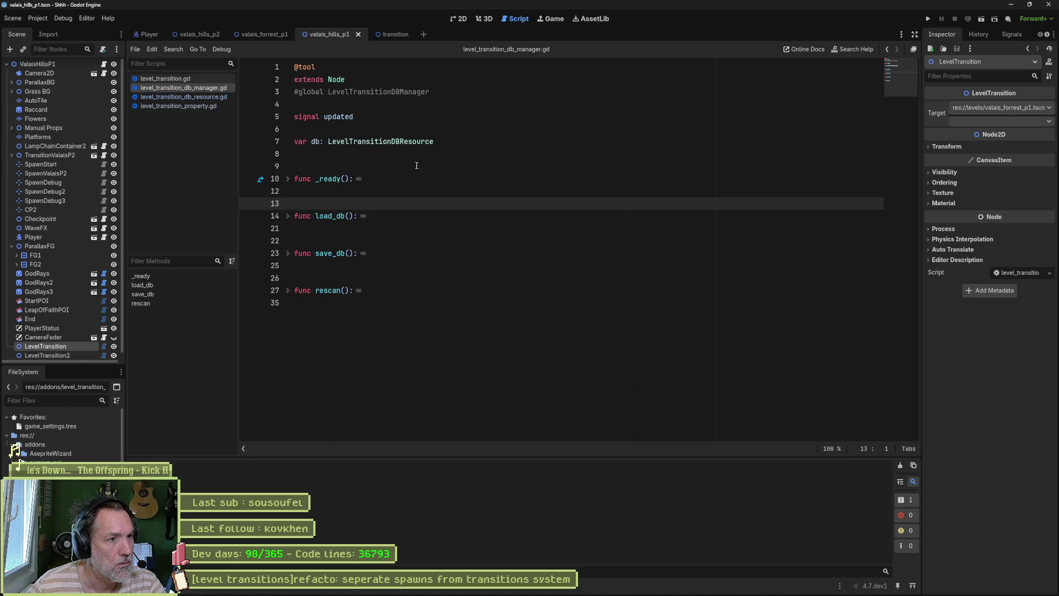
pyautogui.click(287, 179)
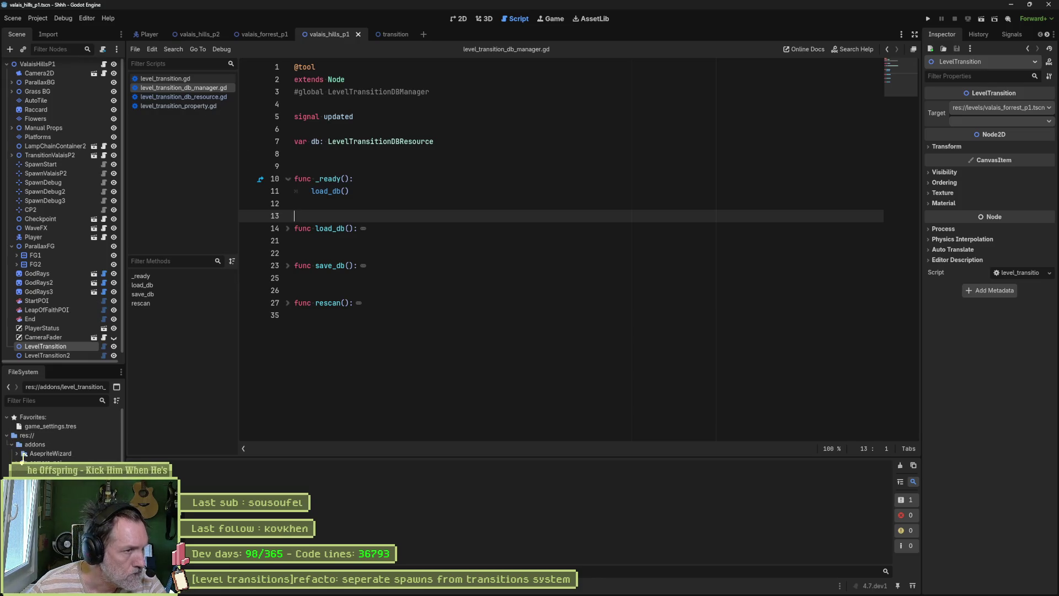
# - Open level_transition_scanner.gd and briefly expand its scan_scenes function
pyautogui.doubleClick(17, 450)
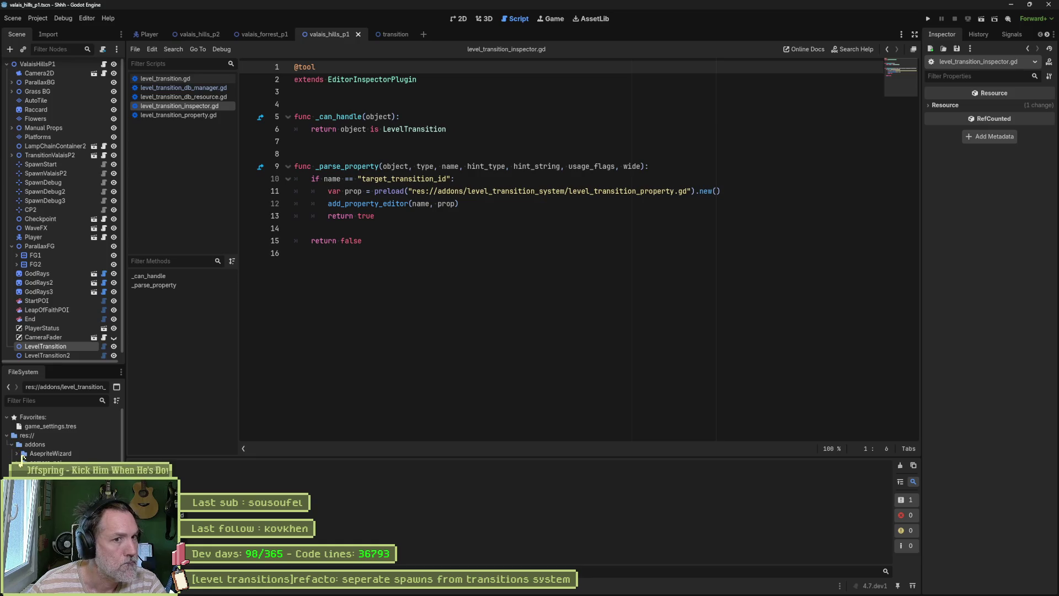
pyautogui.hotkey('ctrl', 'w')
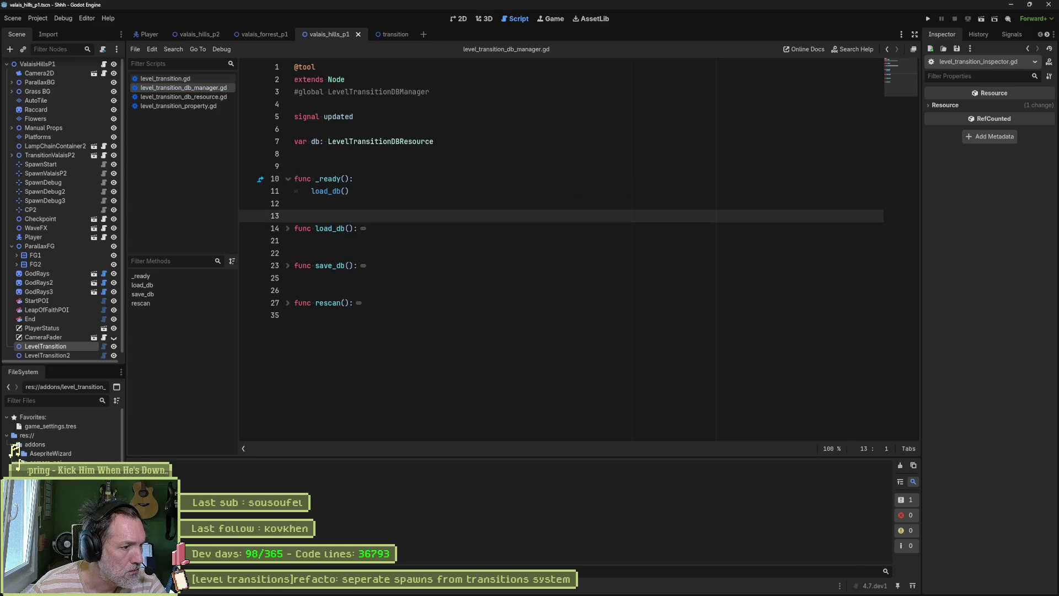
pyautogui.doubleClick(19, 453)
pyautogui.click(287, 154)
pyautogui.click(287, 154)
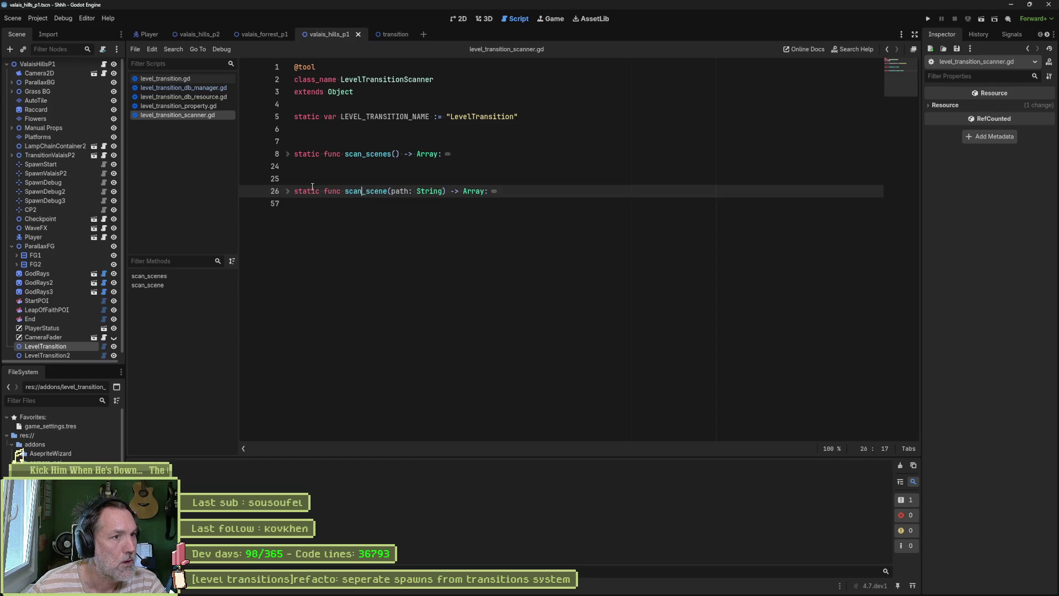
# - Close the scanner, find _resync project-wide (2 matches in plugin.gd), then return to level_transition_property.gd
pyautogui.hotkey('ctrl', 'w')
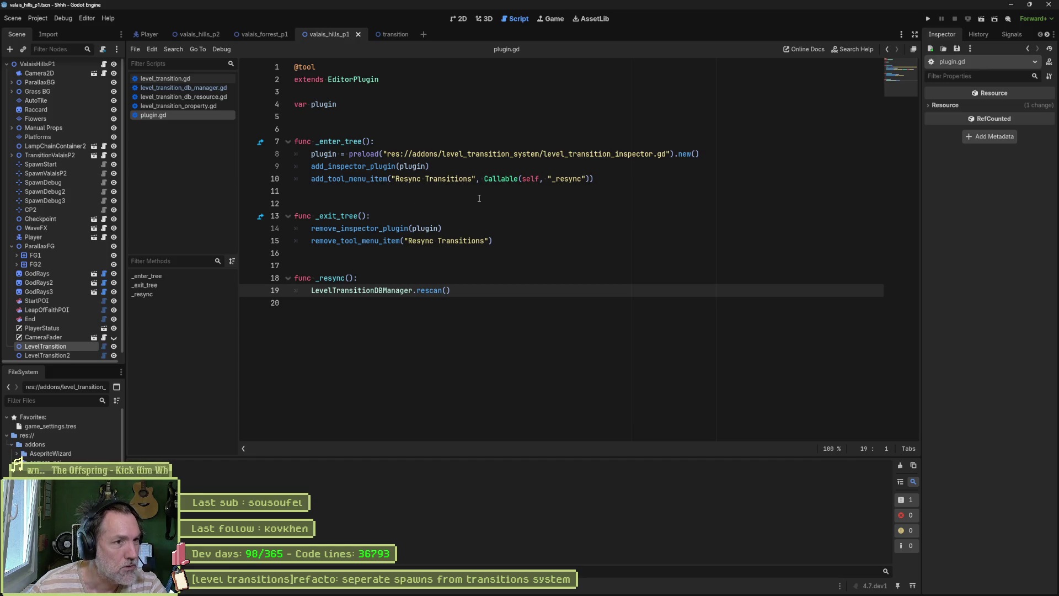
pyautogui.doubleClick(567, 179)
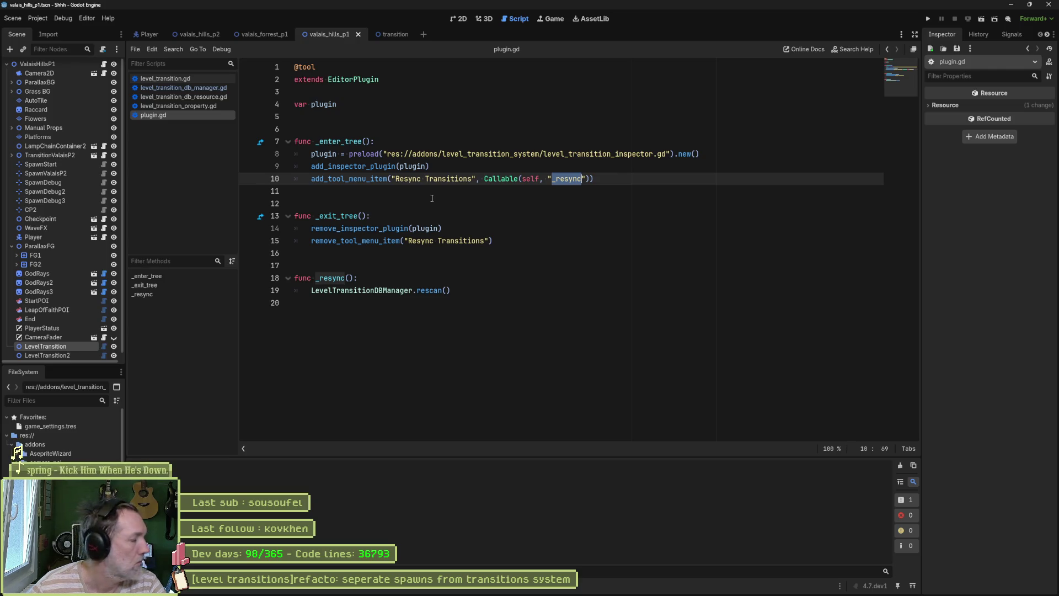
pyautogui.doubleClick(336, 278)
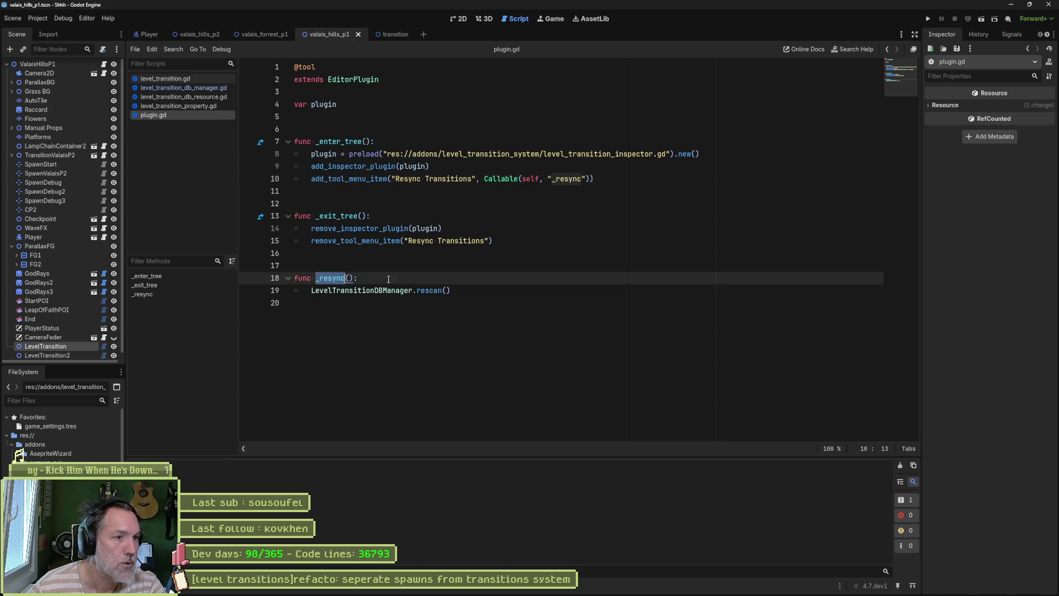
pyautogui.hotkey('ctrl', 'shift', 'f')
pyautogui.press('Return')
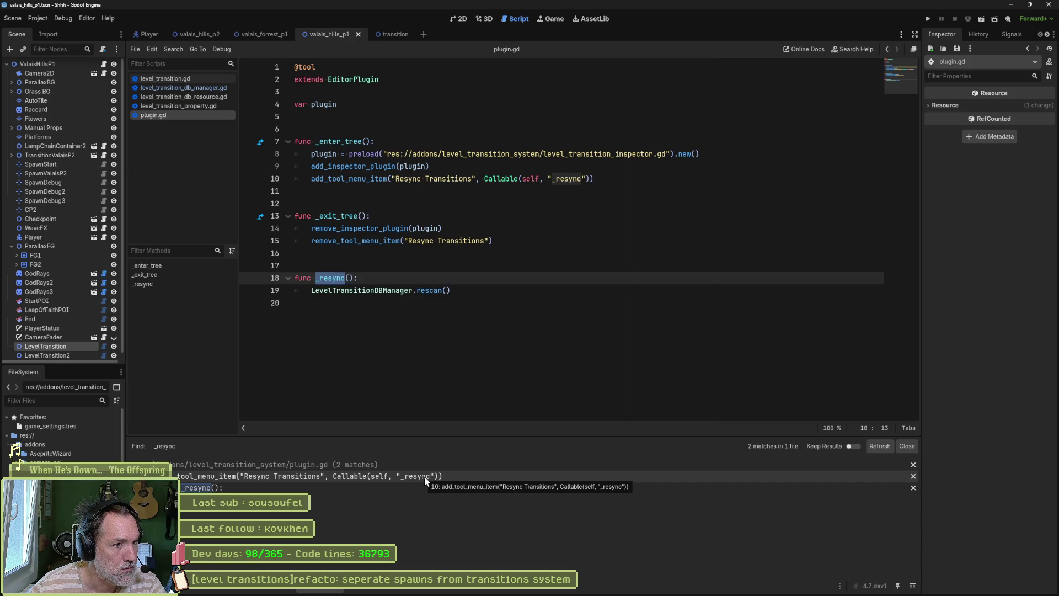
pyautogui.moveTo(462, 290); pyautogui.dragTo(312, 291)
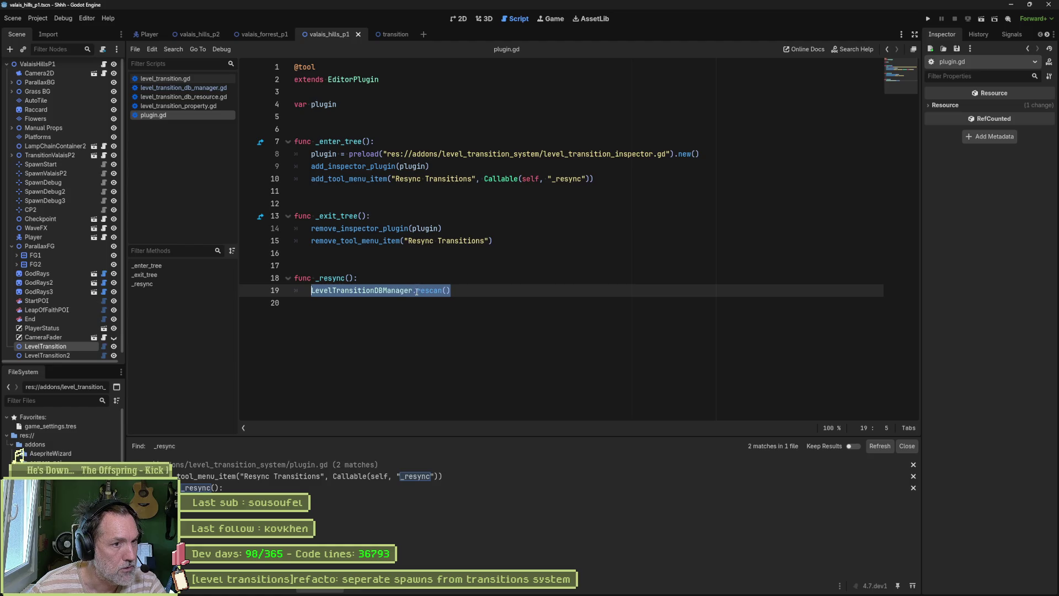
pyautogui.click(197, 106)
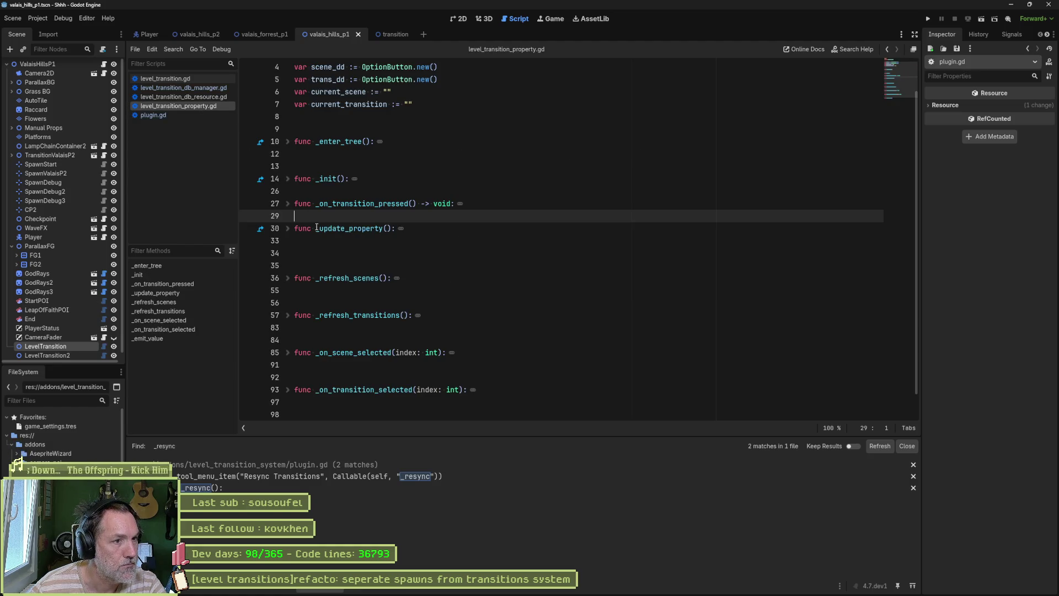
# - Replace the print("asdfasdf") line in _on_transition_pressed with LevelTransitionDBManager.rescan() and save
pyautogui.click(288, 204)
pyautogui.moveTo(384, 216); pyautogui.dragTo(312, 216)
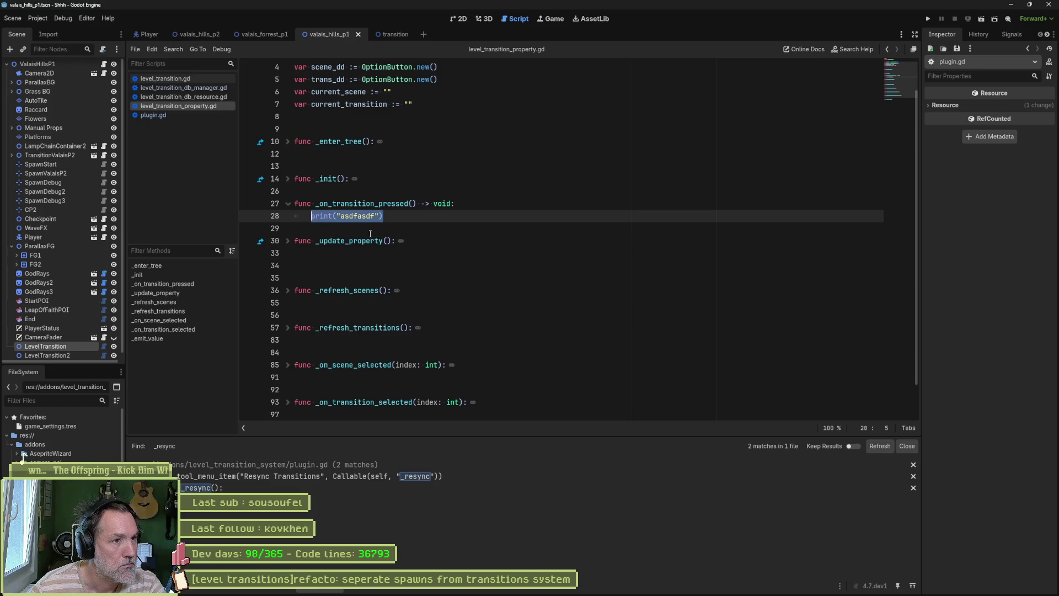
pyautogui.write('LevelTransitionDBManager.rescan()')
pyautogui.press('Return')
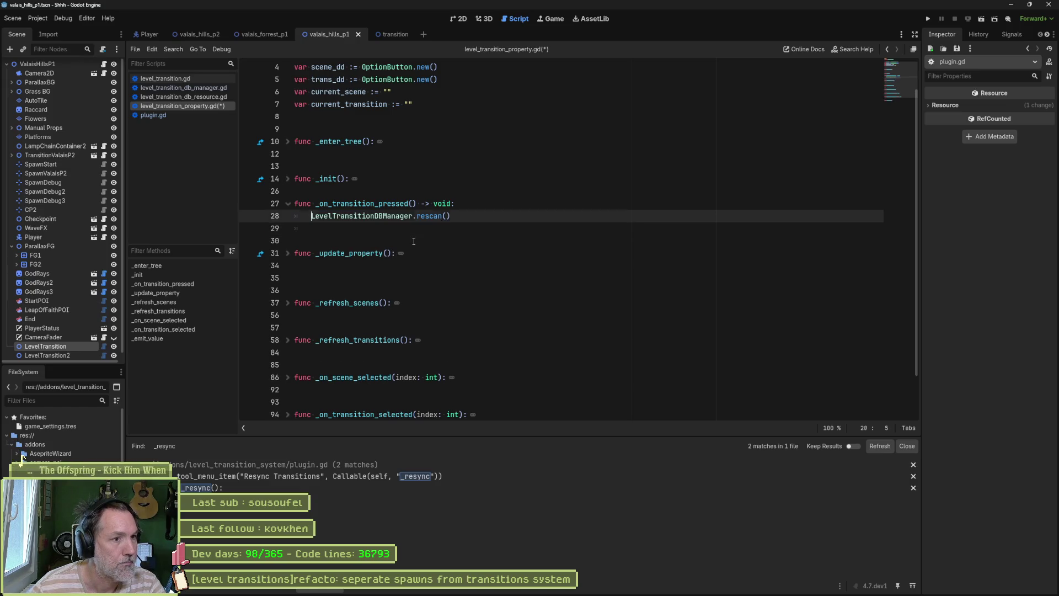
pyautogui.press('Up')
pyautogui.press('Up')
pyautogui.hotkey('ctrl', 'shift', 'Return')
pyautogui.hotkey('ctrl', 's')
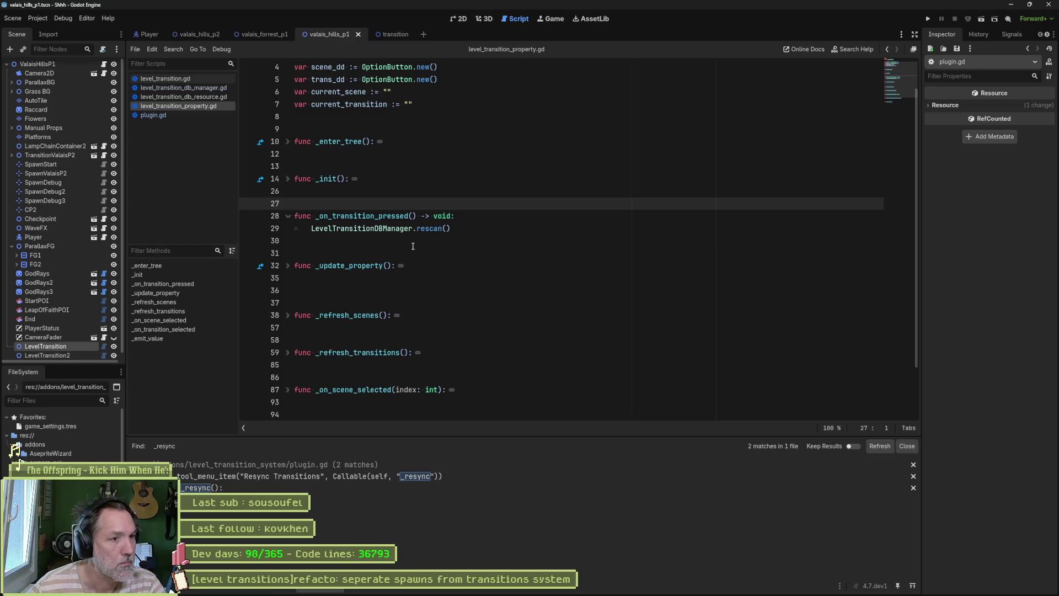
# - Check the output log messages and switch LevelTransition's target scene to valais_hills_p2
pyautogui.click(77, 356)
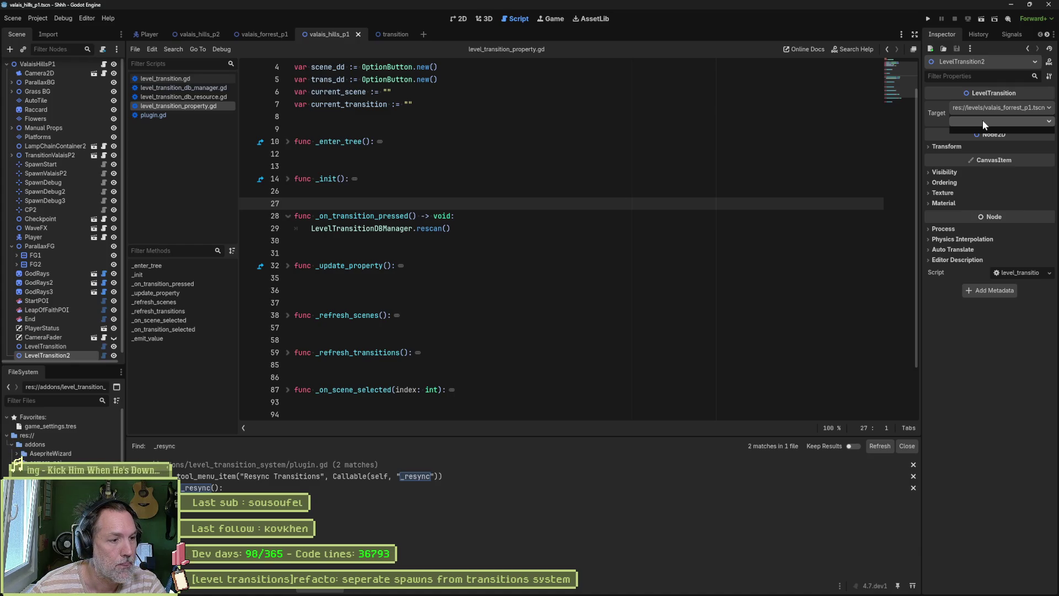
pyautogui.click(907, 446)
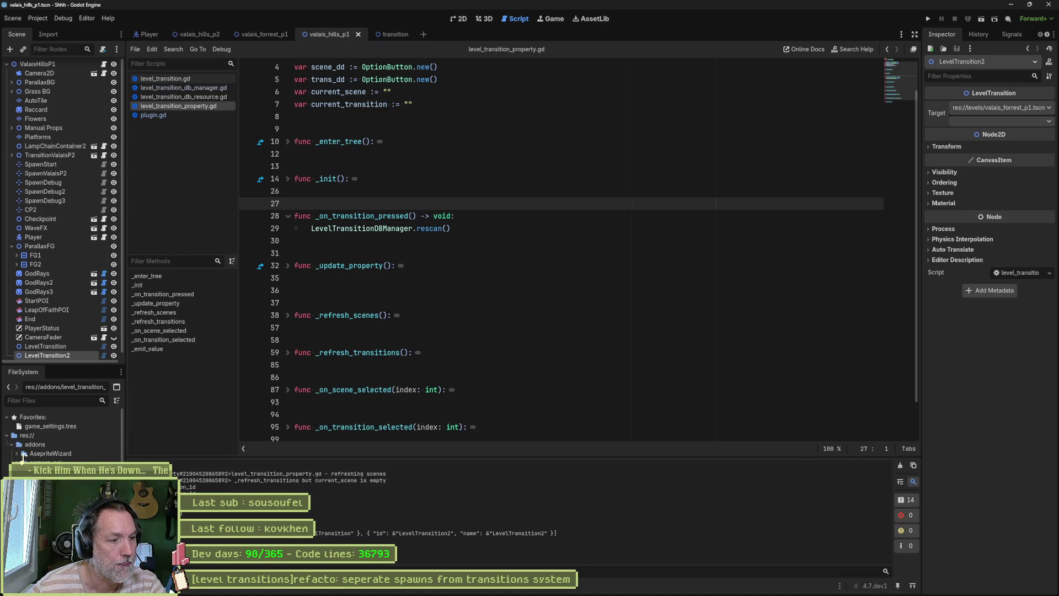
pyautogui.click(64, 346)
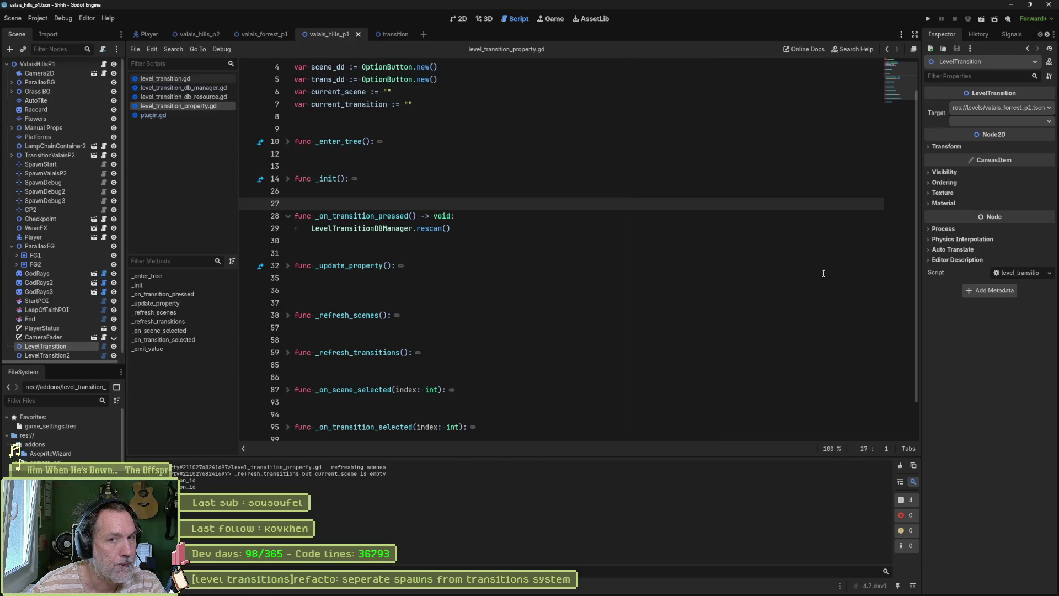
pyautogui.click(994, 124)
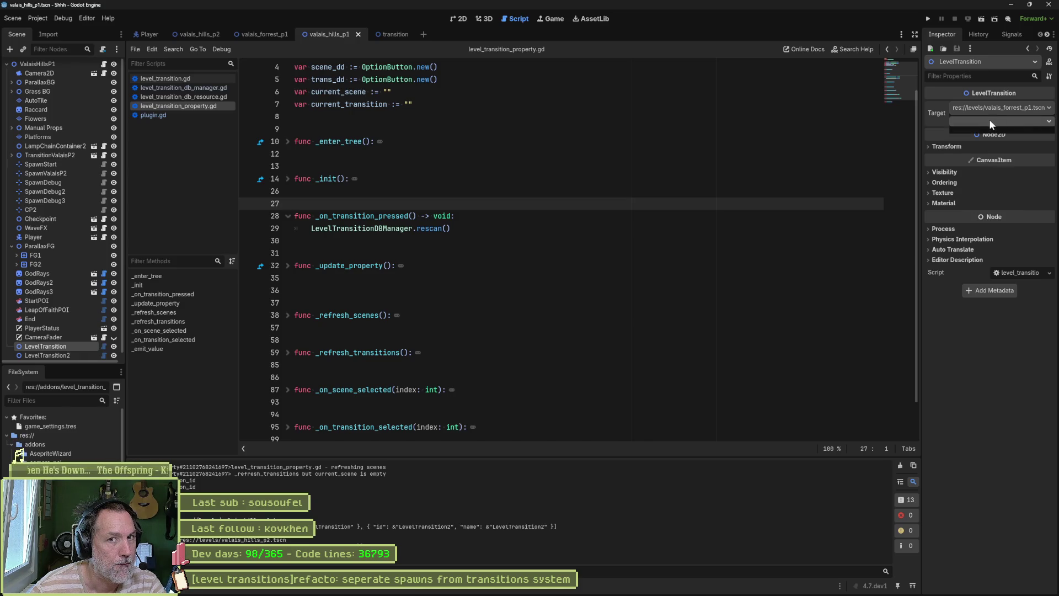
pyautogui.click(1001, 108)
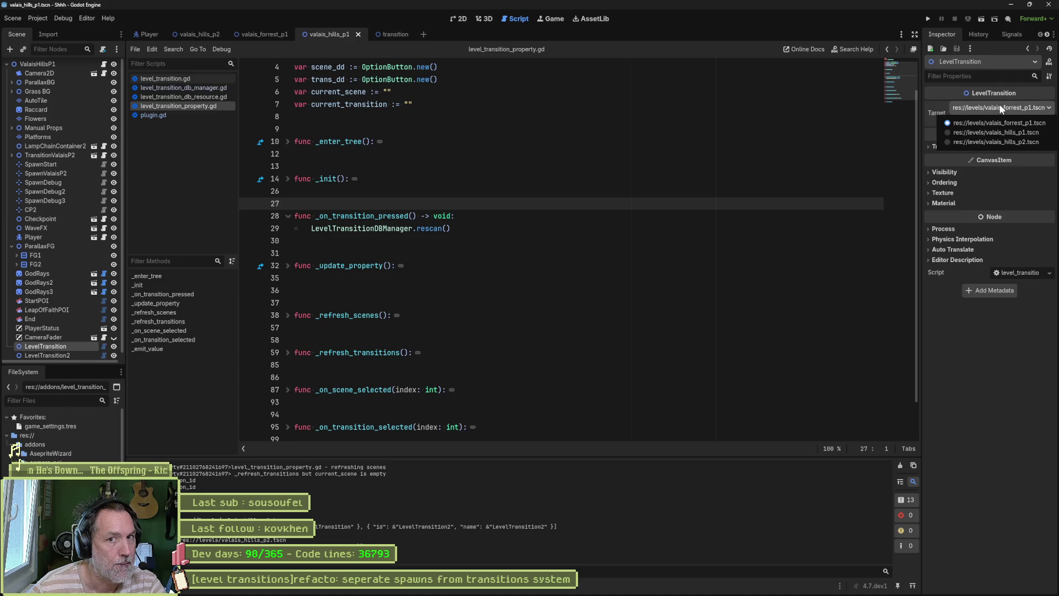
pyautogui.click(992, 142)
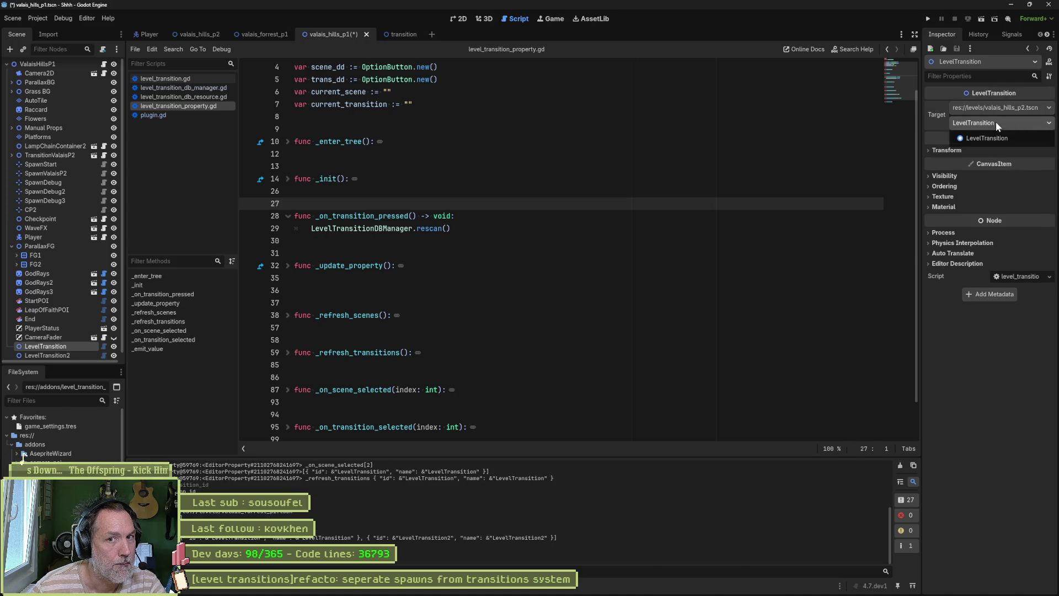
# - Set the target scene back to valais_hills_p1, close the transition list, and select the ValaisHillsP1 root
pyautogui.click(998, 108)
pyautogui.click(994, 131)
pyautogui.click(995, 122)
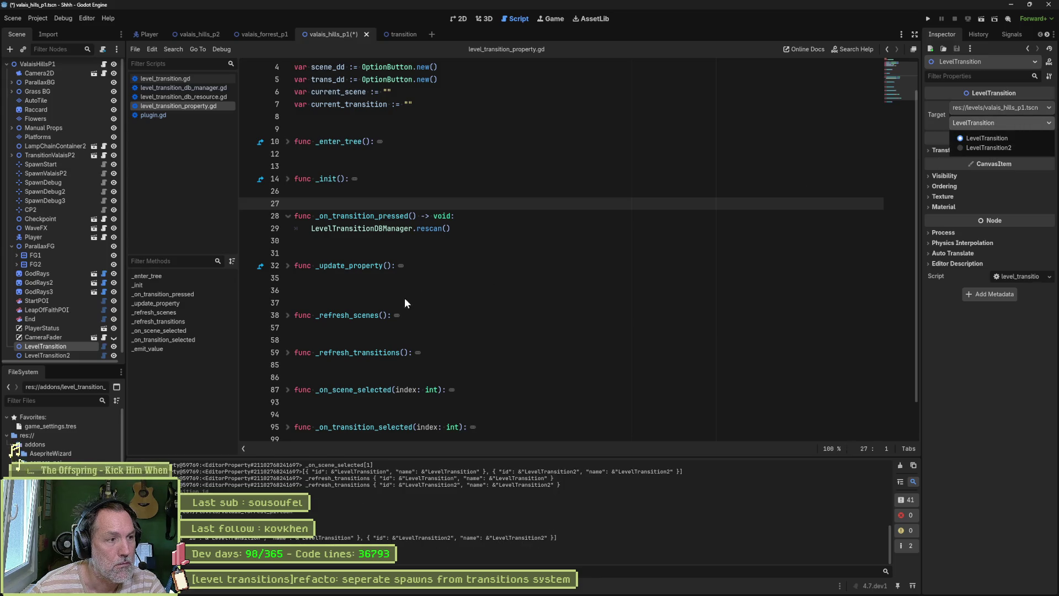
pyautogui.click(57, 336)
pyautogui.click(50, 65)
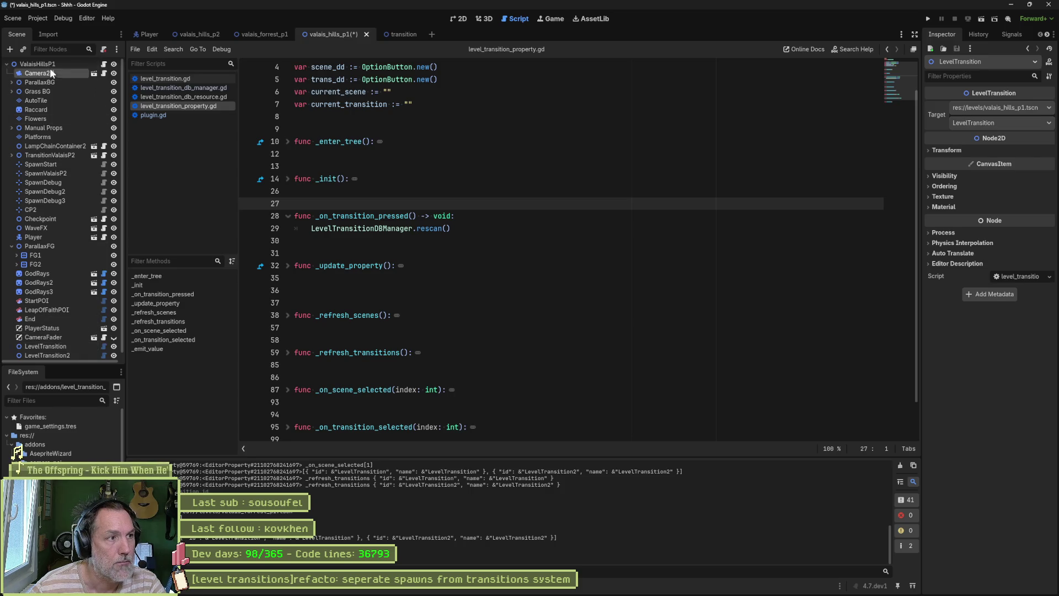
# - In valais_forrest_p1, add a LevelTransition node under the ValaisForrestP1 root and save the scene
pyautogui.moveTo(269, 38)
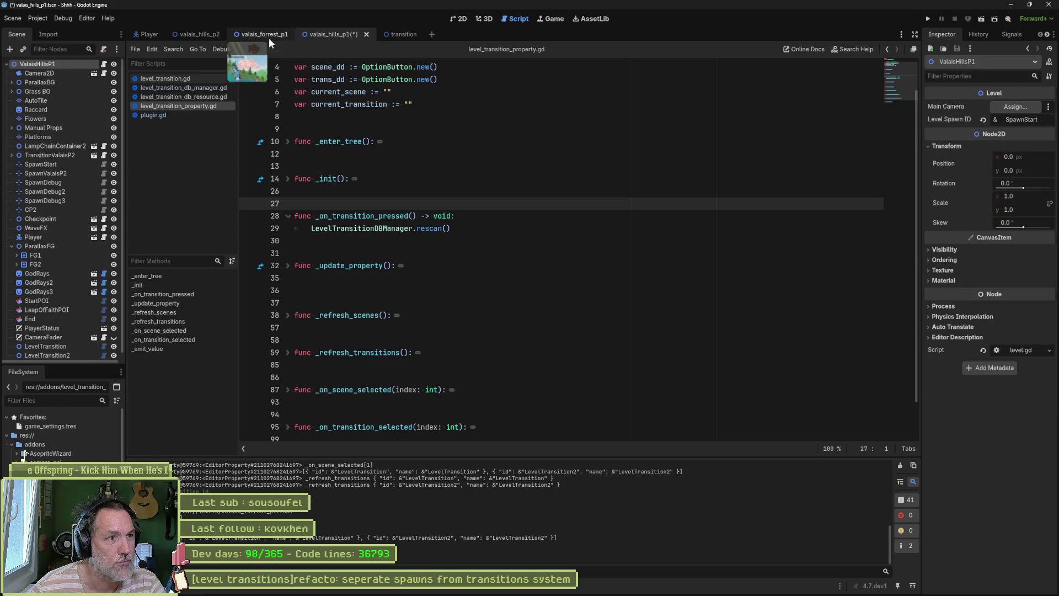
pyautogui.click(234, 35)
pyautogui.hotkey('ctrl', 'a')
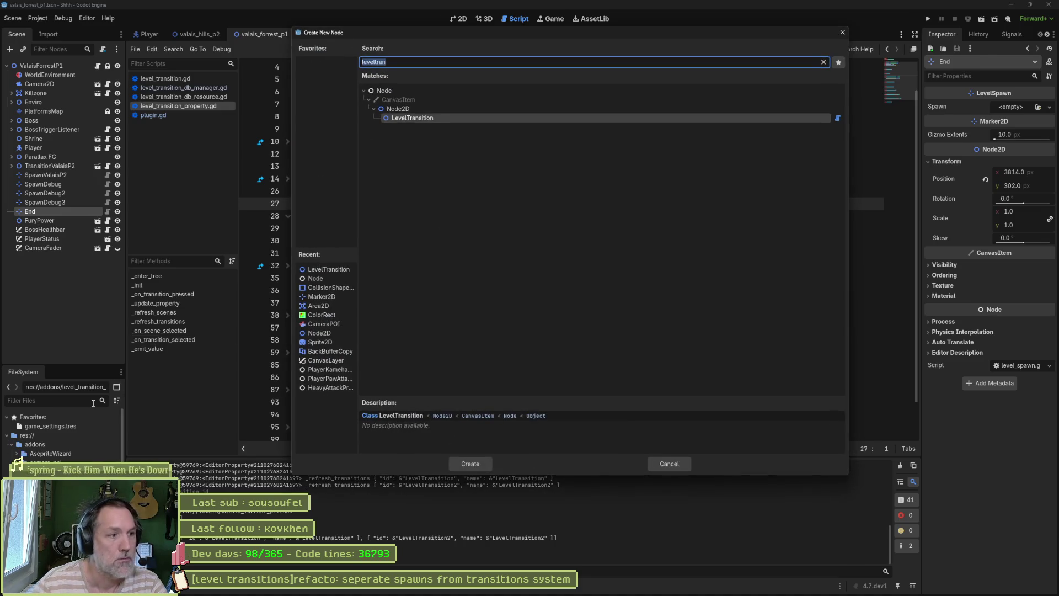
pyautogui.press('Return')
pyautogui.moveTo(47, 223); pyautogui.dragTo(41, 66)
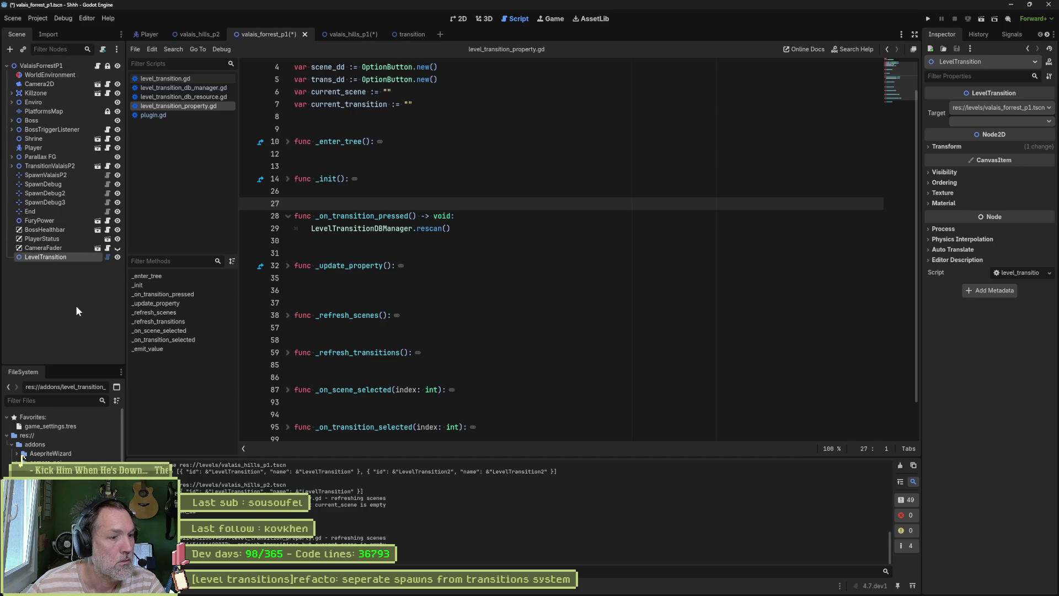
pyautogui.hotkey('ctrl', 's')
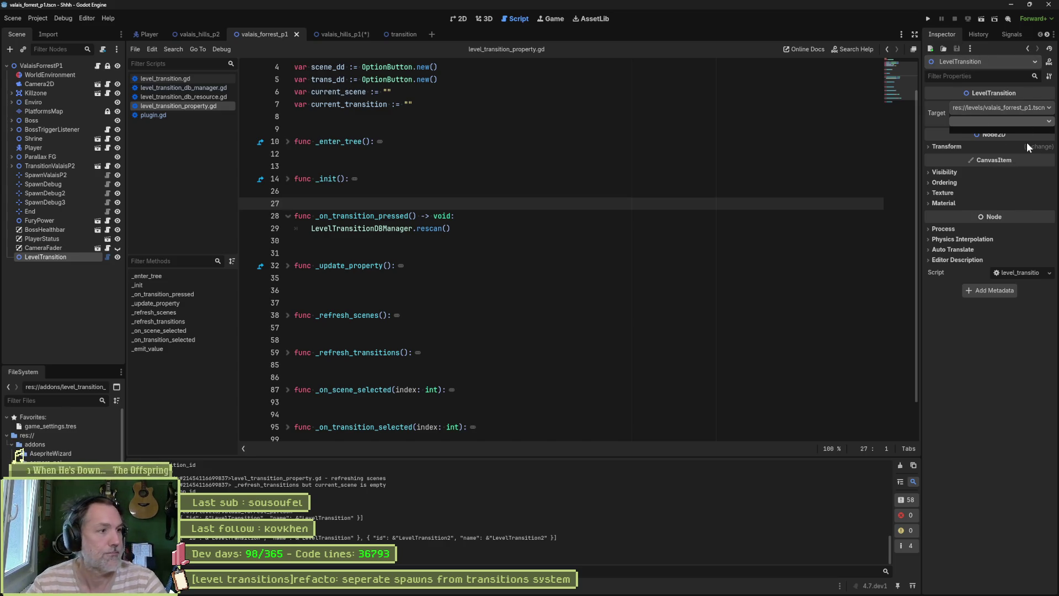
# - Reselect LevelTransition, check its empty transition dropdown, and unfold the _update_property function
pyautogui.click(67, 253)
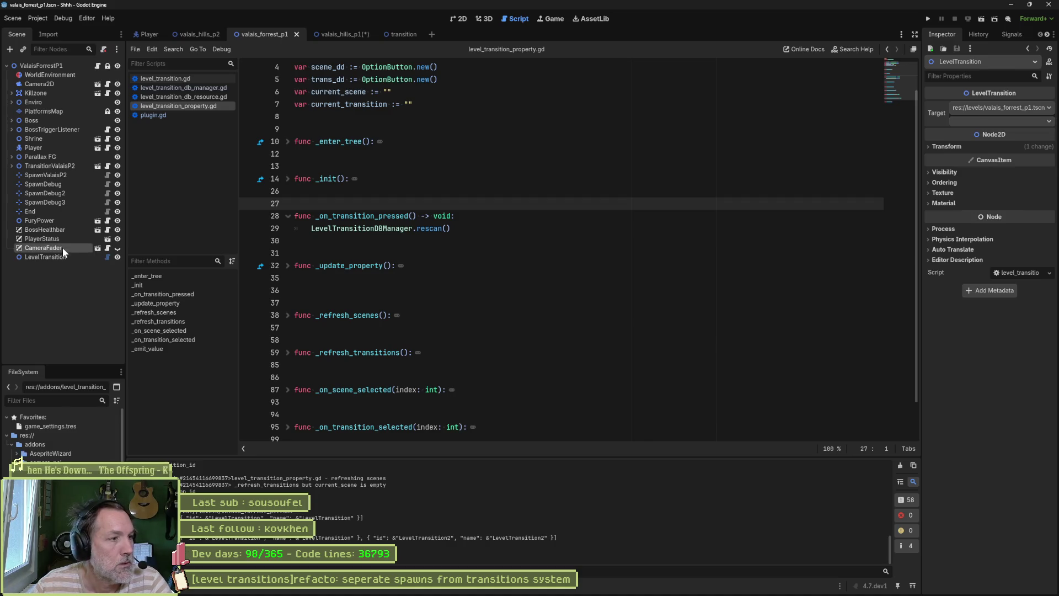
pyautogui.click(985, 122)
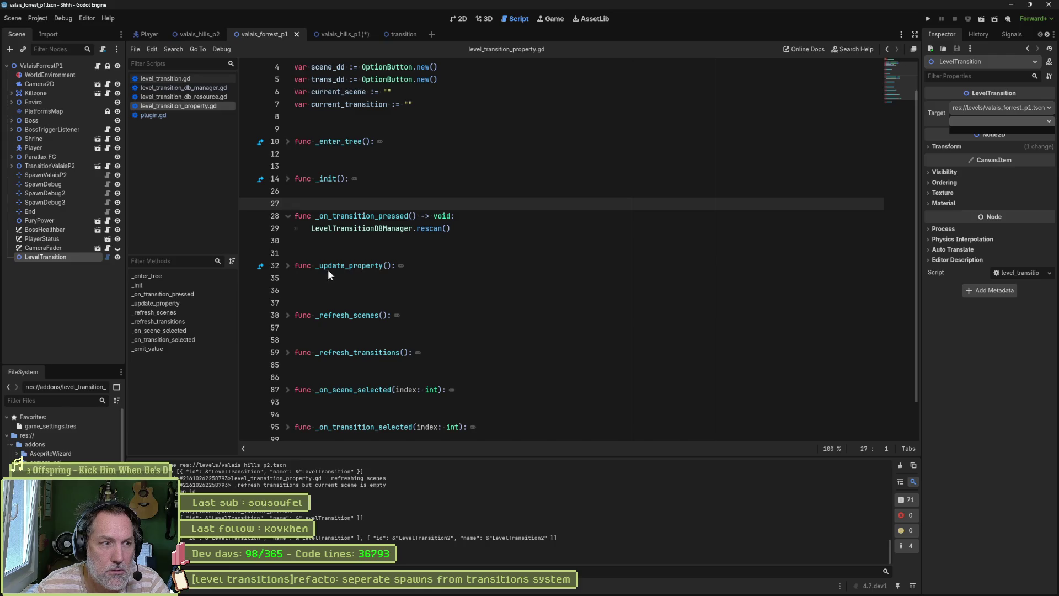
pyautogui.click(287, 267)
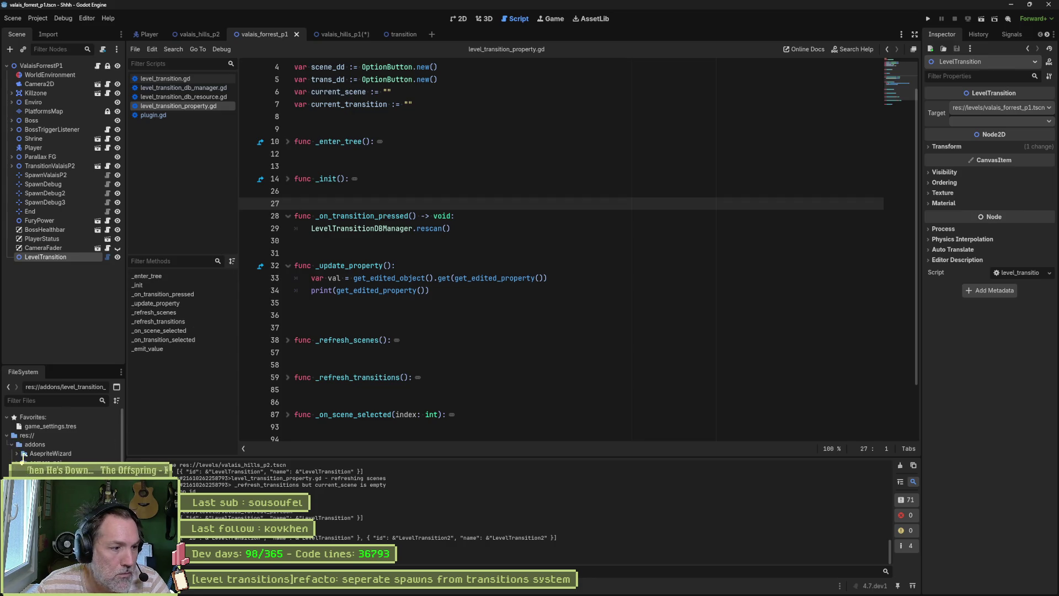
# - Inspect the scenes in transition_db.tres, then reselect LevelTransition and select the whole property script
pyautogui.click(1025, 121)
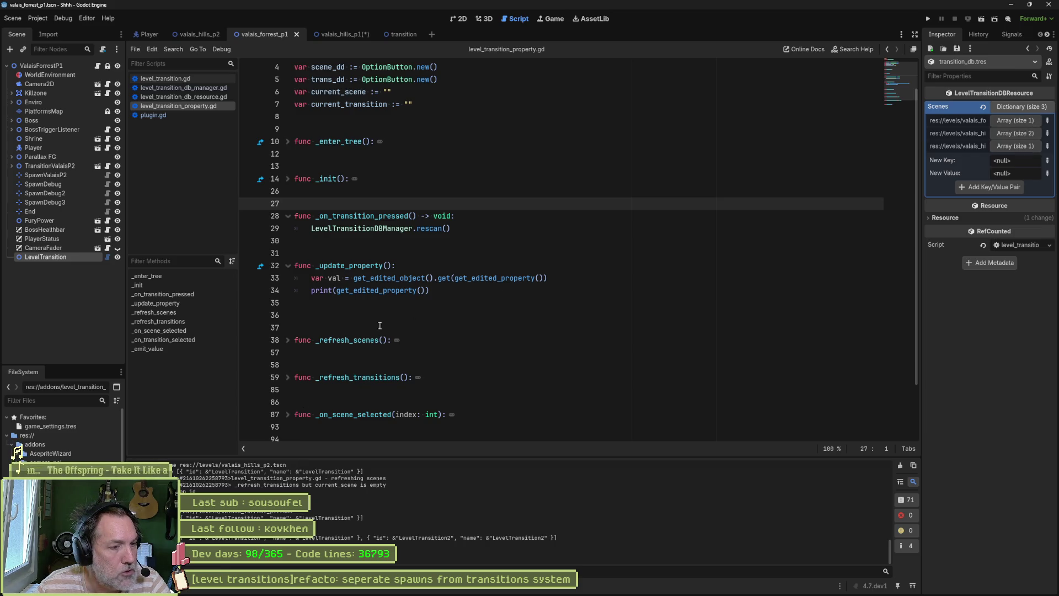
pyautogui.click(55, 255)
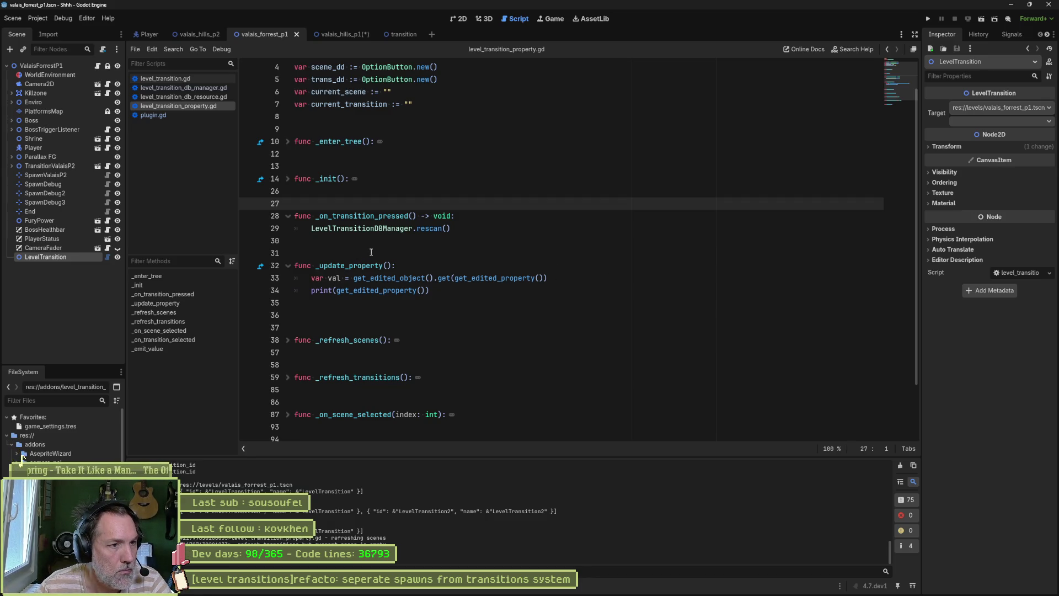
pyautogui.hotkey('ctrl', 'a')
# - Ask ChatGPT why the transition dropdown stays empty, with the property script pasted, and select its suggested refresh calls
pyautogui.click(593, 586)
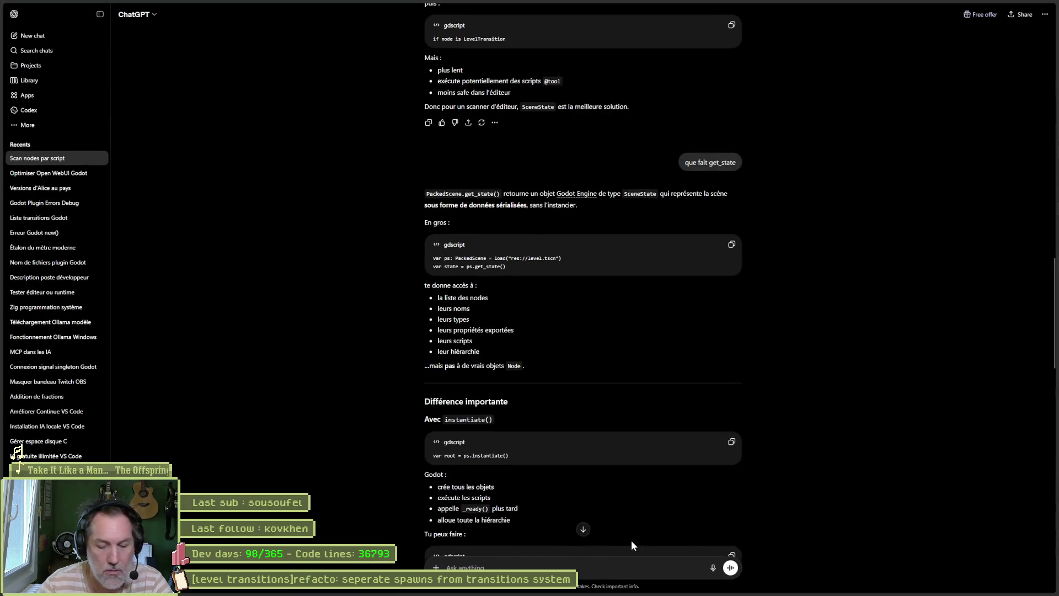
pyautogui.write('ma resource db est a jour quand je r')
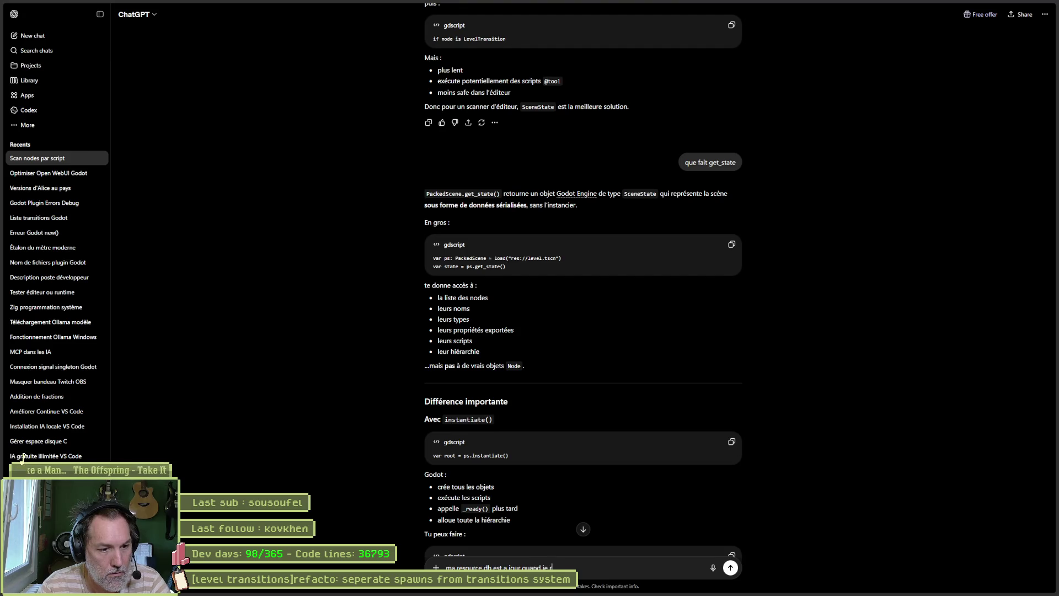
pyautogui.write('au node LevelTr')
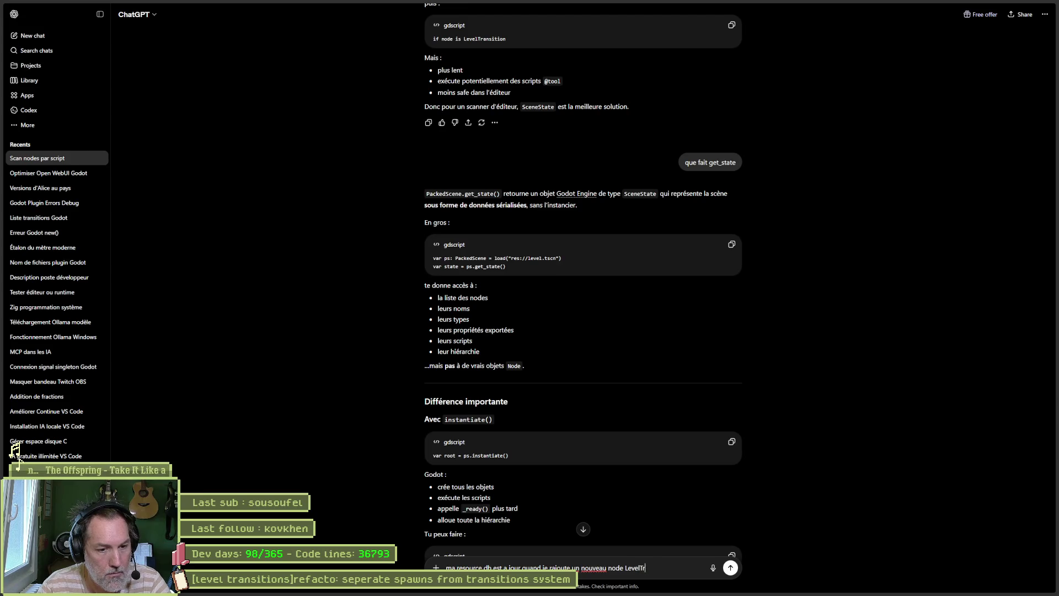
pyautogui.write('ansition mai')
pyautogui.write('s pas ma drop down')
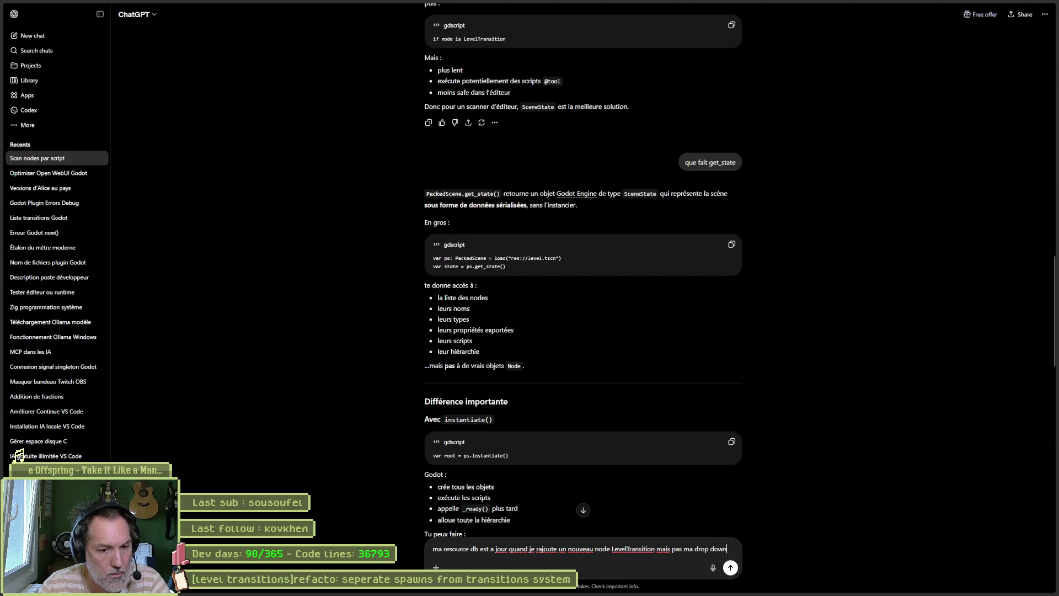
pyautogui.write(' de ')
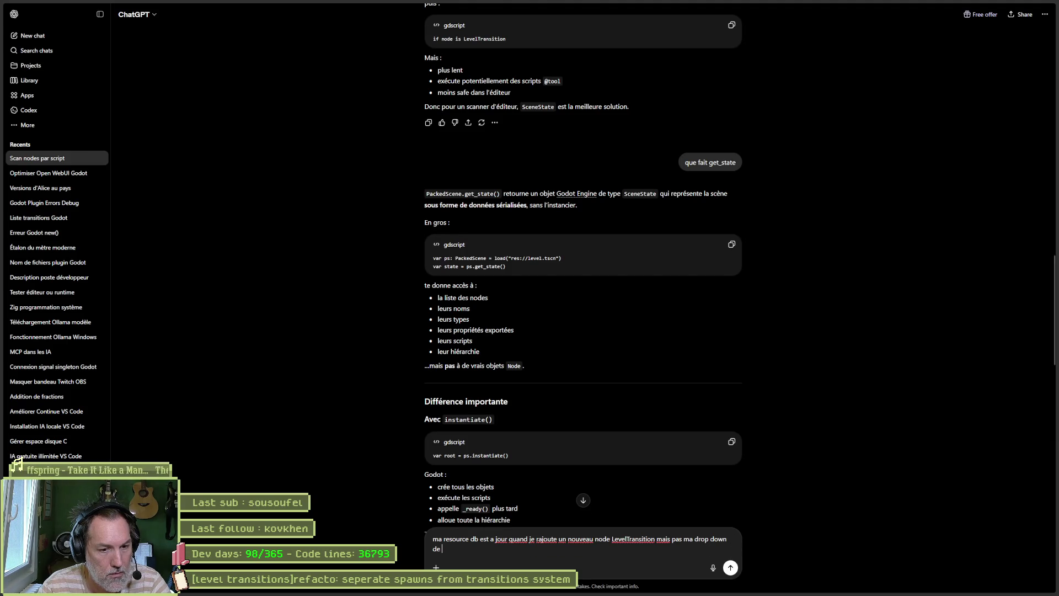
pyautogui.write("sitions dans l'inspecteur")
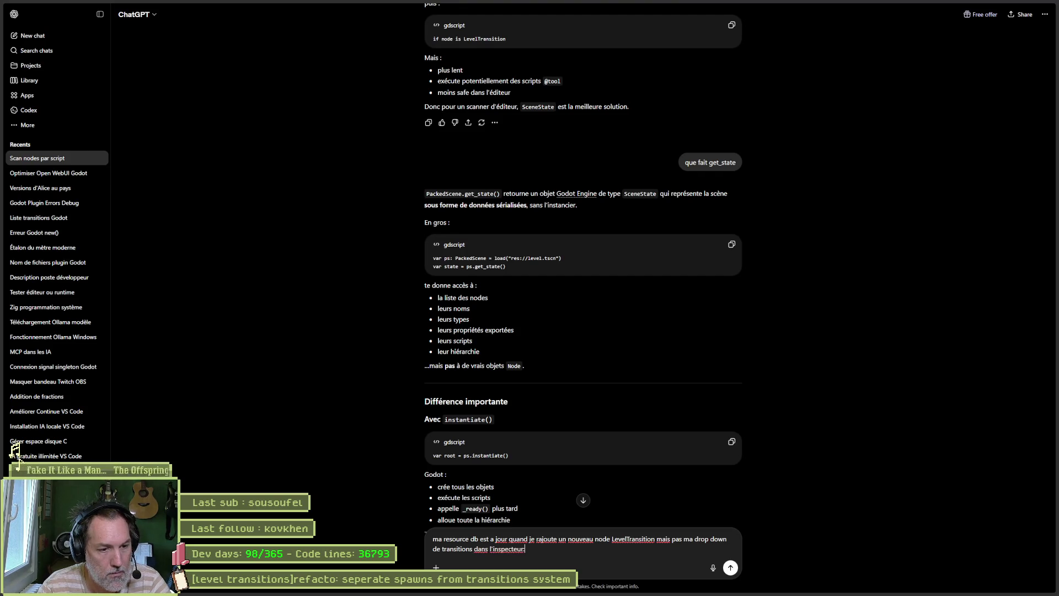
pyautogui.hotkey('ctrl', 'v')
pyautogui.press('Return')
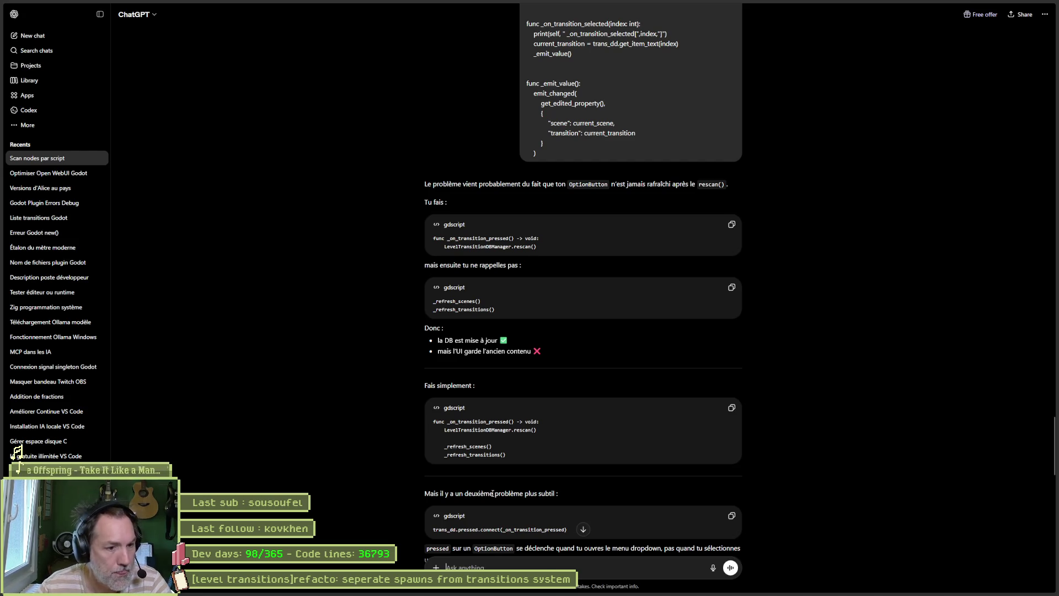
pyautogui.moveTo(515, 457); pyautogui.dragTo(441, 445)
pyautogui.hotkey('ctrl', 'c')
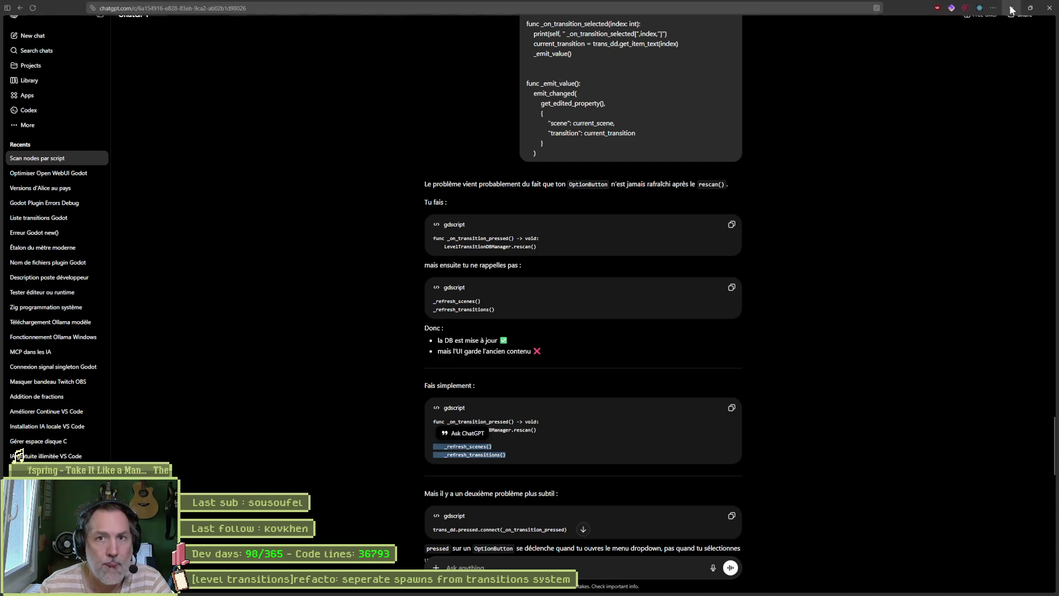
# - Insert _refresh_scenes() and _refresh_transitions() on separate lines after rescan() and save the script
pyautogui.press('super+Down')
pyautogui.click(474, 228)
pyautogui.hotkey('ctrl', 'v')
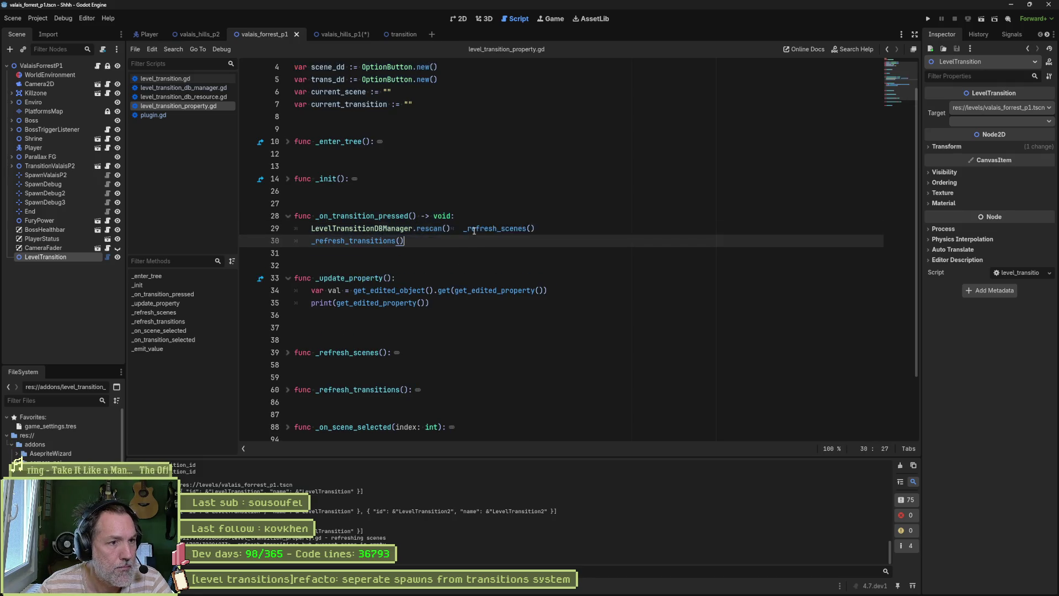
pyautogui.click(463, 229)
pyautogui.press('Return')
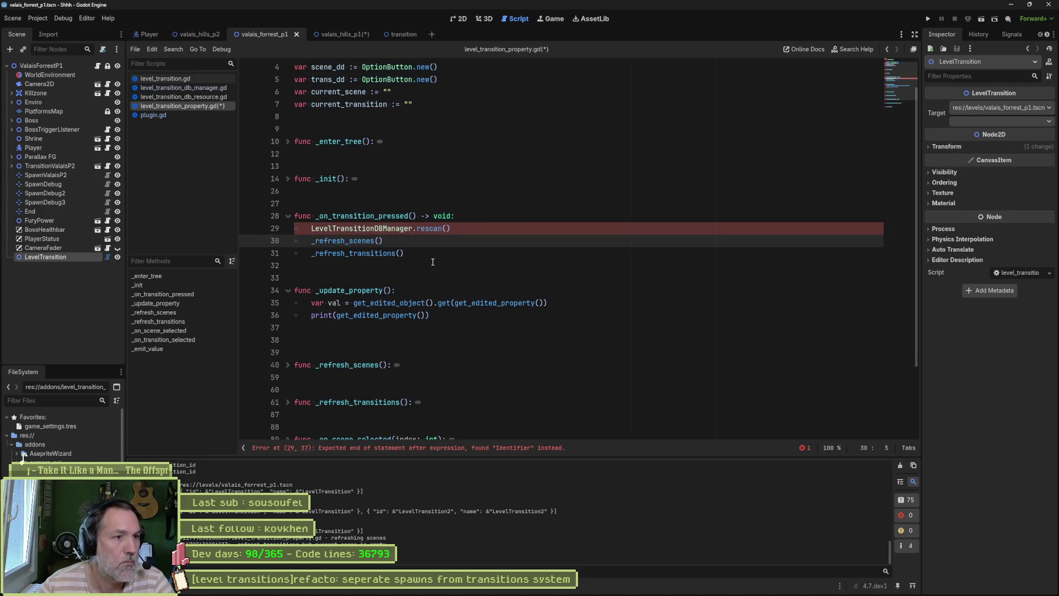
pyautogui.hotkey('ctrl', 's')
# - Test the transition dropdown, still empty, and search the project for the 'current_scene is empty' log message
pyautogui.click(1007, 121)
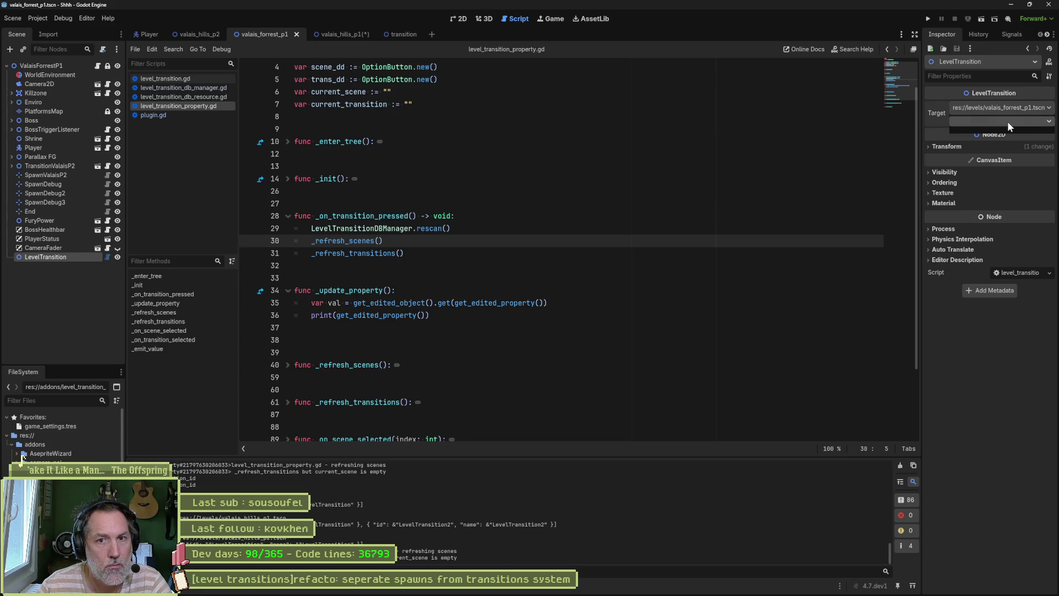
pyautogui.click(45, 256)
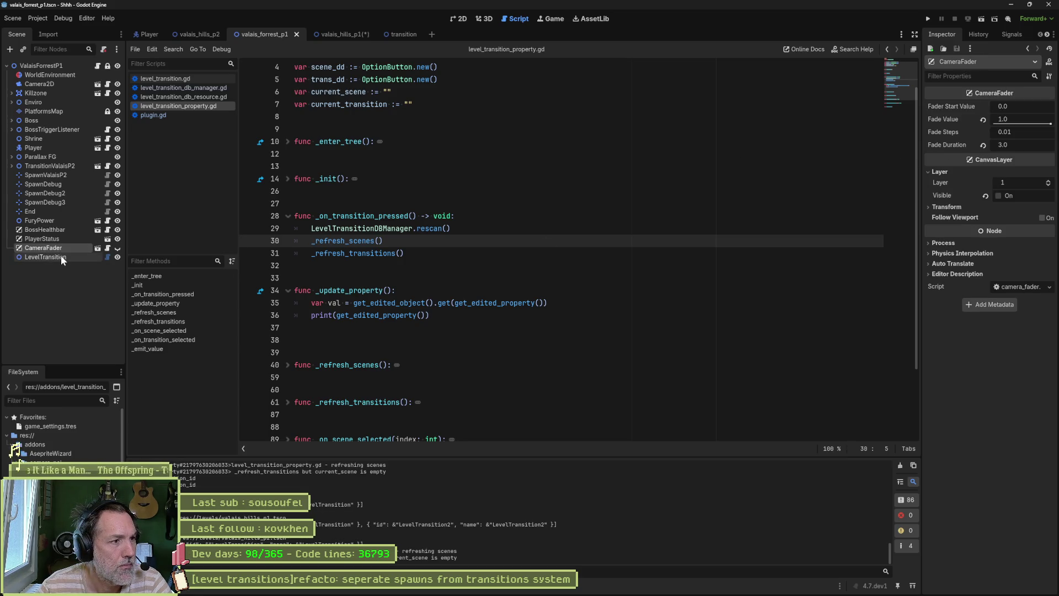
pyautogui.click(995, 121)
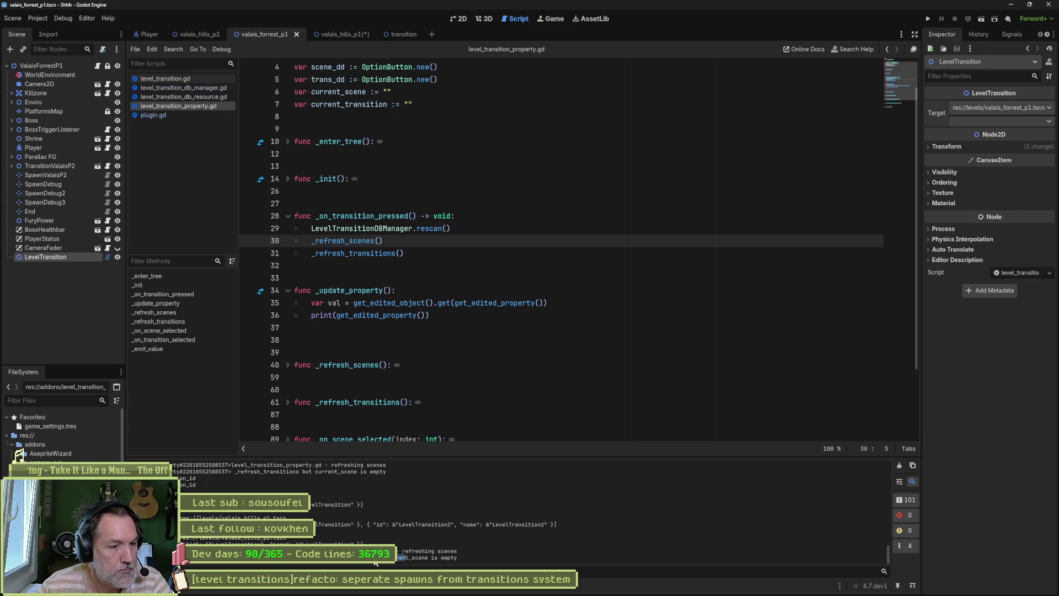
pyautogui.moveTo(397, 558); pyautogui.dragTo(456, 557)
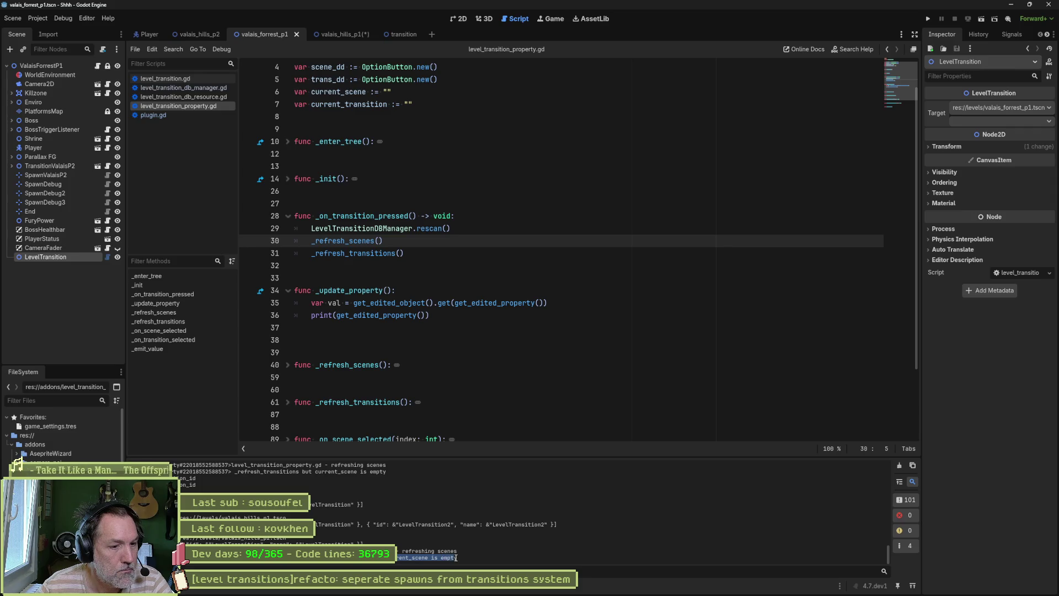
pyautogui.hotkey('ctrl', 'shift', 'f')
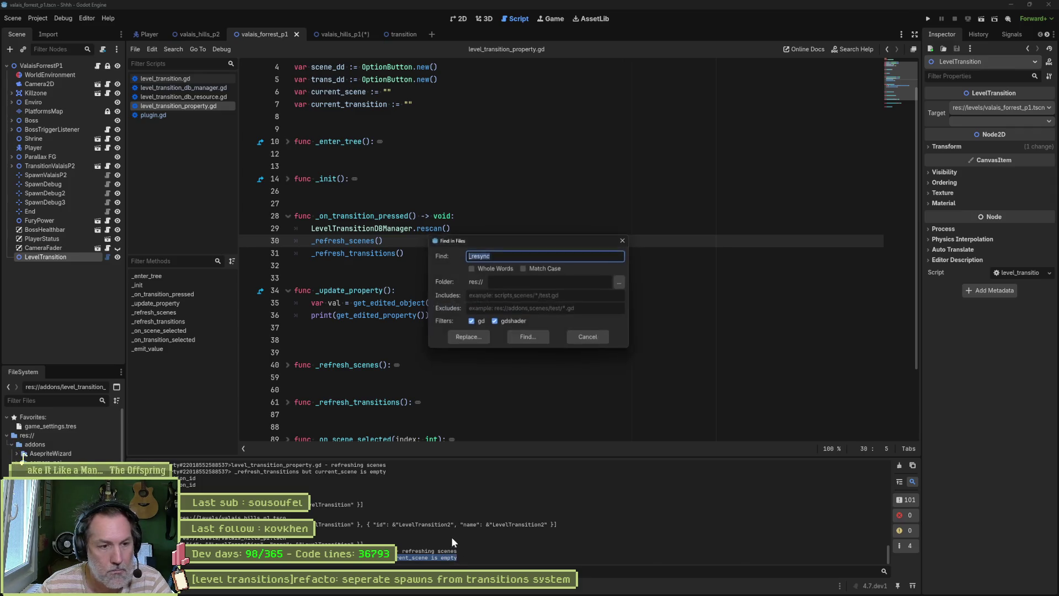
# - Search the project for the log message and for current_scene, reviewing the check around line 64
pyautogui.write('but current_scene is empty')
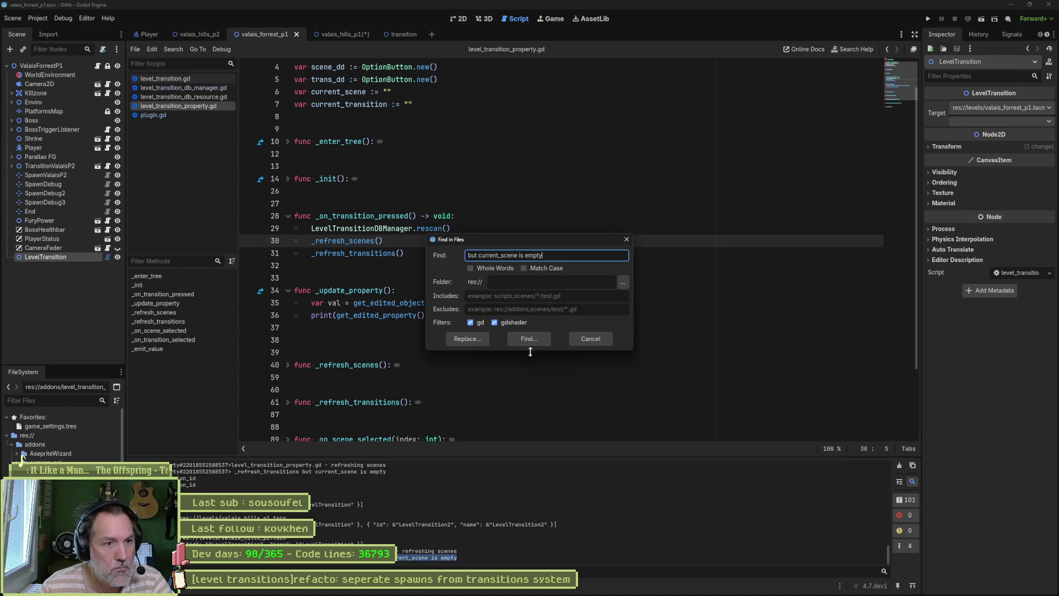
pyautogui.click(529, 338)
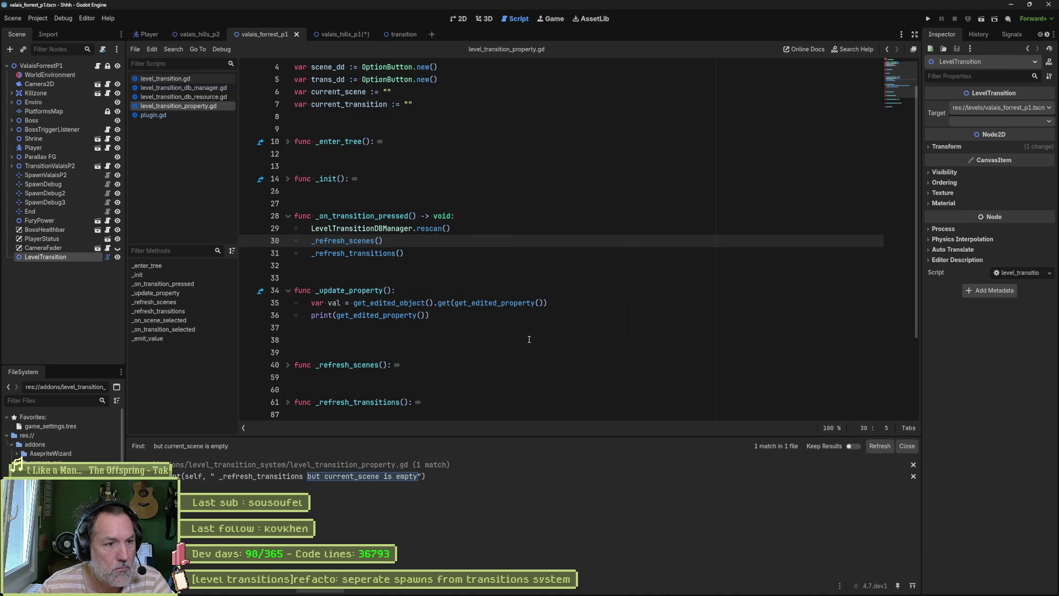
pyautogui.click(374, 476)
pyautogui.scroll(-2, 446, 349)
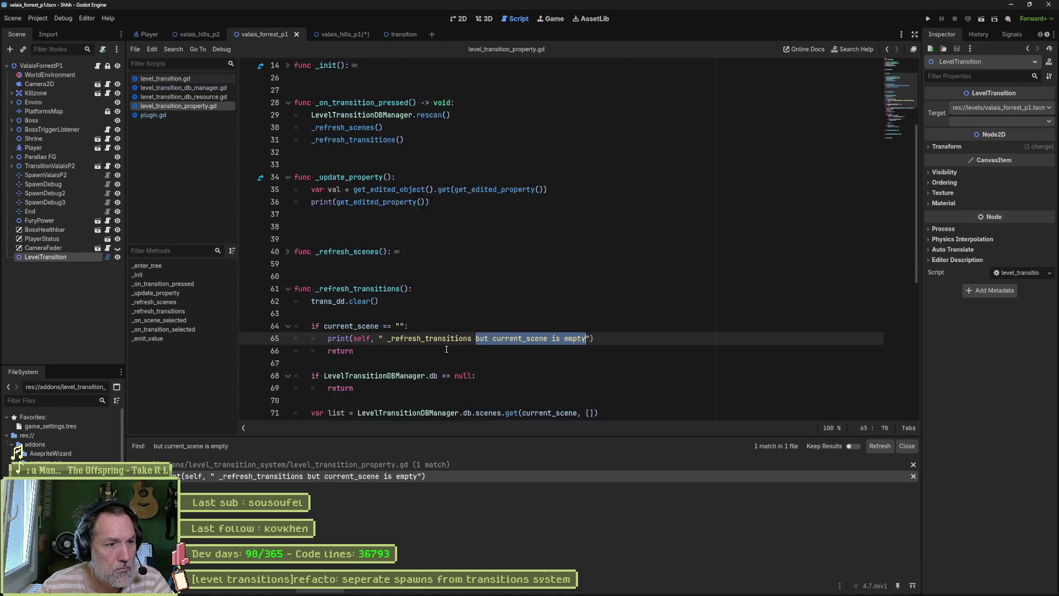
pyautogui.doubleClick(351, 326)
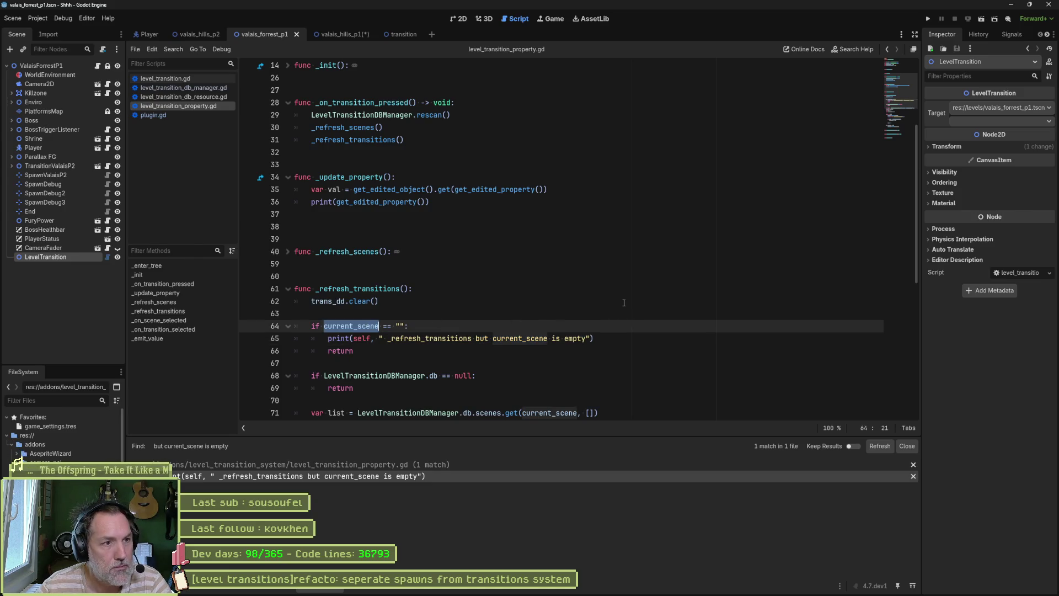
pyautogui.hotkey('ctrl', 'shift', 'f')
pyautogui.click(532, 334)
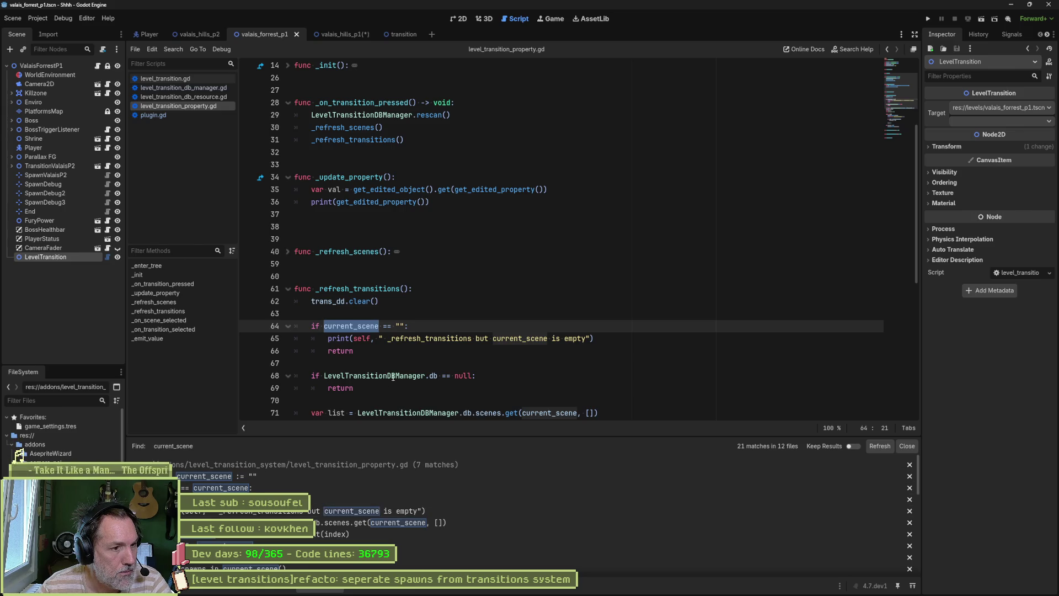
pyautogui.click(425, 351)
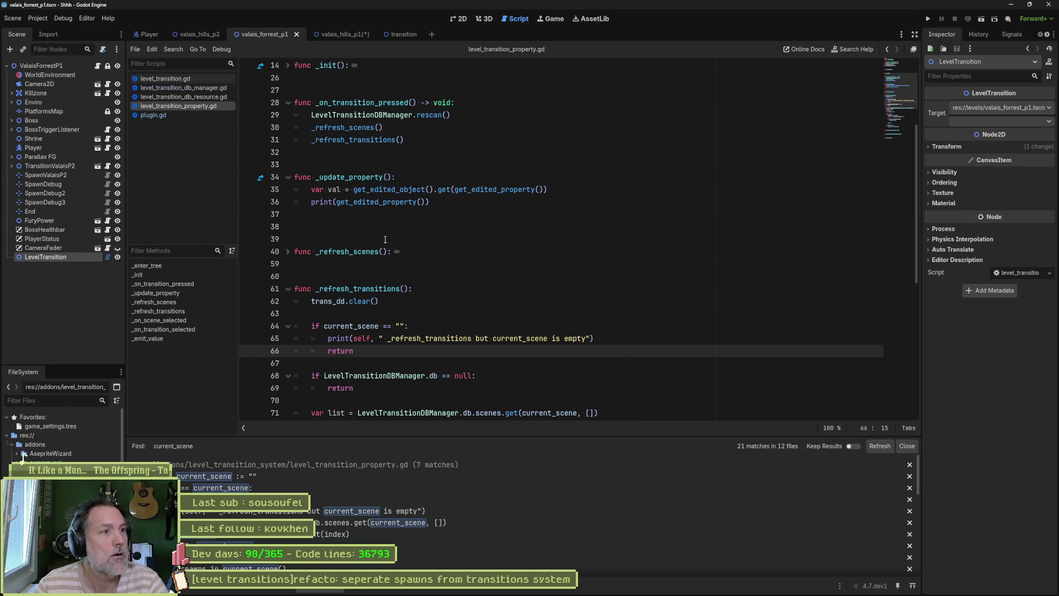
# - Review _on_transition_pressed and the current_scene declaration, restore the Output log, and place the caret in line 36's print
pyautogui.doubleClick(371, 104)
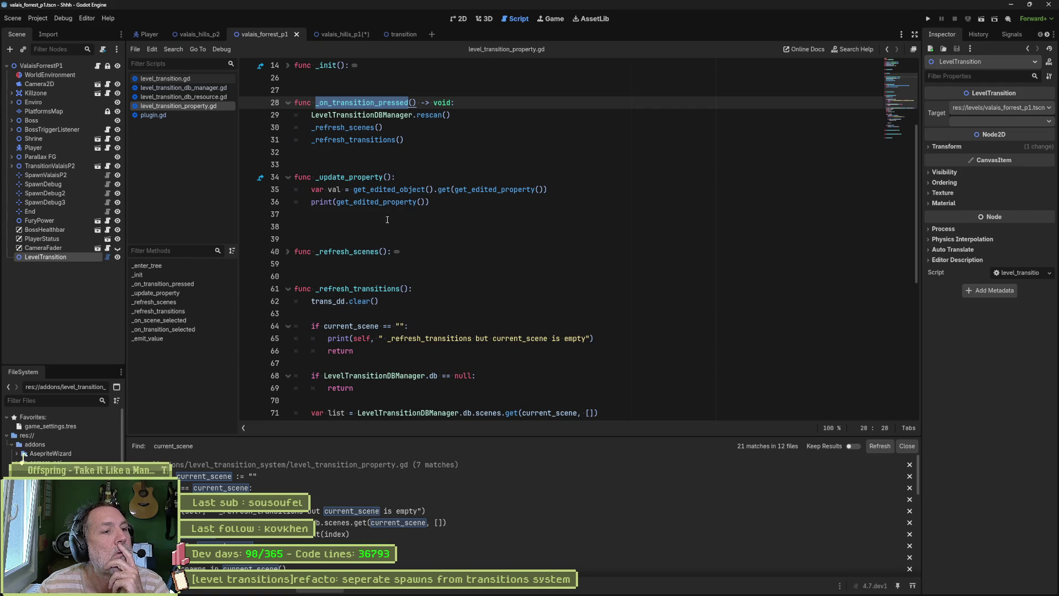
pyautogui.scroll(4, 387, 216)
pyautogui.doubleClick(339, 129)
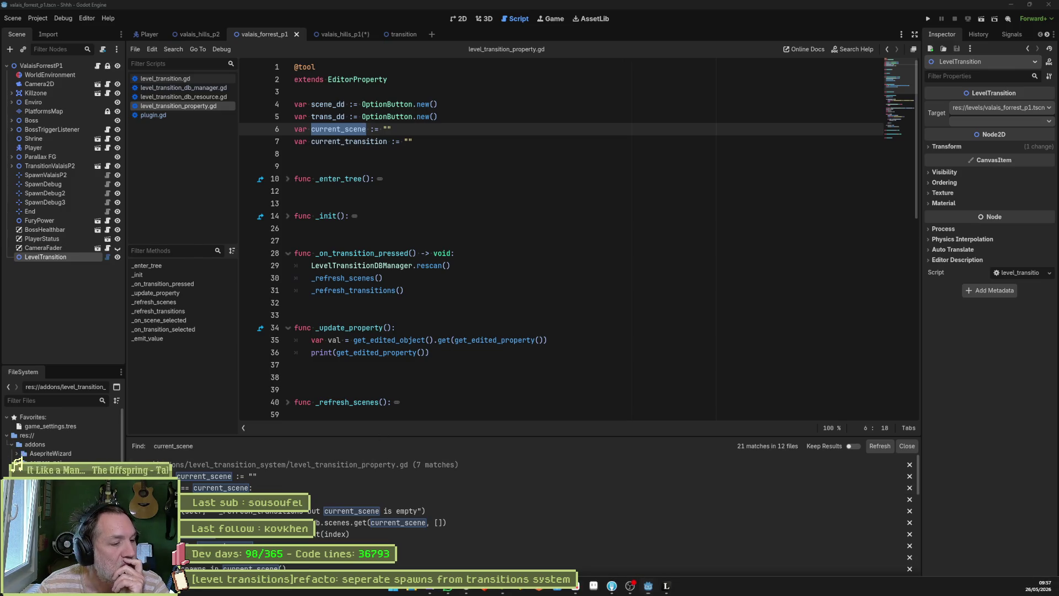
pyautogui.click(398, 509)
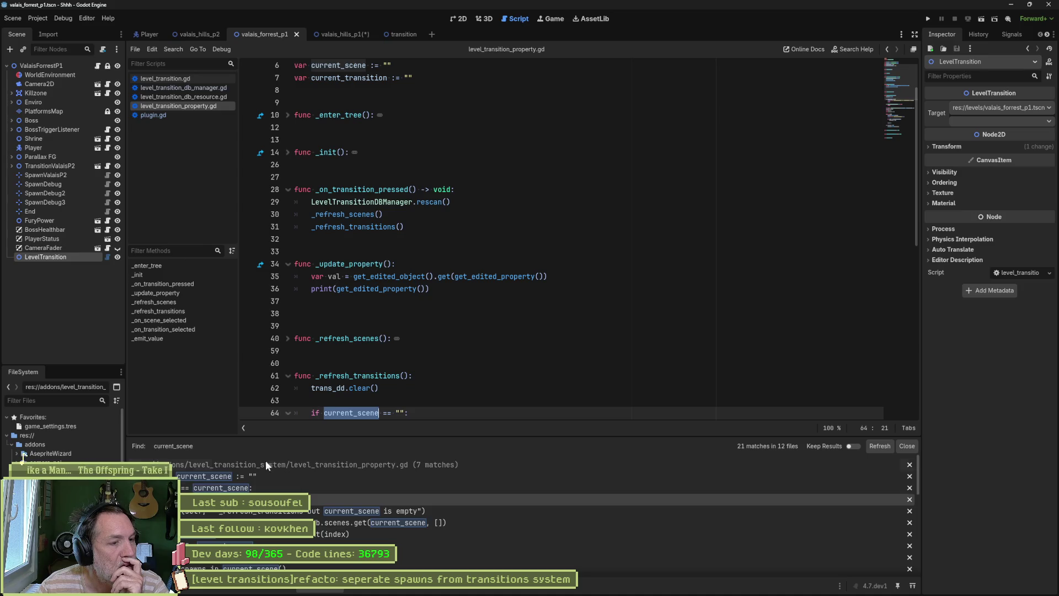
pyautogui.hotkey('alt', 'o')
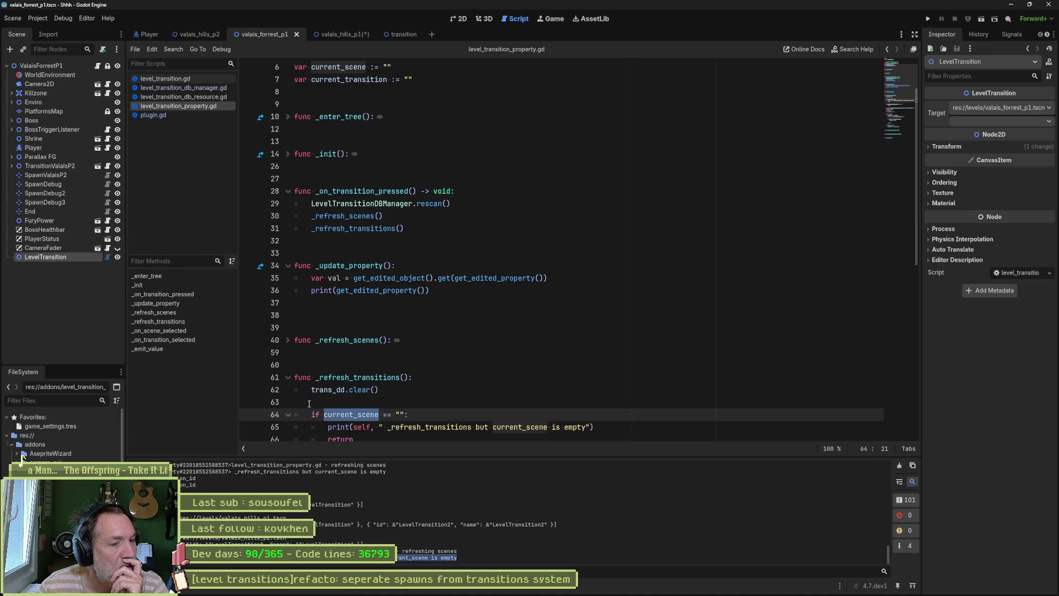
pyautogui.click(338, 290)
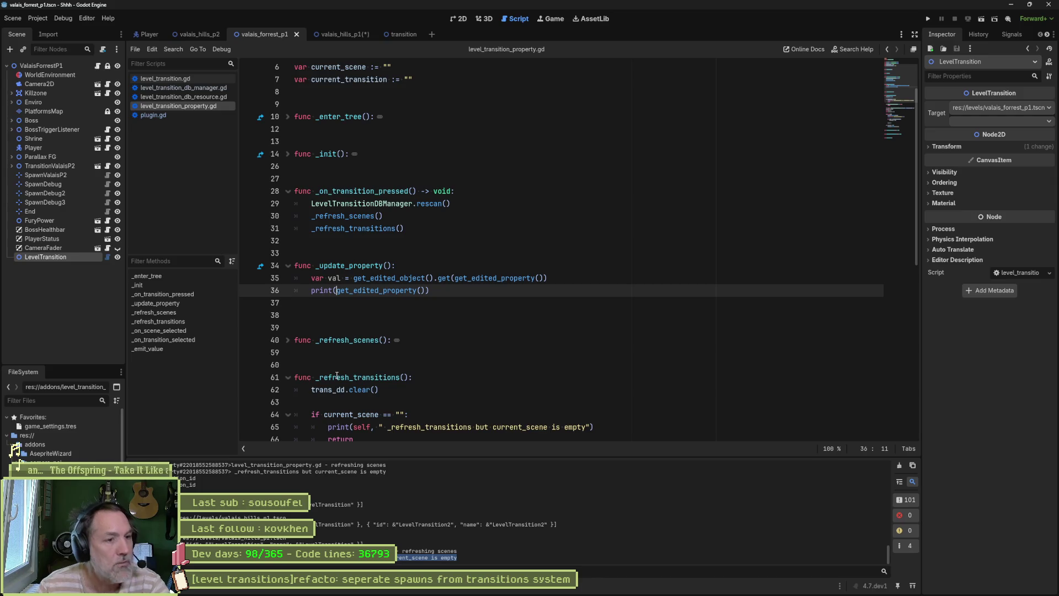
# - Add self, " updating property " to the line 36 print, save, clear the log, and reload LevelTransition's inspector
pyautogui.write('self, " updat')
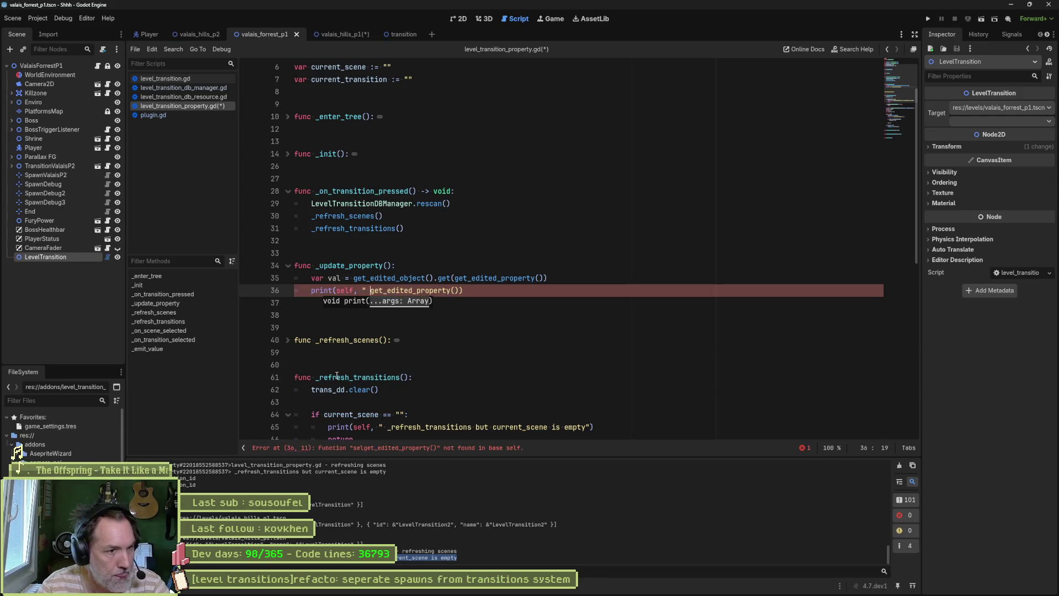
pyautogui.write('ing property')
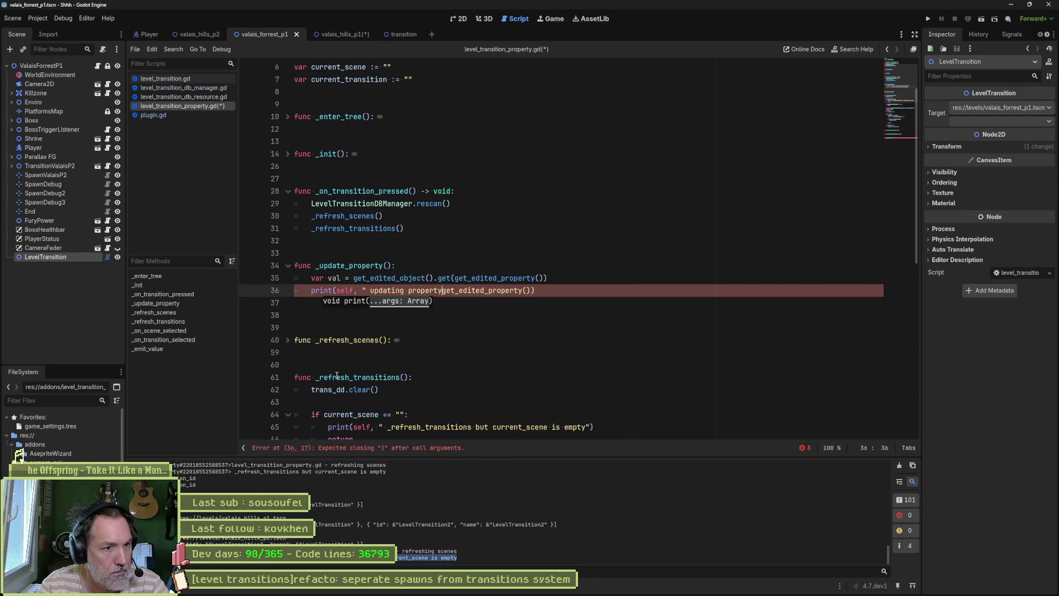
pyautogui.write(' ",')
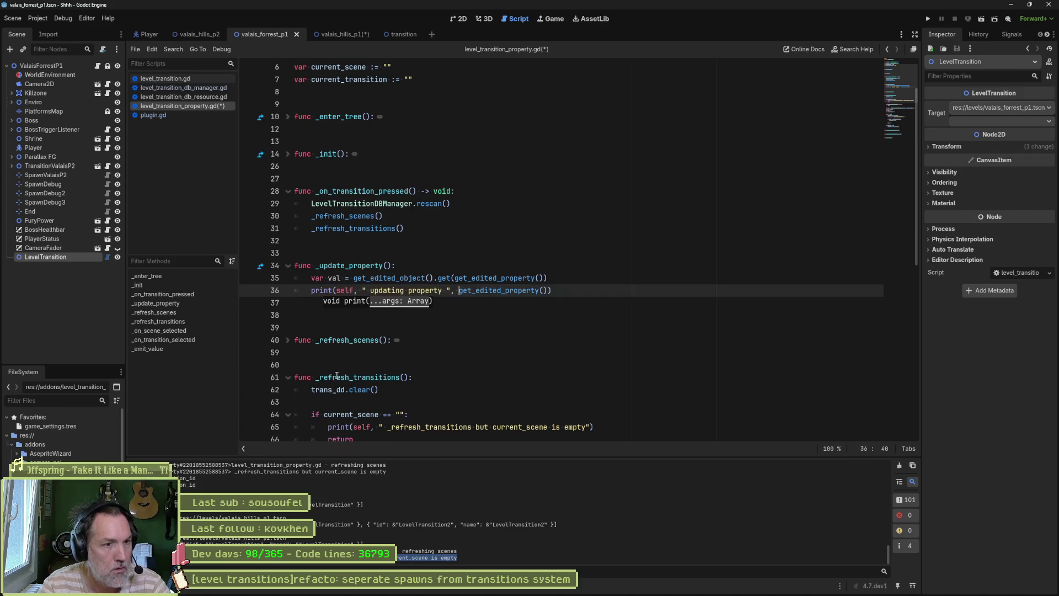
pyautogui.hotkey('ctrl', 's')
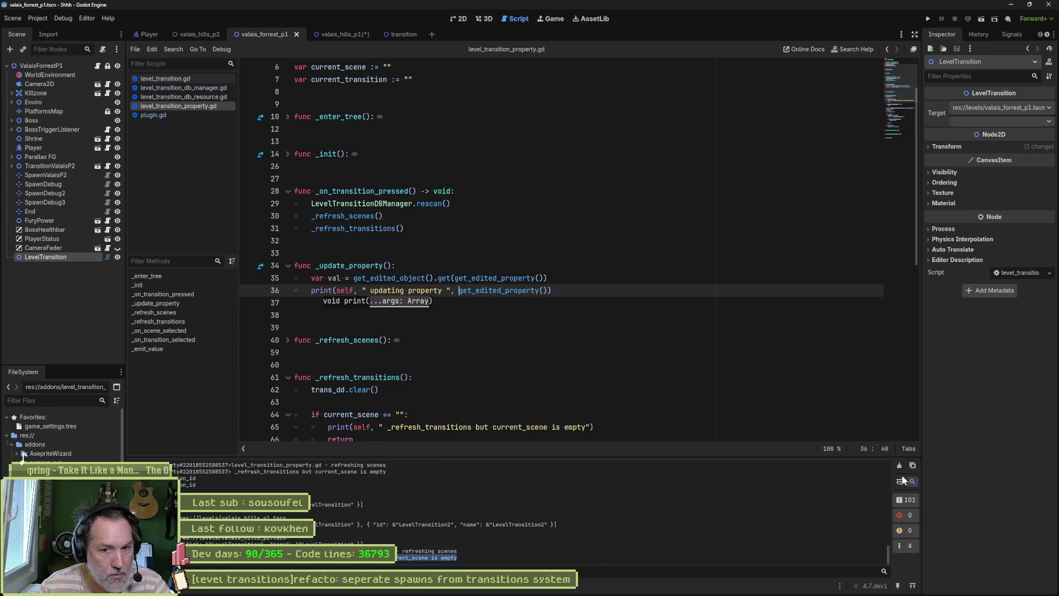
pyautogui.click(900, 466)
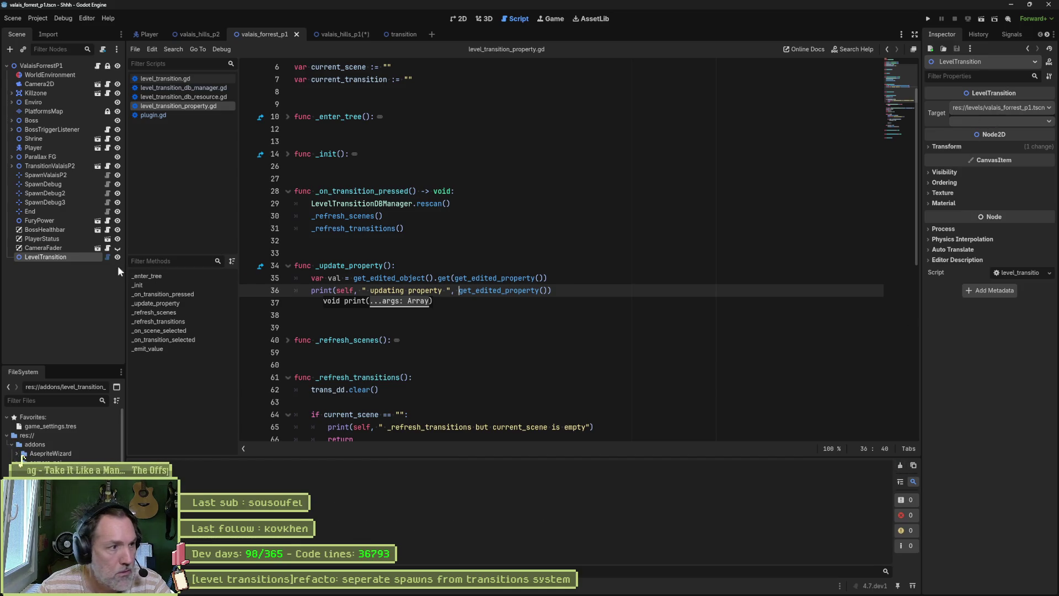
pyautogui.click(68, 248)
pyautogui.click(64, 255)
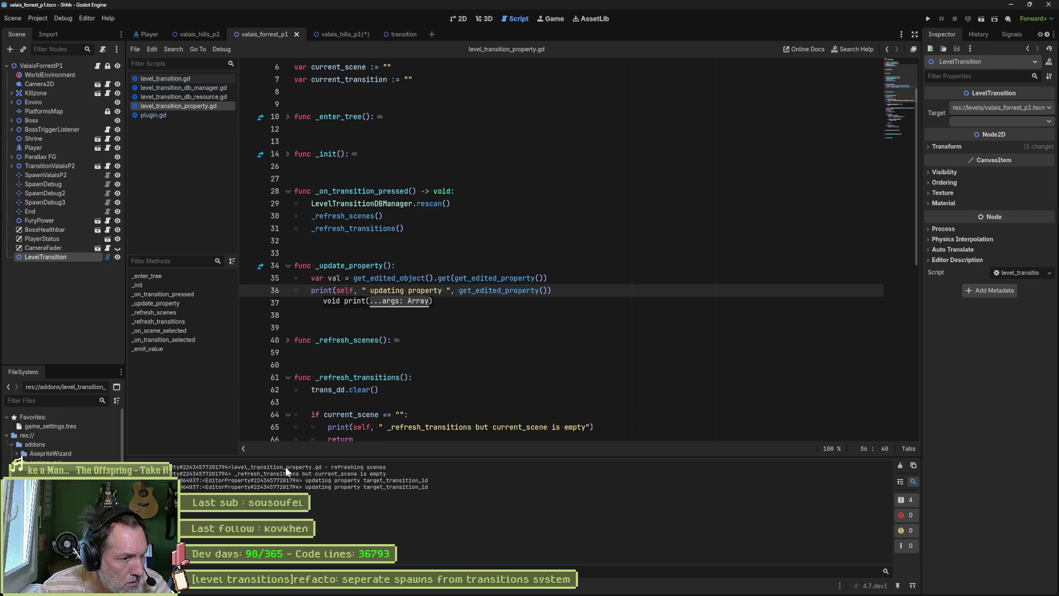
# - Switch the target to valais_hills_p1.tscn and back to valais_forrest_p1.tscn, then clear the log and reselect the node
pyautogui.click(999, 107)
pyautogui.click(998, 134)
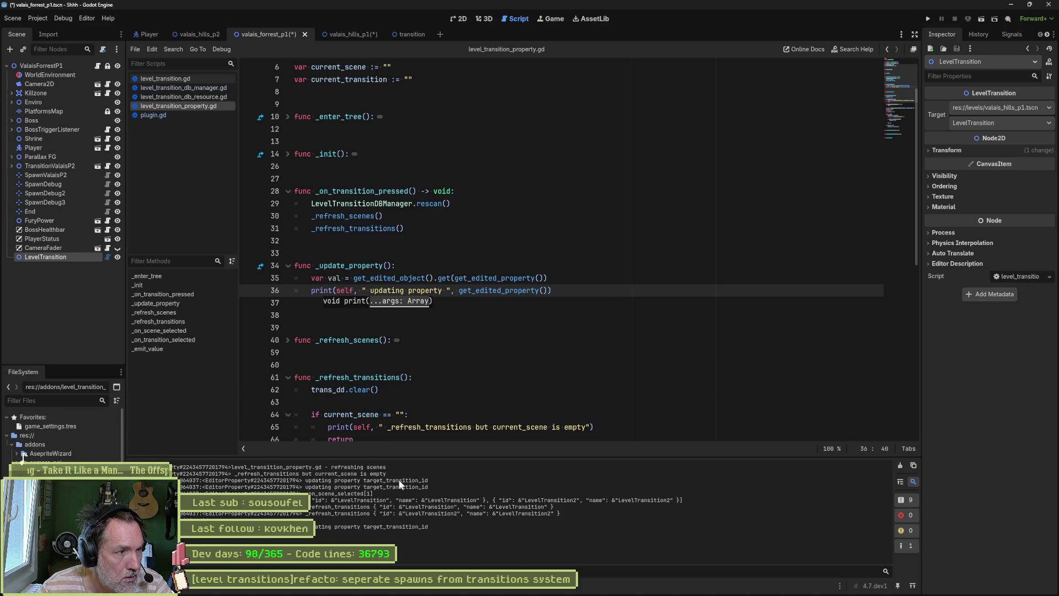
pyautogui.click(993, 107)
pyautogui.click(1008, 127)
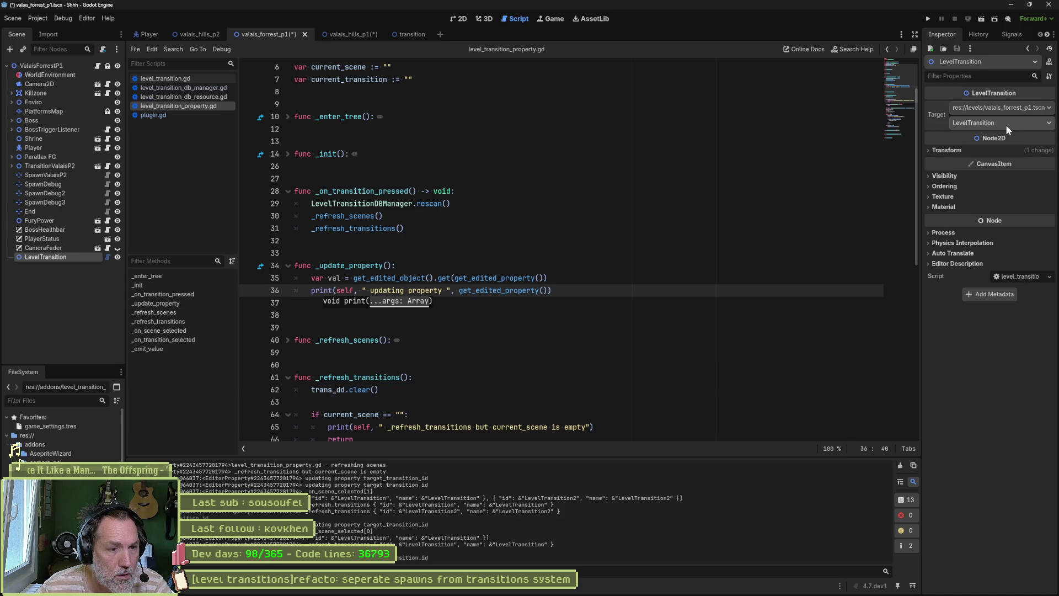
pyautogui.click(900, 465)
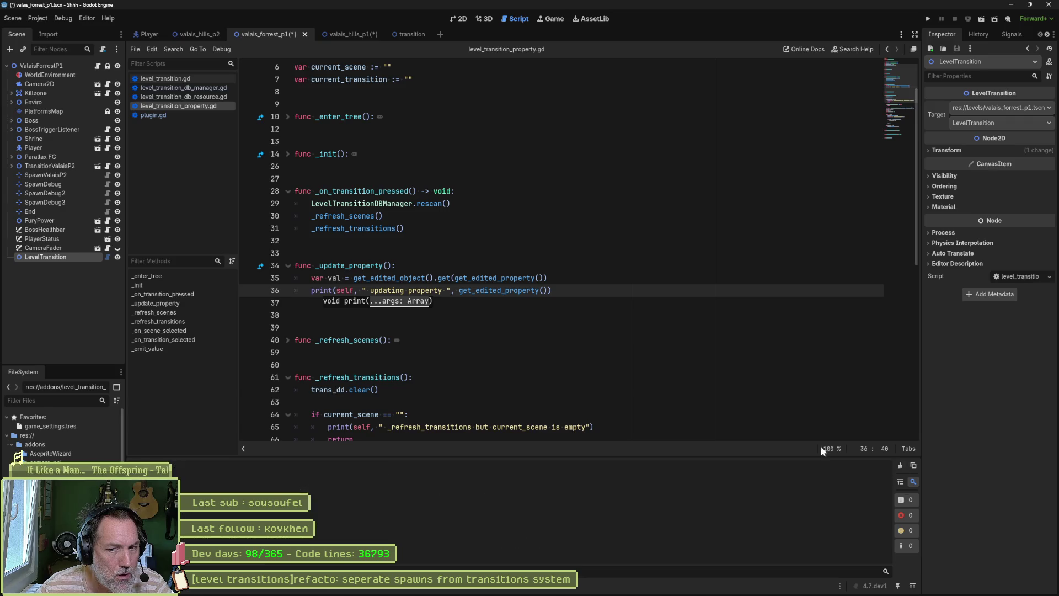
pyautogui.click(56, 302)
pyautogui.click(58, 254)
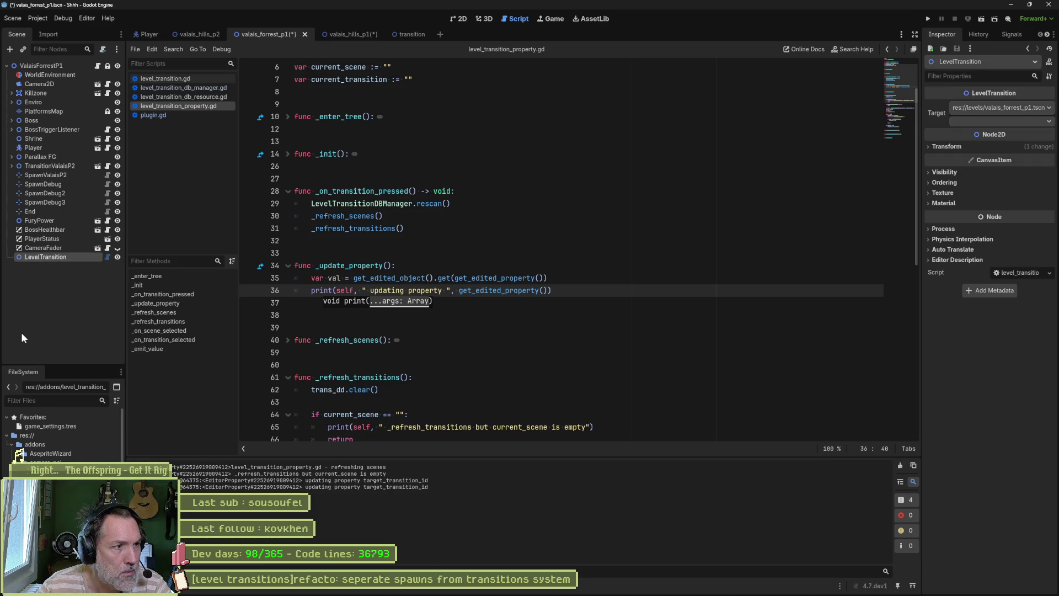
# - Delete the LevelTransition node from valais_forrest_p1, save the scene, and clear the output log
pyautogui.press('Delete')
pyautogui.press('Return')
pyautogui.hotkey('ctrl', 's')
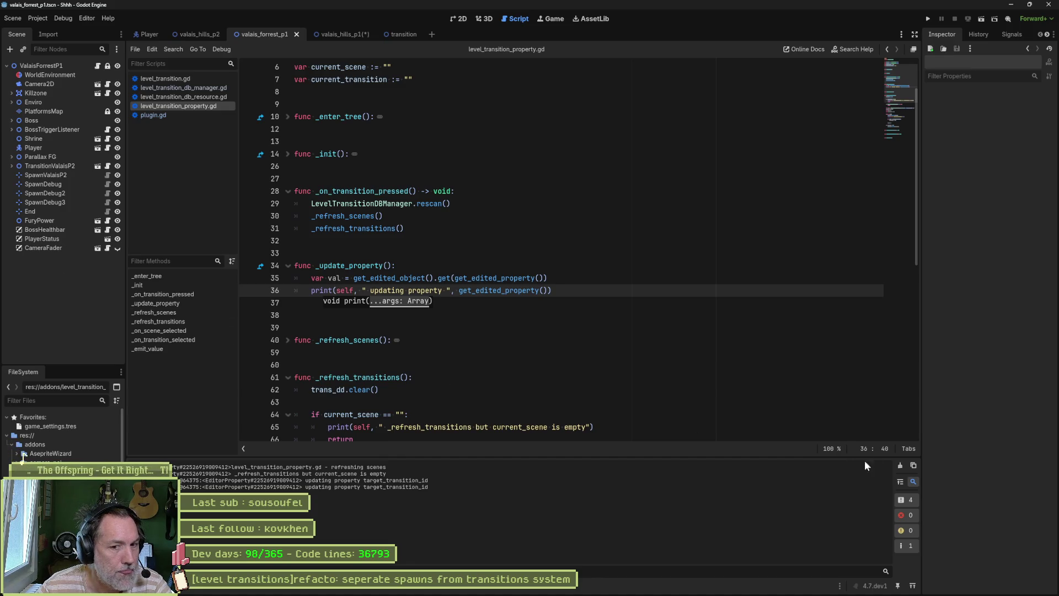
pyautogui.click(902, 467)
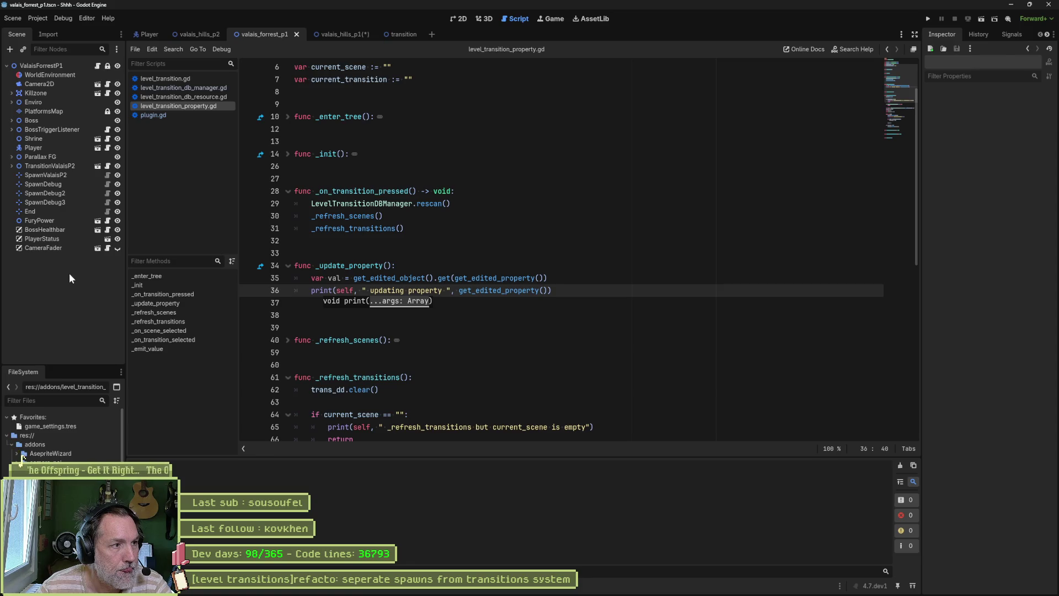
# - In valais_hills_p1, check the LevelTransition target and transition dropdowns, then save the scene
pyautogui.click(326, 35)
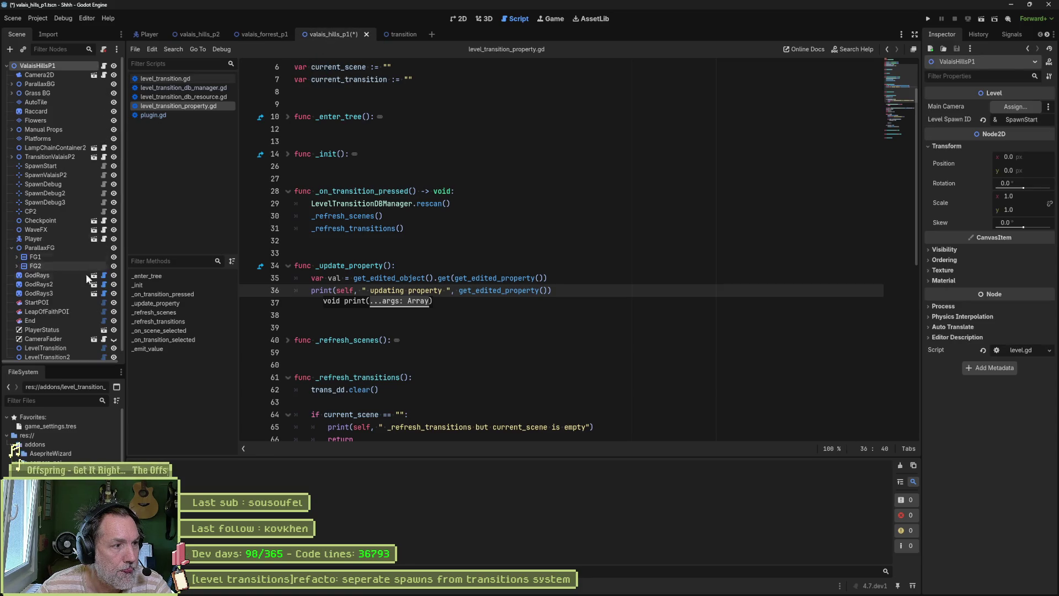
pyautogui.click(60, 338)
pyautogui.click(1003, 110)
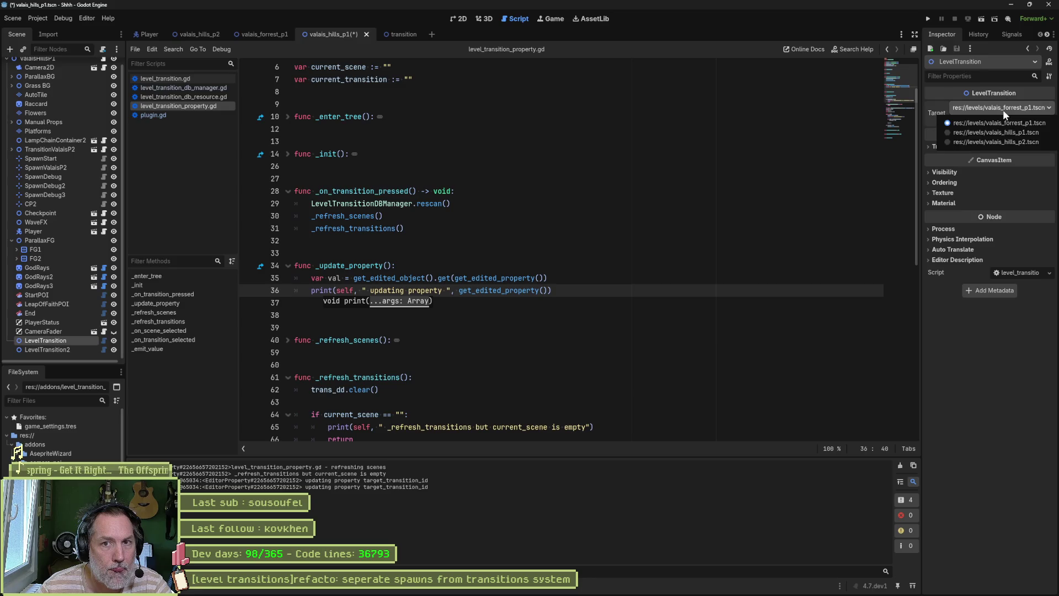
pyautogui.click(1003, 111)
pyautogui.click(1001, 121)
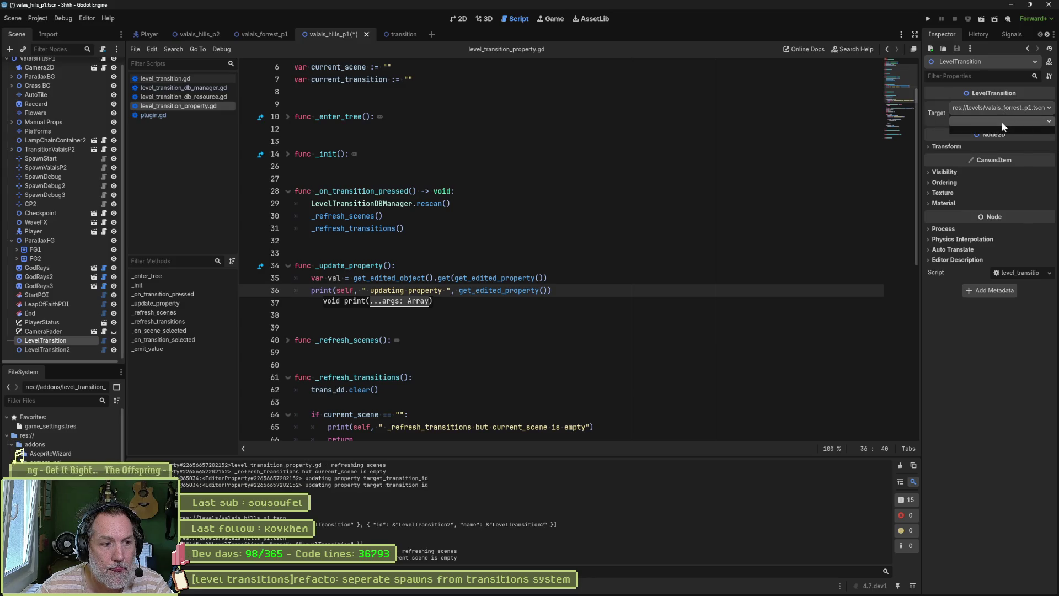
pyautogui.click(665, 194)
pyautogui.hotkey('ctrl', 's')
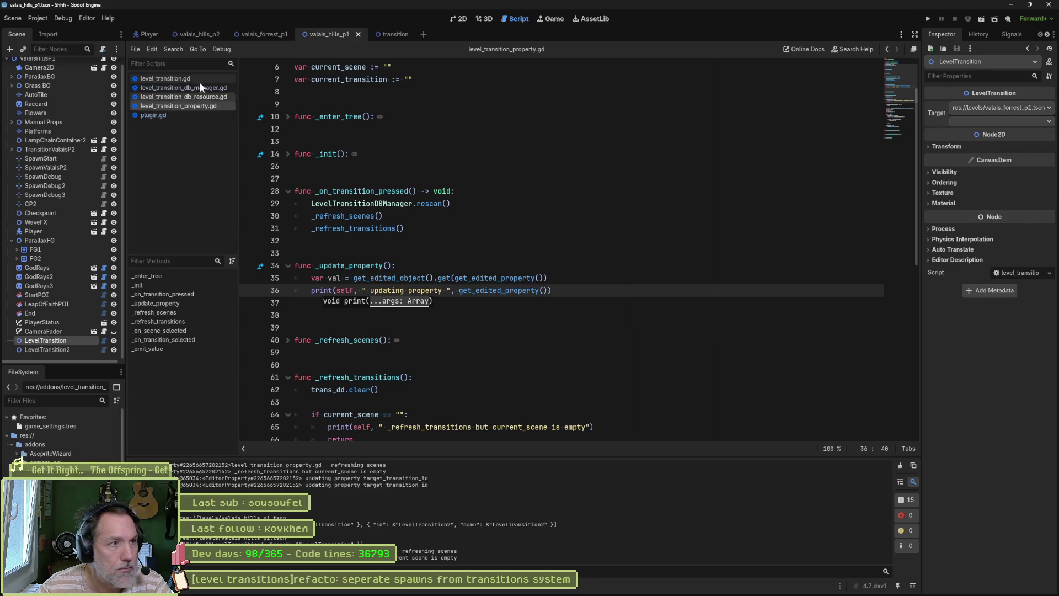
# - Add a fresh LevelTransition node to valais_forrest_p1 and check its still-empty transition list
pyautogui.click(261, 34)
pyautogui.hotkey('ctrl', 'a')
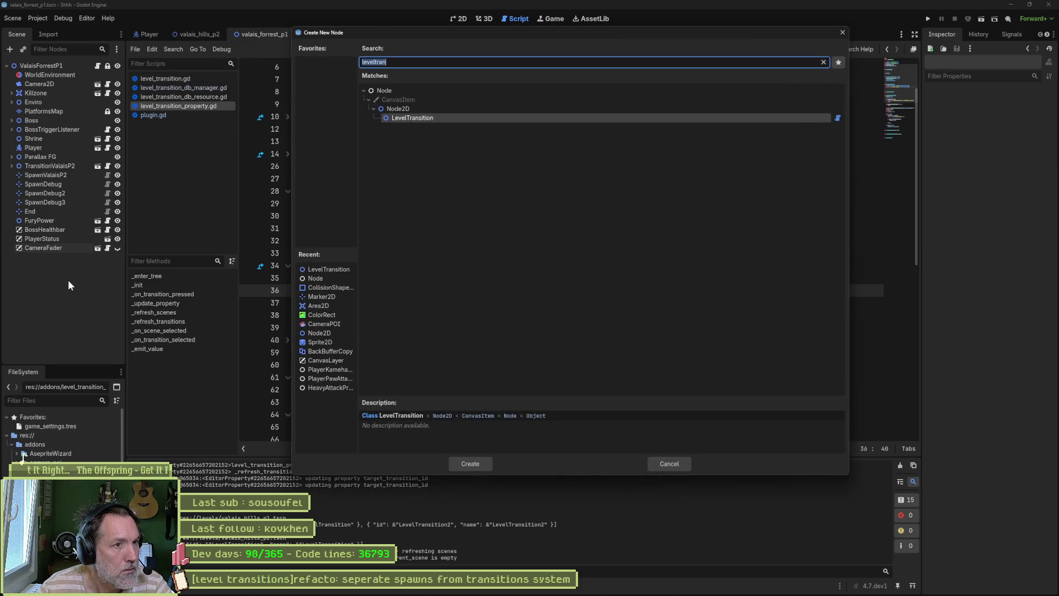
pyautogui.click(475, 462)
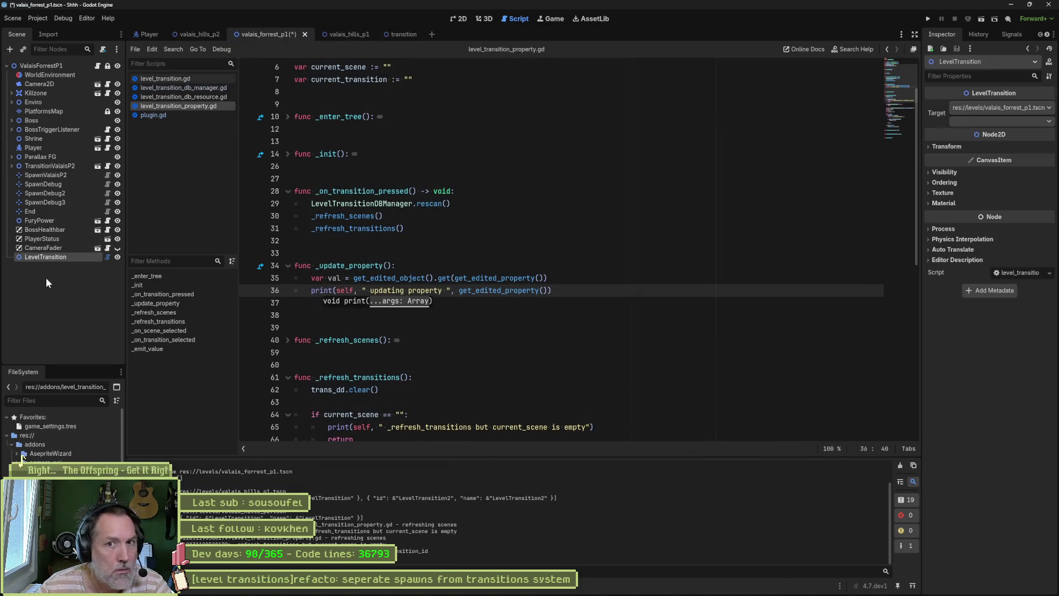
pyautogui.click(997, 120)
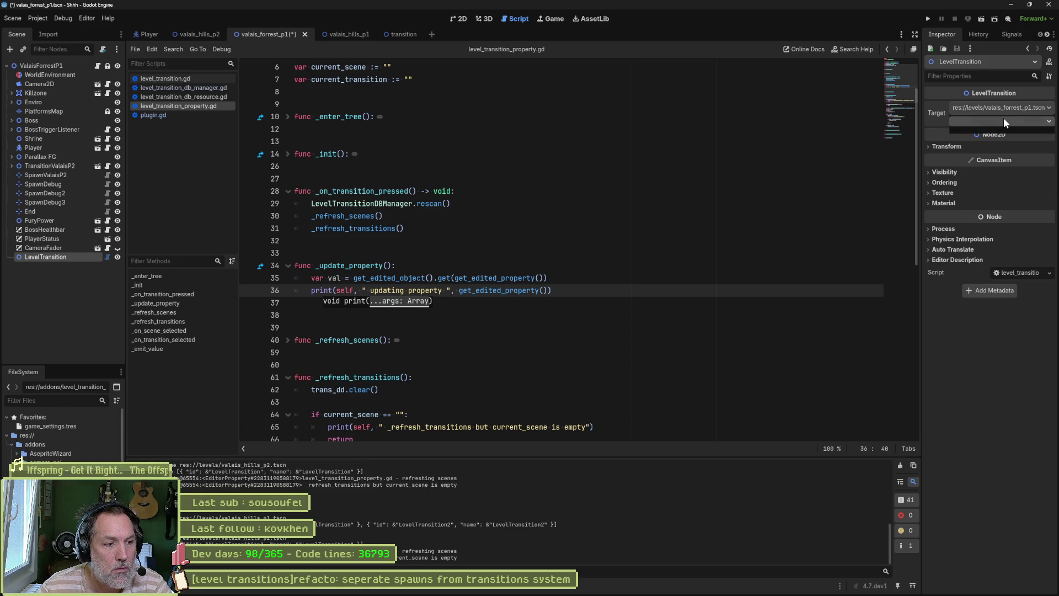
pyautogui.click(783, 227)
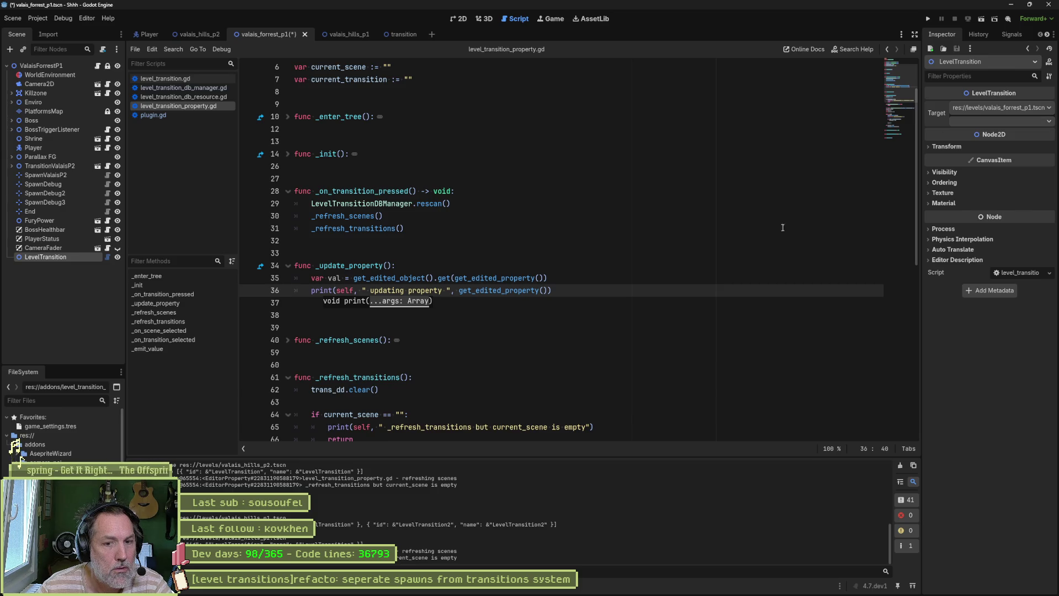
pyautogui.click(900, 465)
pyautogui.click(995, 121)
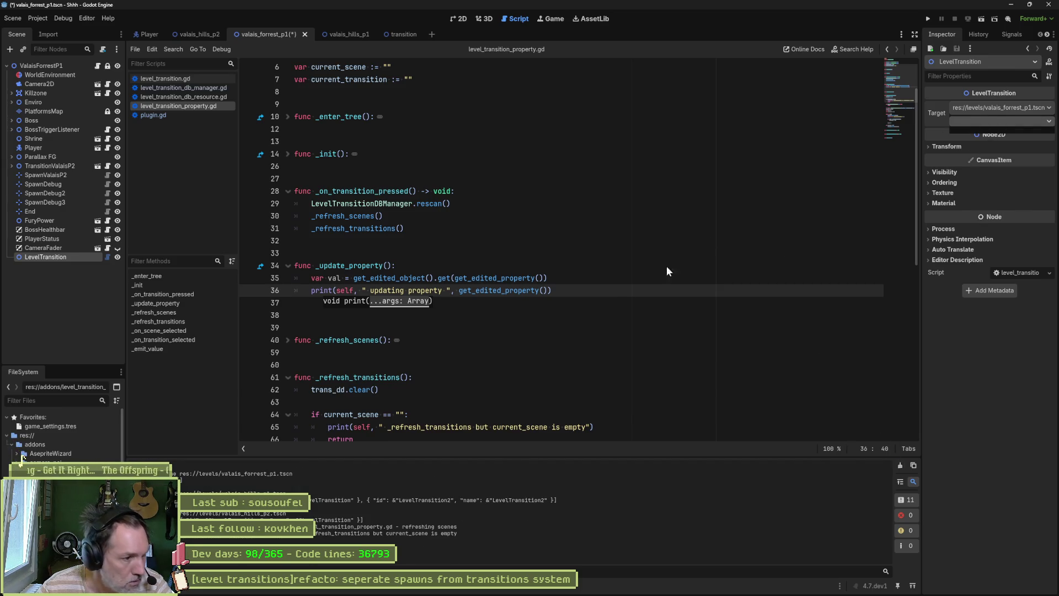
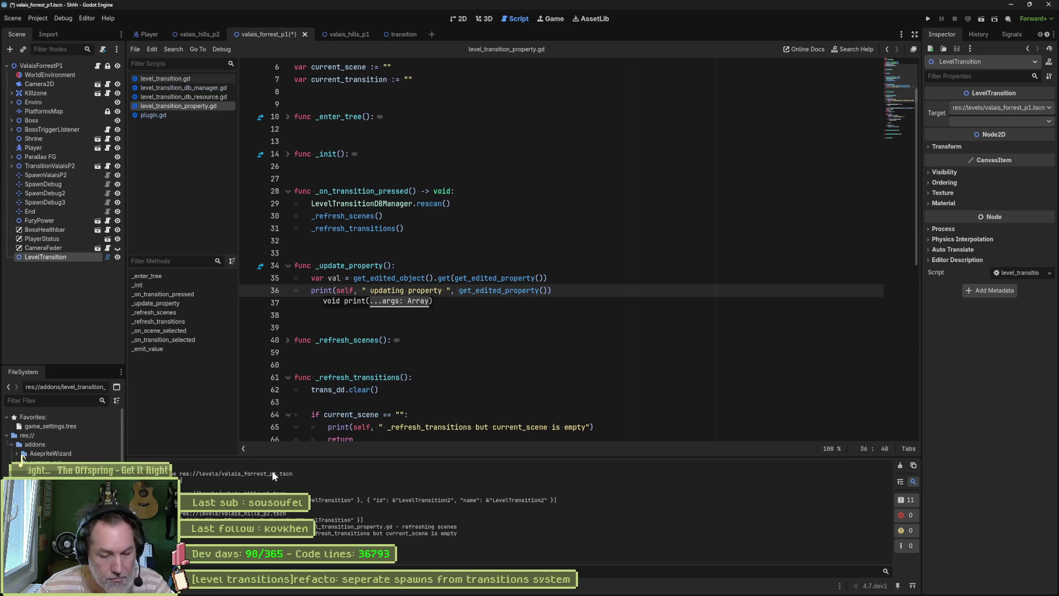
# - Search the project for current_scene, review the 21 matches, and open the line 107 use
pyautogui.hotkey('ctrl', 'shift', 'f')
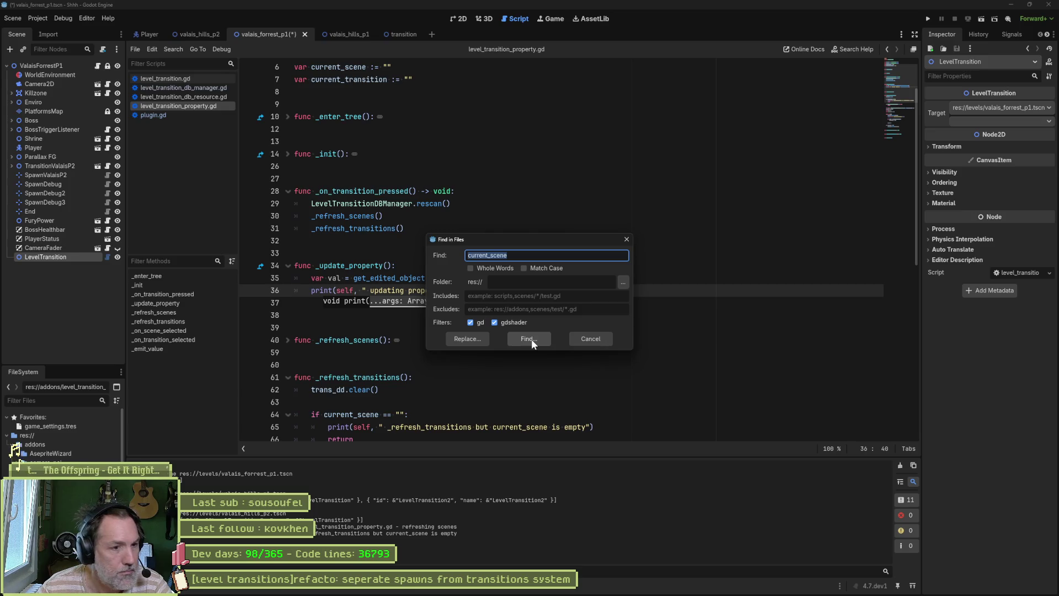
pyautogui.click(532, 339)
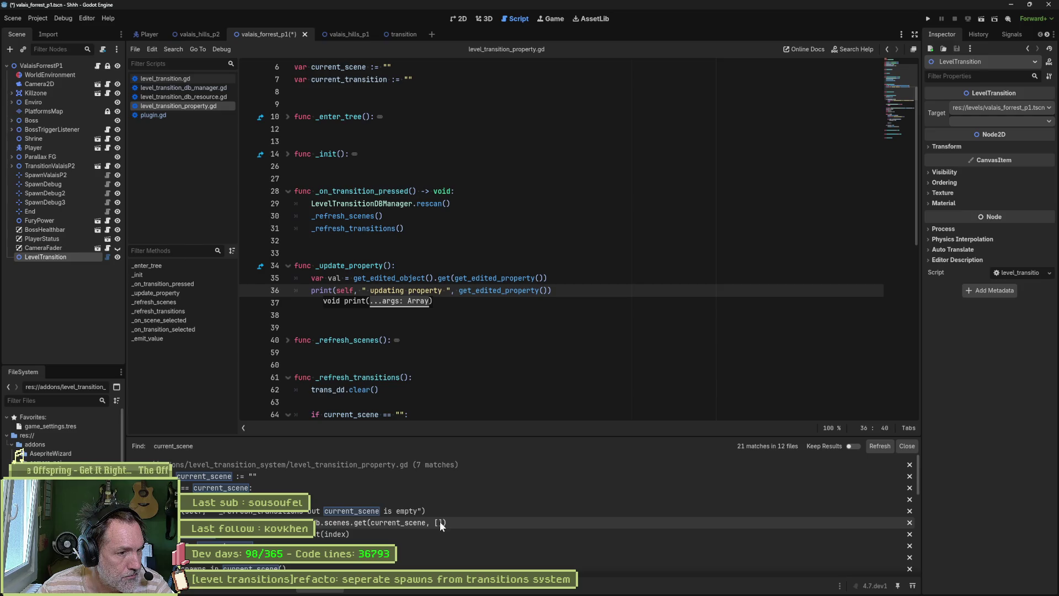
pyautogui.scroll(-1, 578, 475)
pyautogui.scroll(-1, 577, 480)
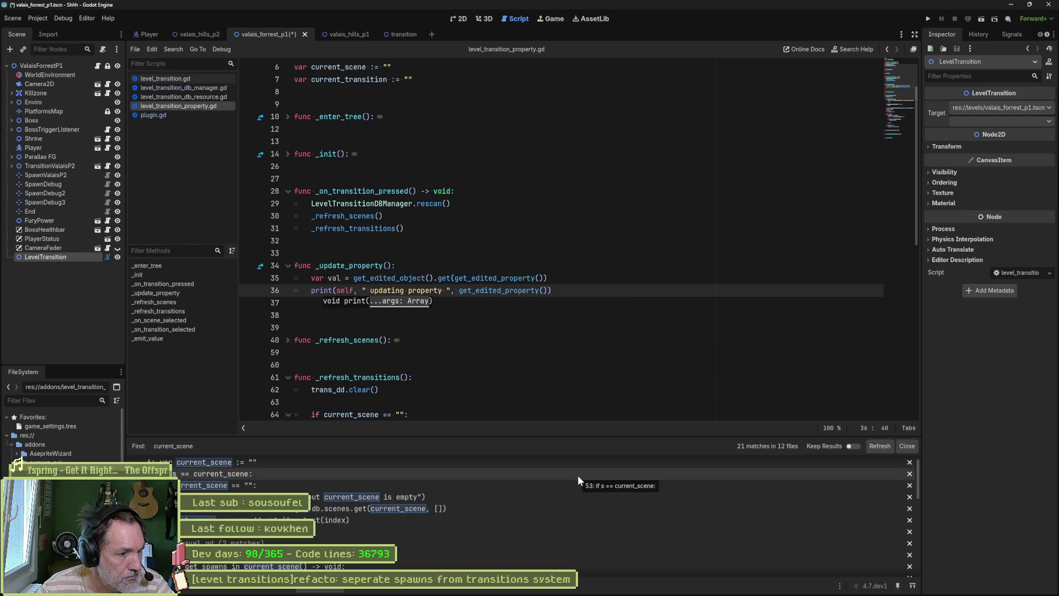
pyautogui.scroll(-3, 565, 482)
pyautogui.scroll(-6, 565, 483)
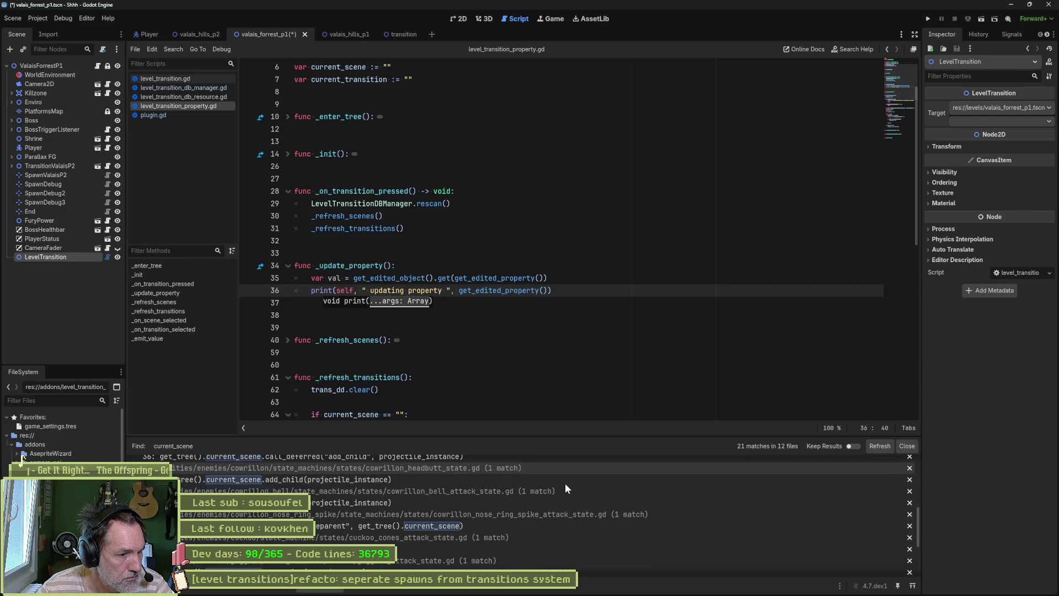
pyautogui.scroll(6, 567, 485)
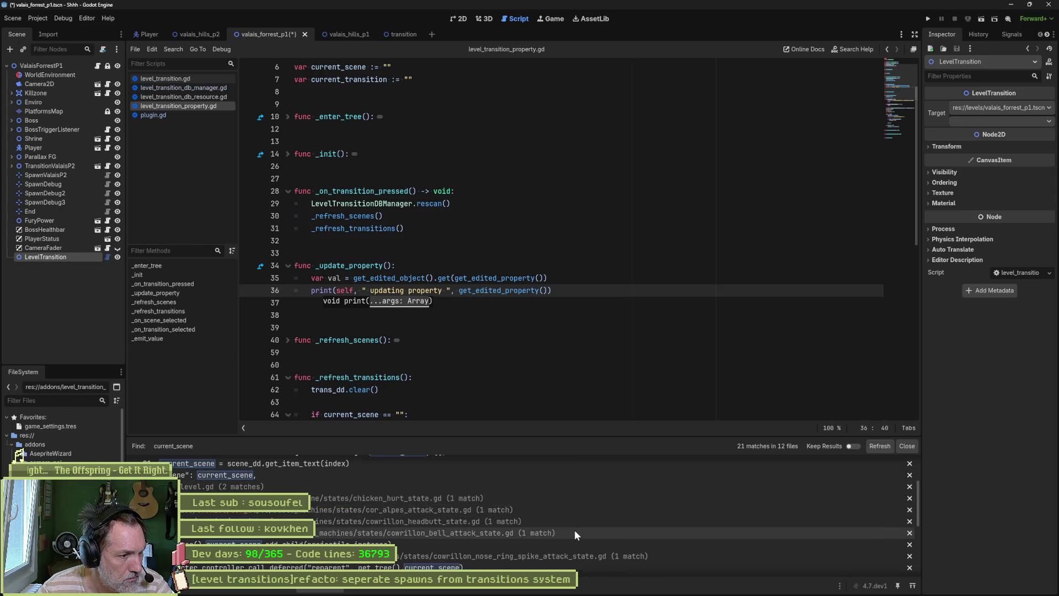
pyautogui.scroll(-8, 574, 542)
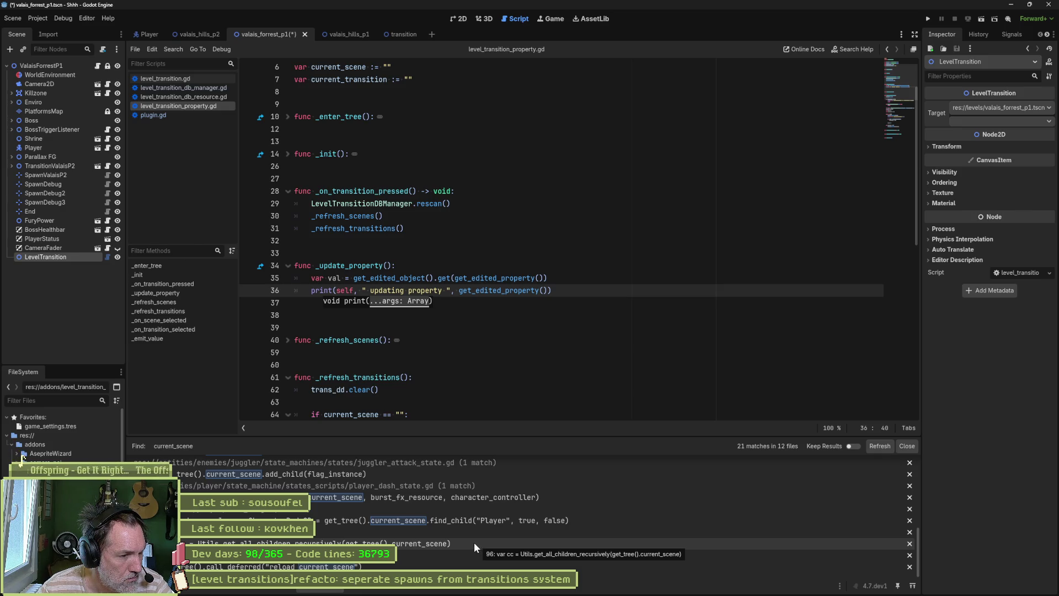
pyautogui.scroll(10, 525, 544)
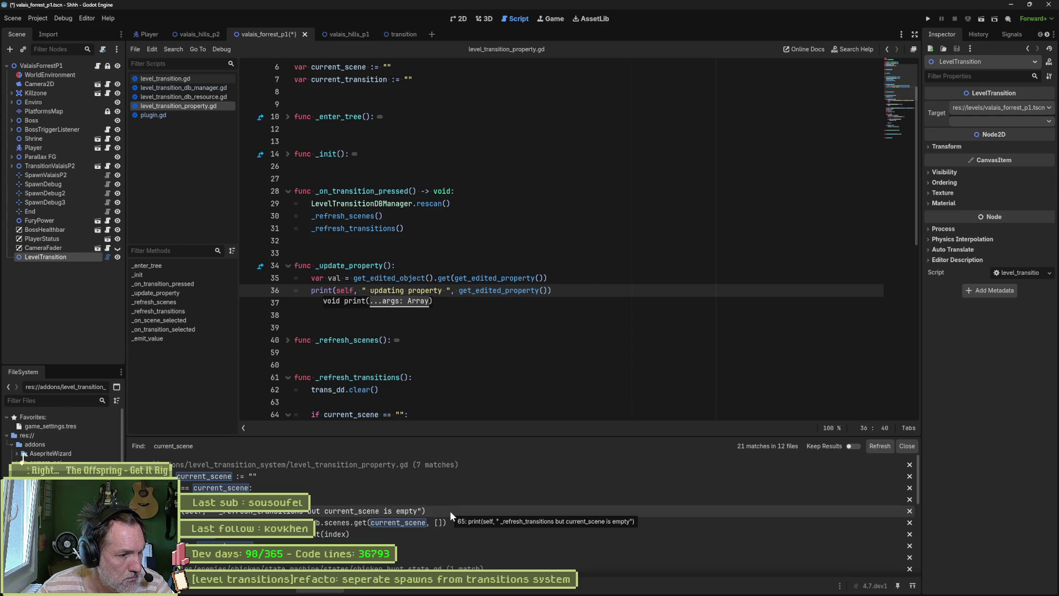
pyautogui.click(445, 546)
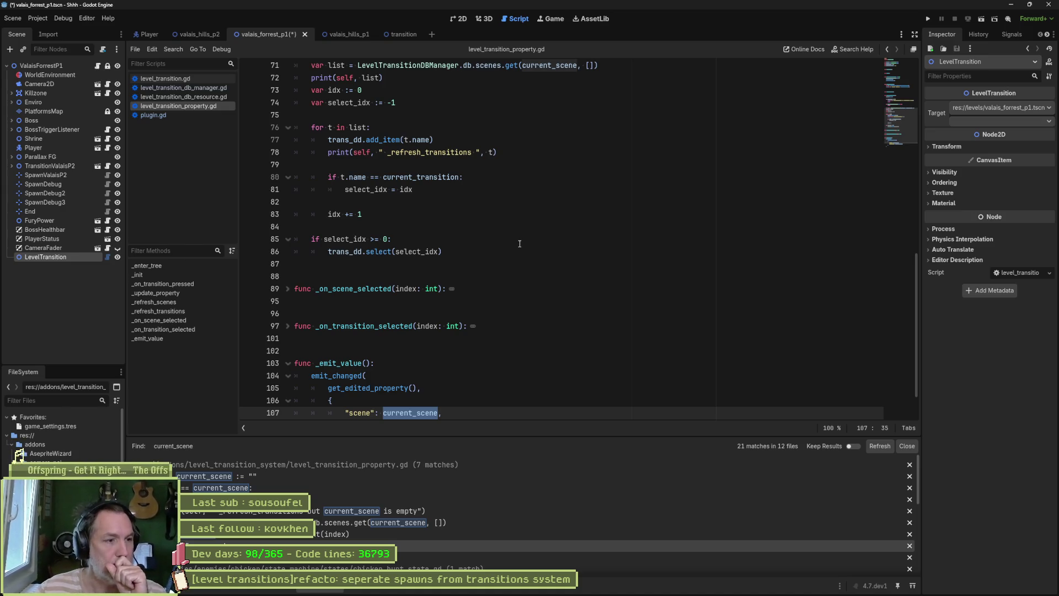
pyautogui.hotkey('alt', 'o')
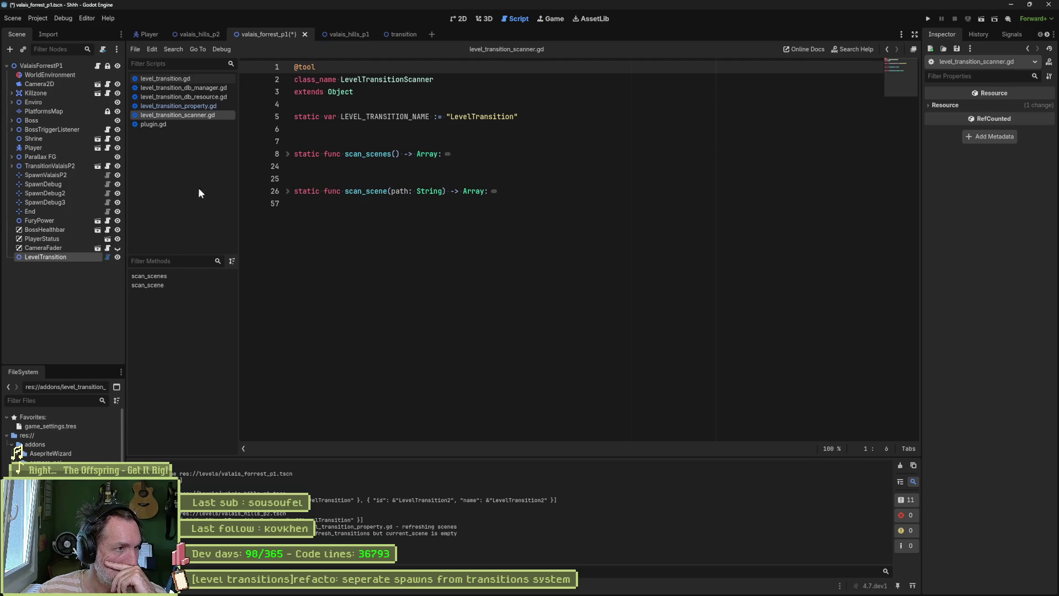
# - Unfold the scan_scene and scan_scenes function bodies in level_transition_scanner.gd
pyautogui.click(288, 191)
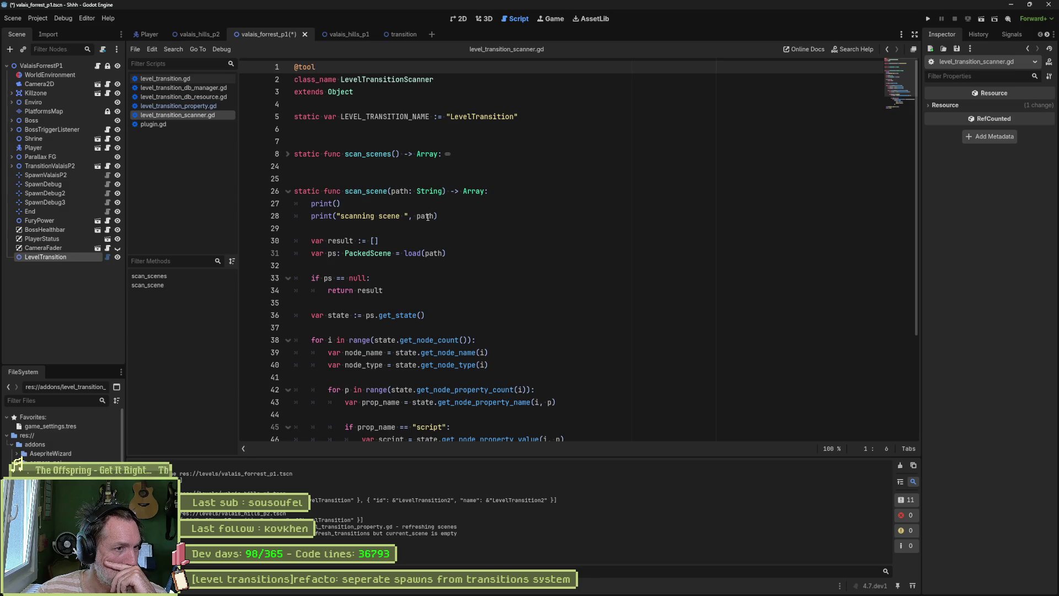
pyautogui.moveTo(438, 216); pyautogui.dragTo(395, 220)
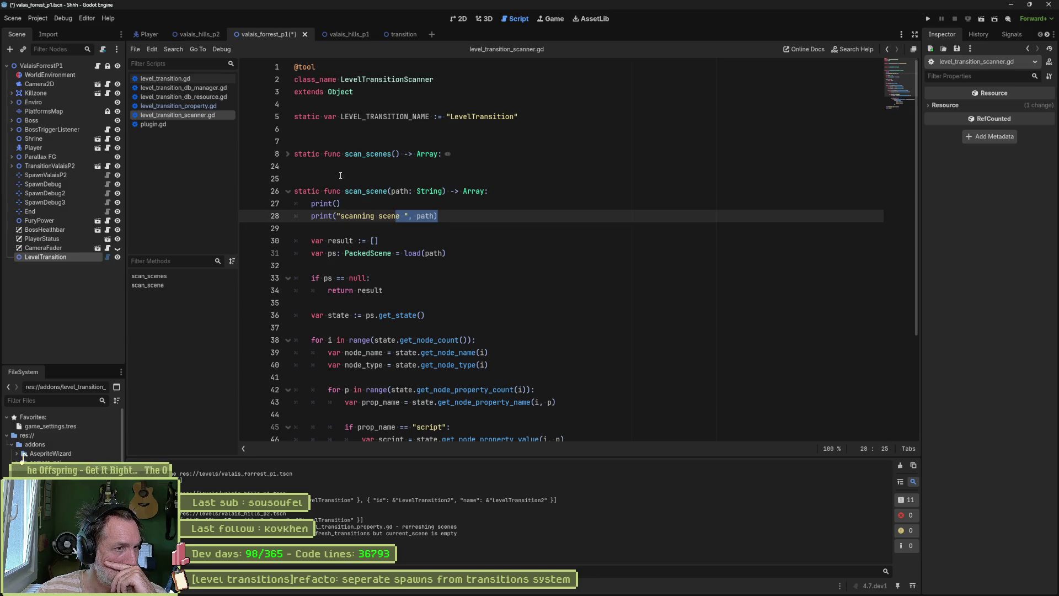
pyautogui.click(287, 154)
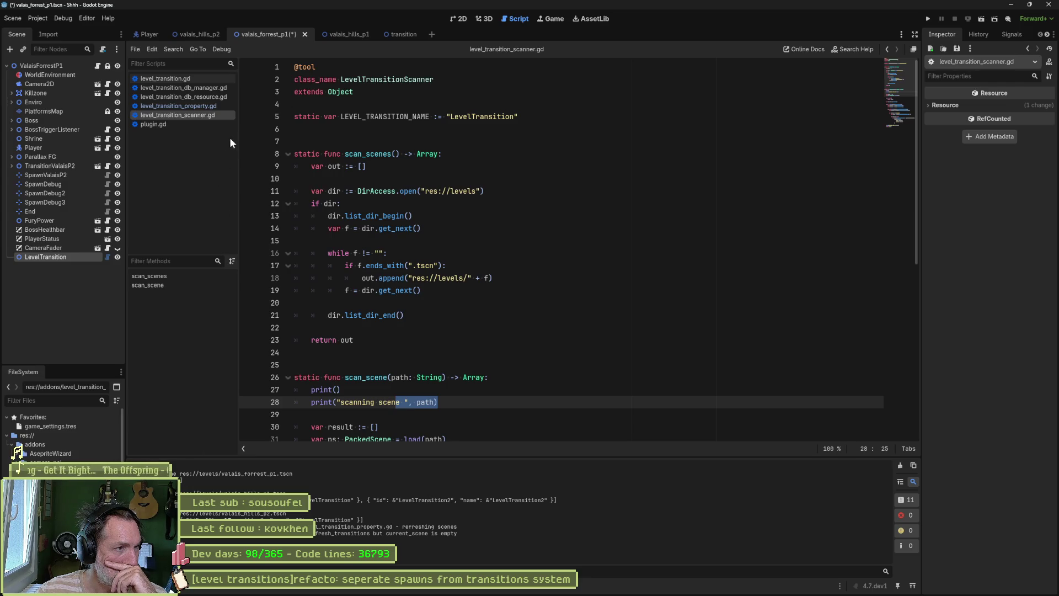
# - In level_transition_property.gd, browse the selection handlers and delete the blank line before _refresh_scenes
pyautogui.click(205, 106)
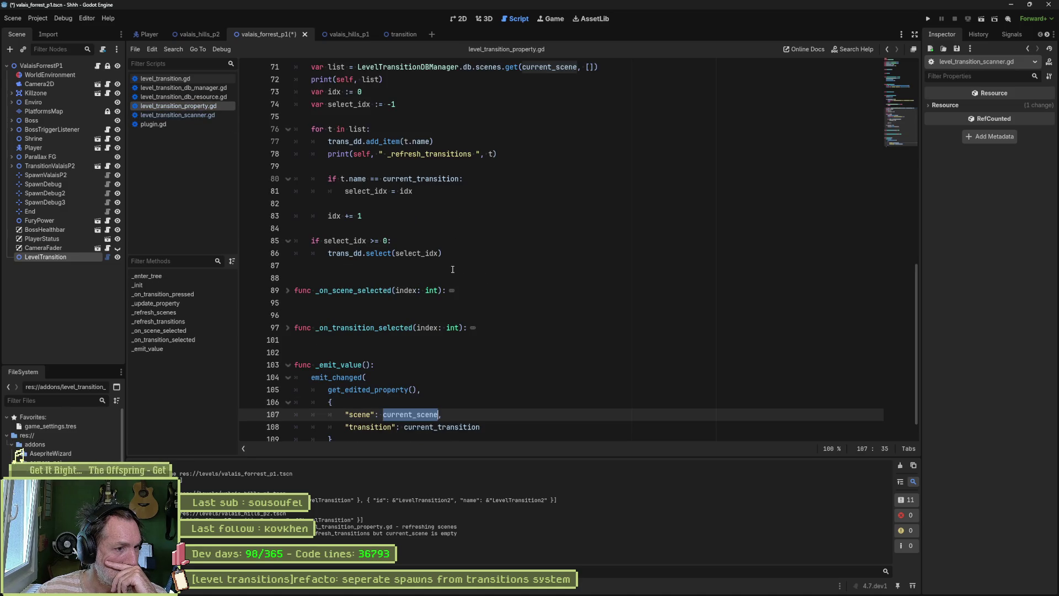
pyautogui.click(171, 338)
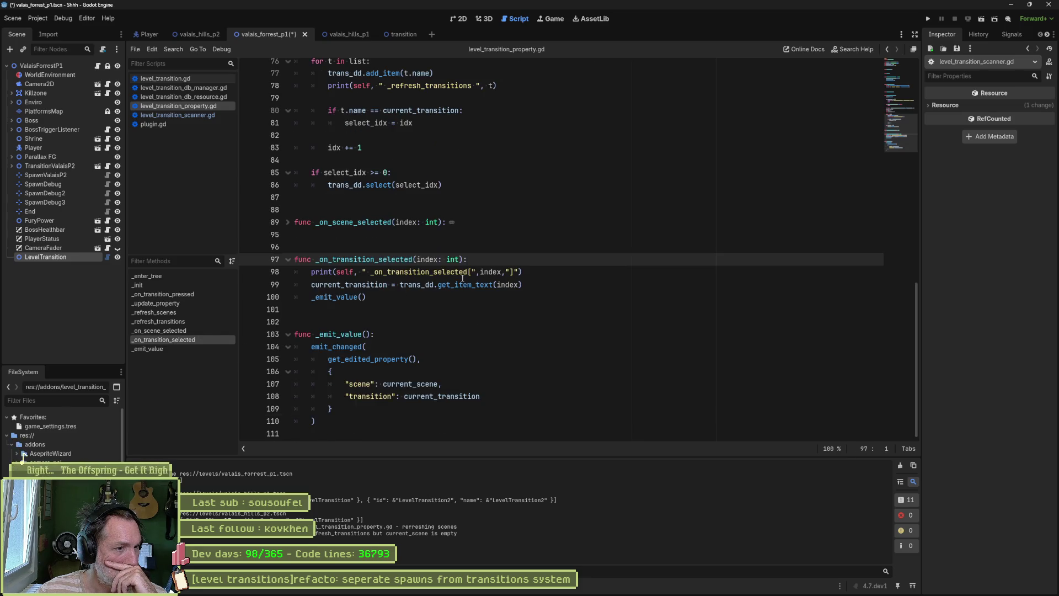
pyautogui.click(168, 330)
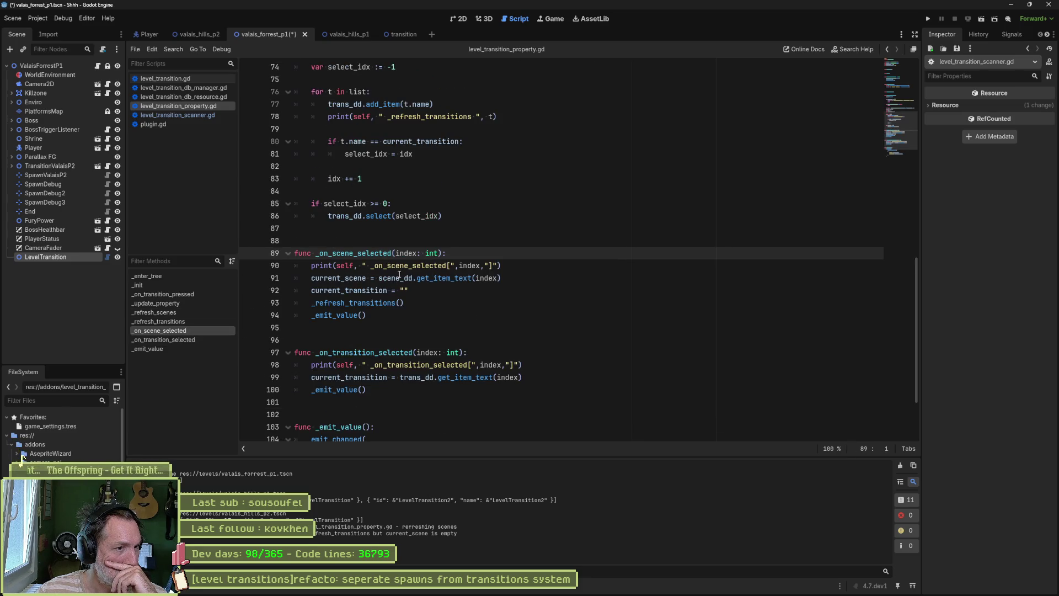
pyautogui.moveTo(460, 269)
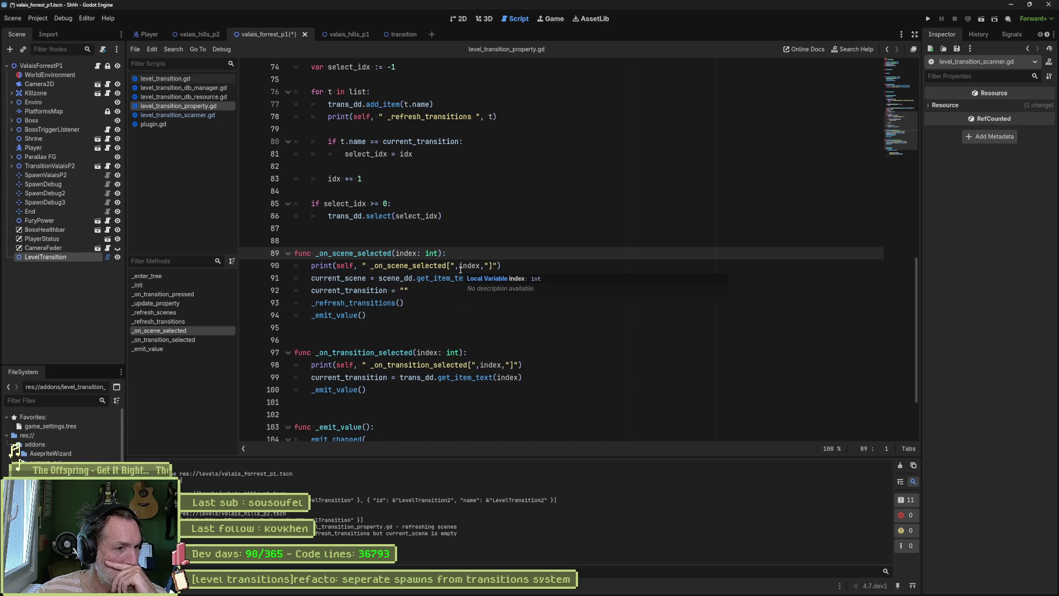
pyautogui.scroll(15, 458, 242)
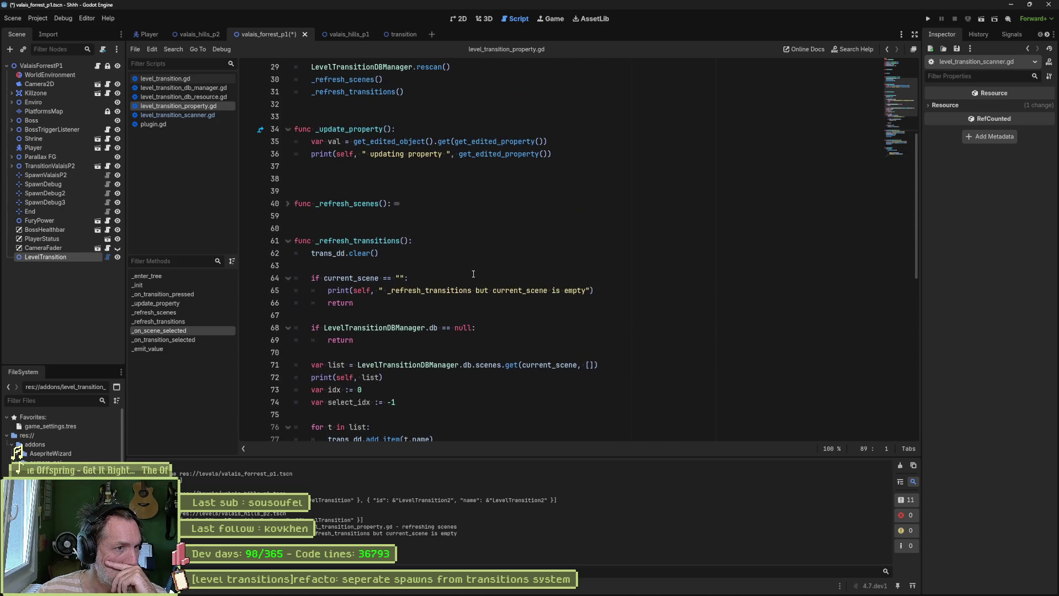
pyautogui.scroll(3, 474, 275)
pyautogui.click(382, 340)
pyautogui.press('Delete')
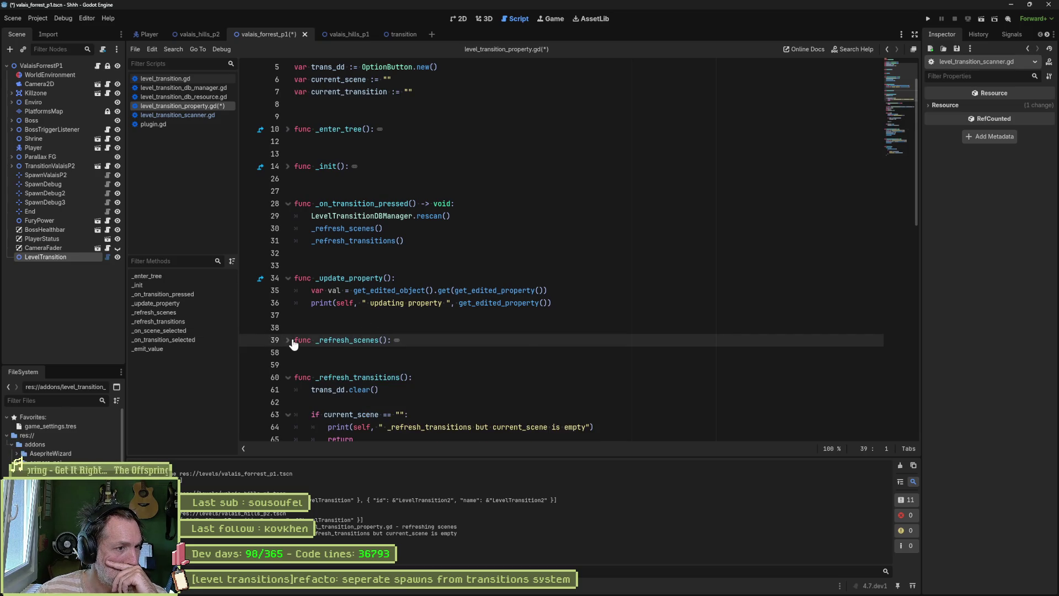
# - Unfold _refresh_scenes, _init and _enter_tree, then save the project
pyautogui.click(290, 339)
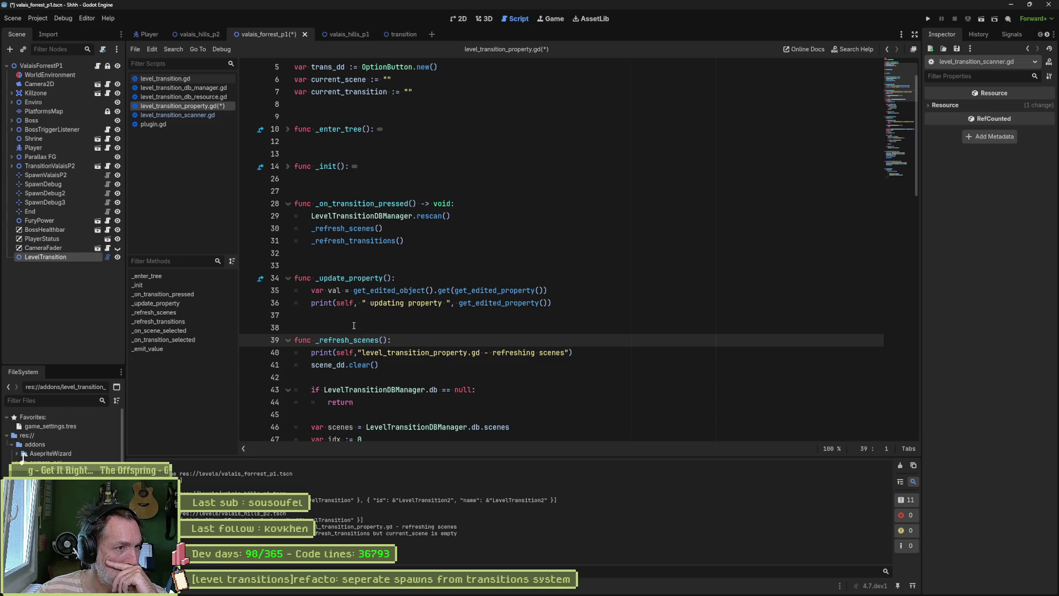
pyautogui.click(288, 167)
pyautogui.click(287, 129)
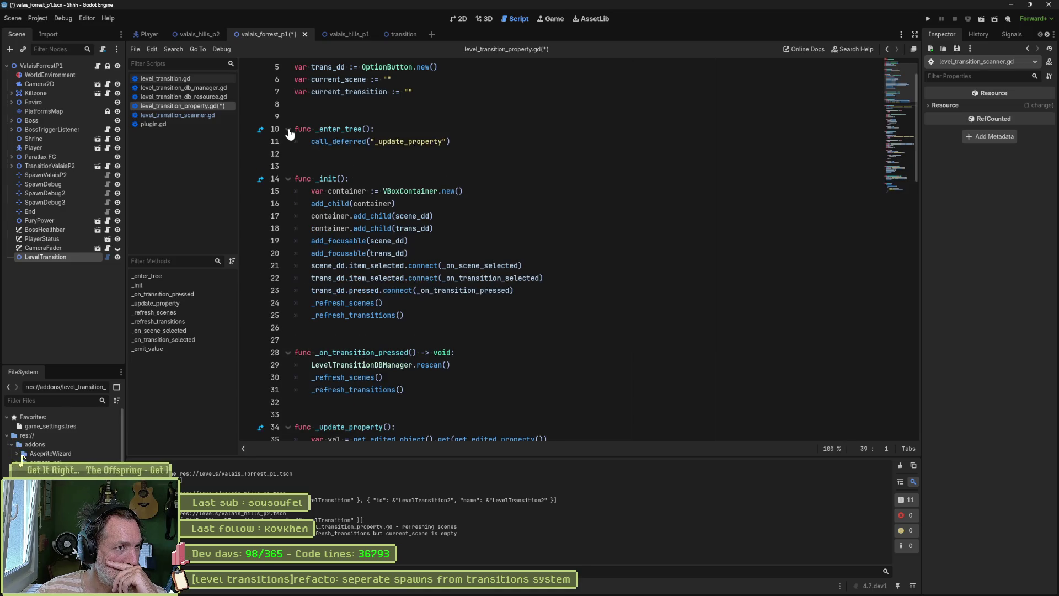
pyautogui.scroll(-9, 526, 241)
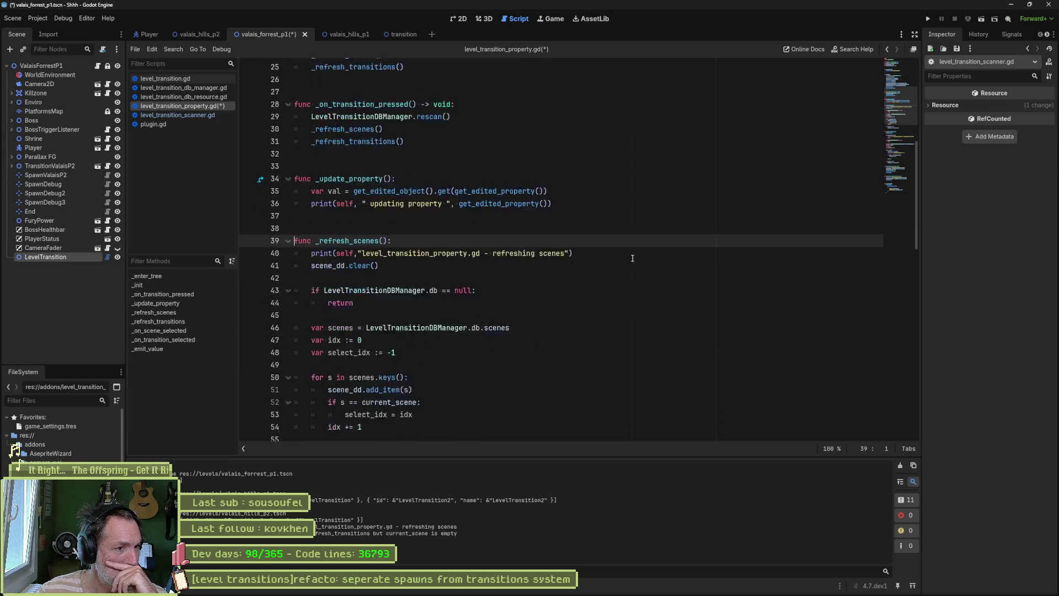
pyautogui.scroll(-13, 650, 258)
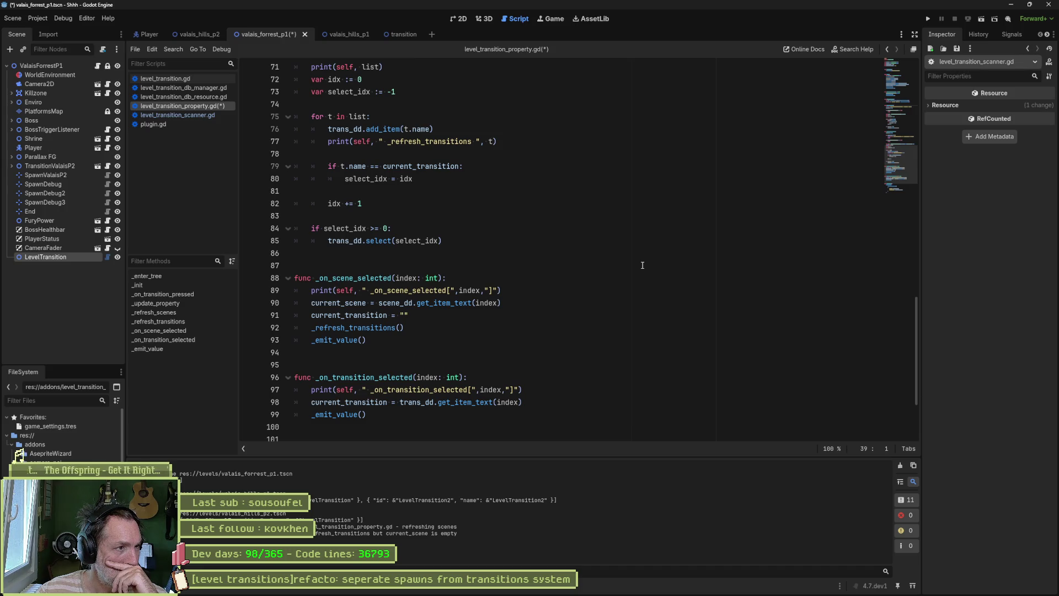
pyautogui.hotkey('ctrl', 's')
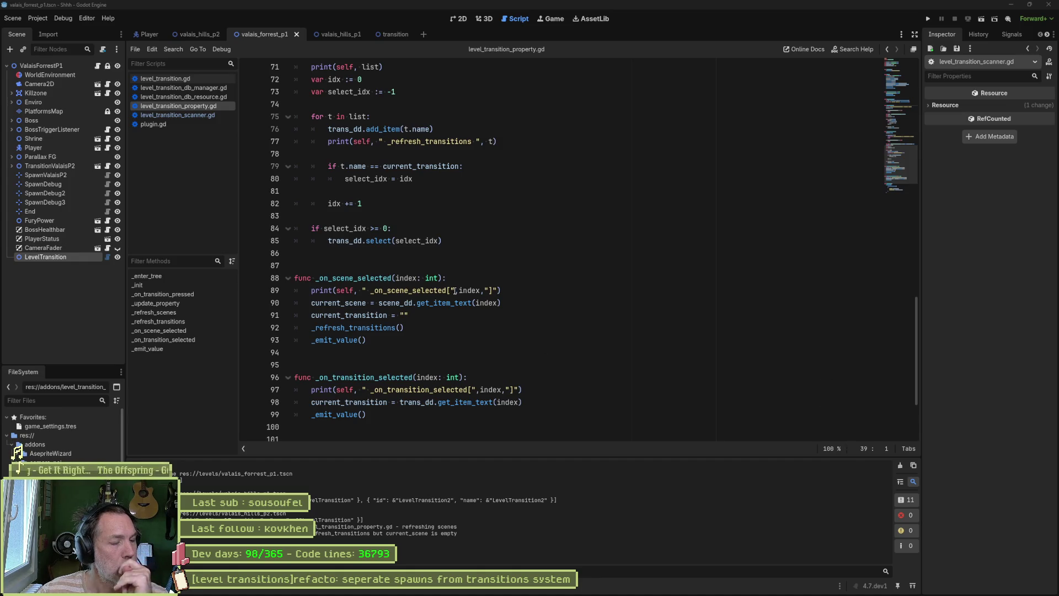
# - Inspect lines 90–91 of _on_scene_selected and place the caret before the current_transition reset
pyautogui.moveTo(479, 288)
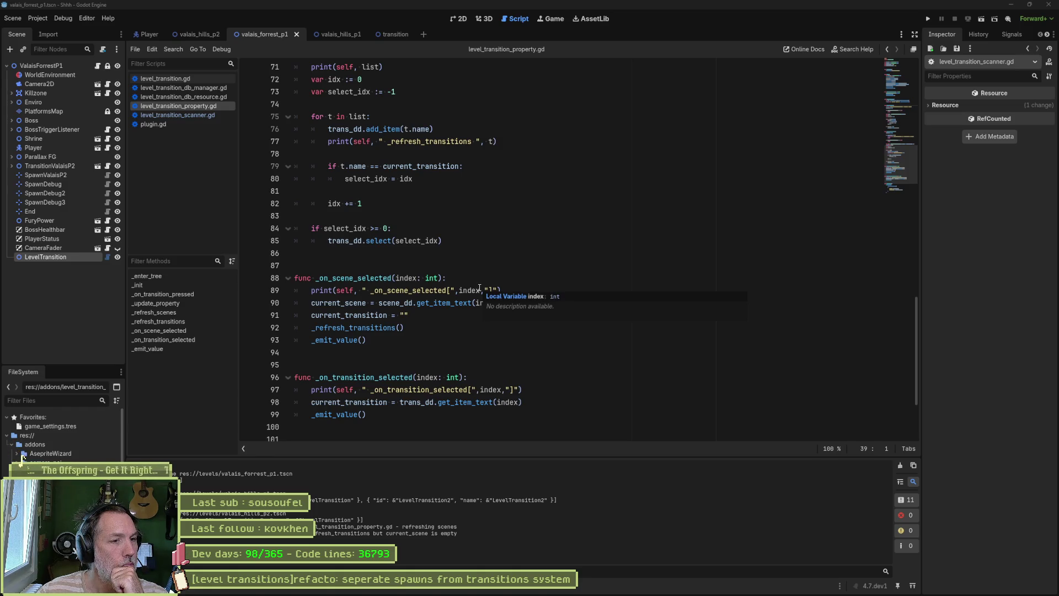
pyautogui.click(474, 315)
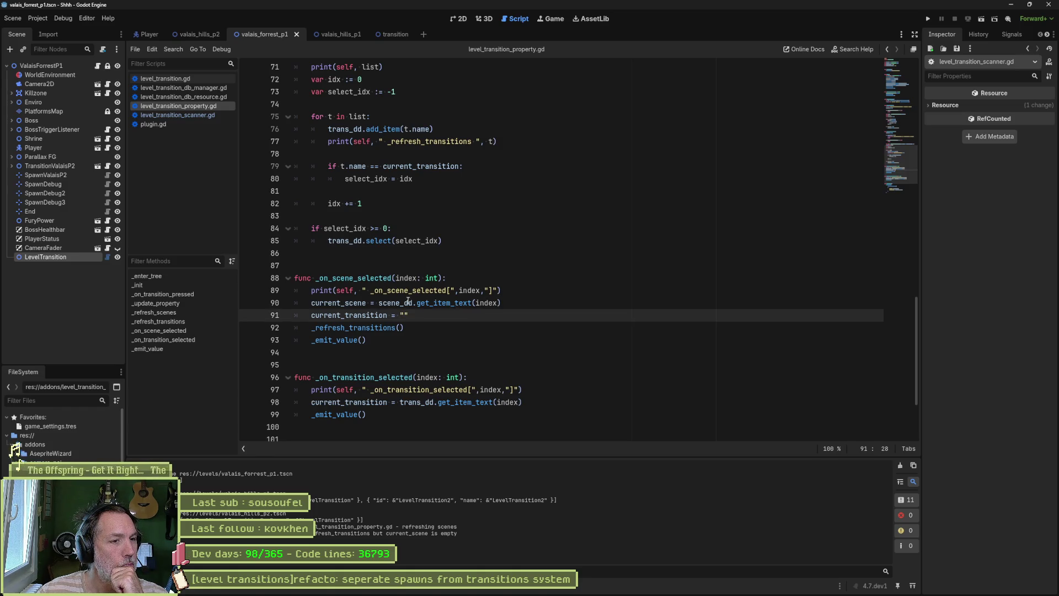
pyautogui.doubleClick(444, 303)
pyautogui.click(514, 303)
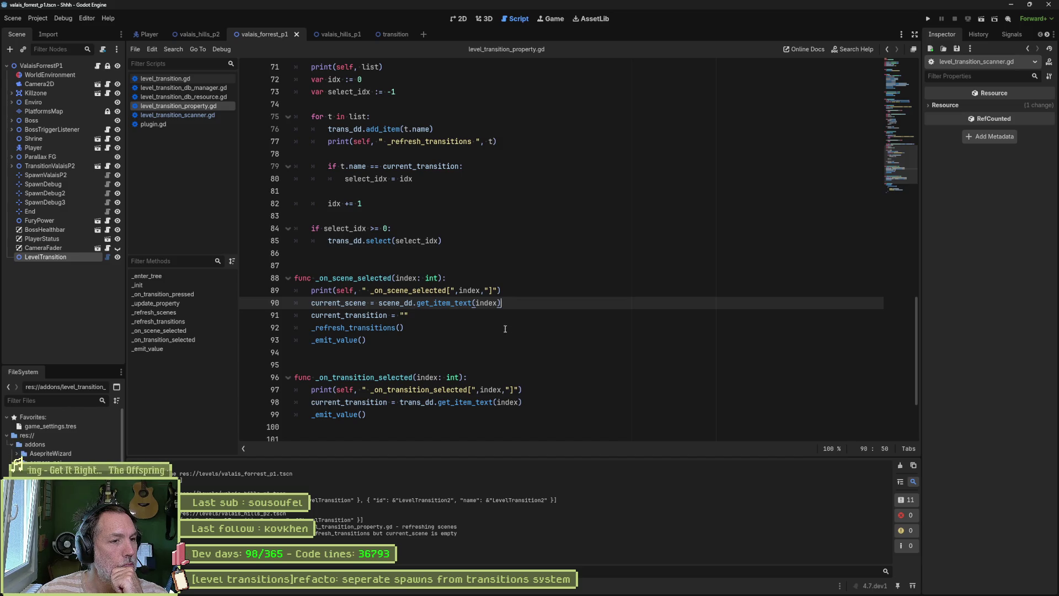
pyautogui.moveTo(313, 316); pyautogui.dragTo(404, 316)
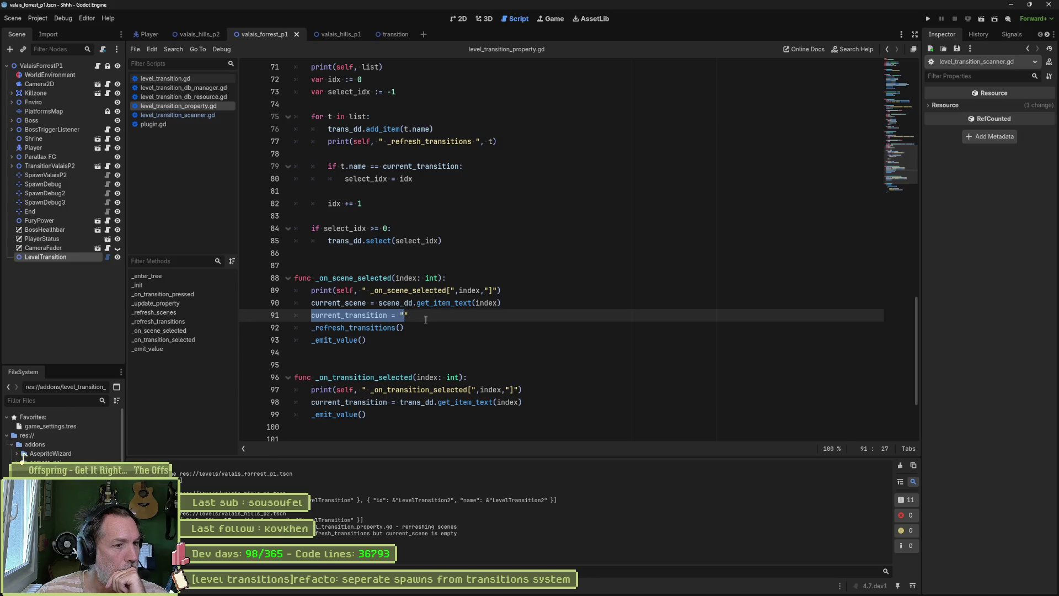
pyautogui.write('"')
pyautogui.click(418, 316)
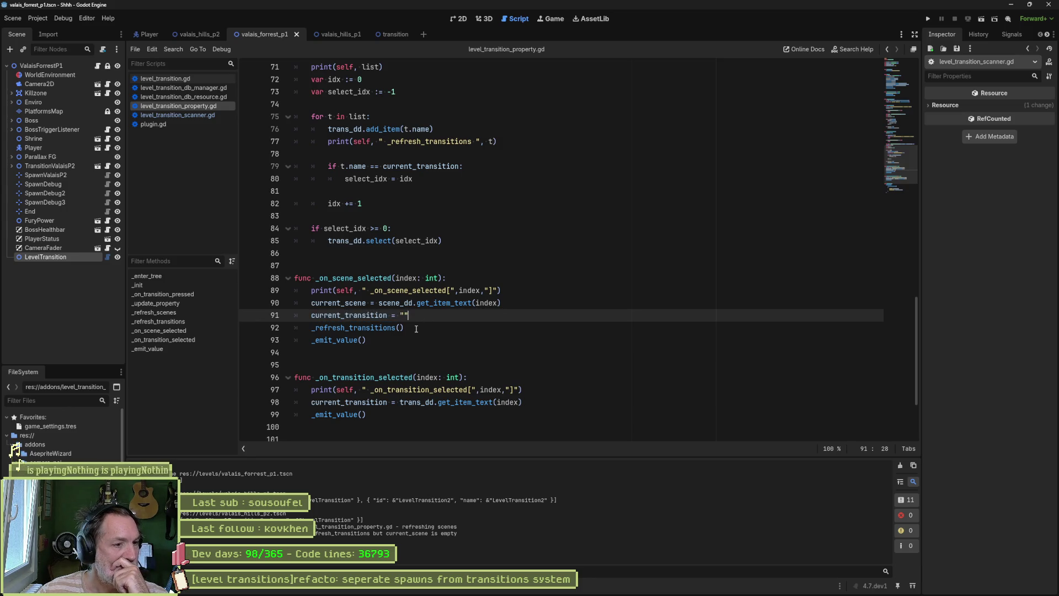
pyautogui.click(374, 328)
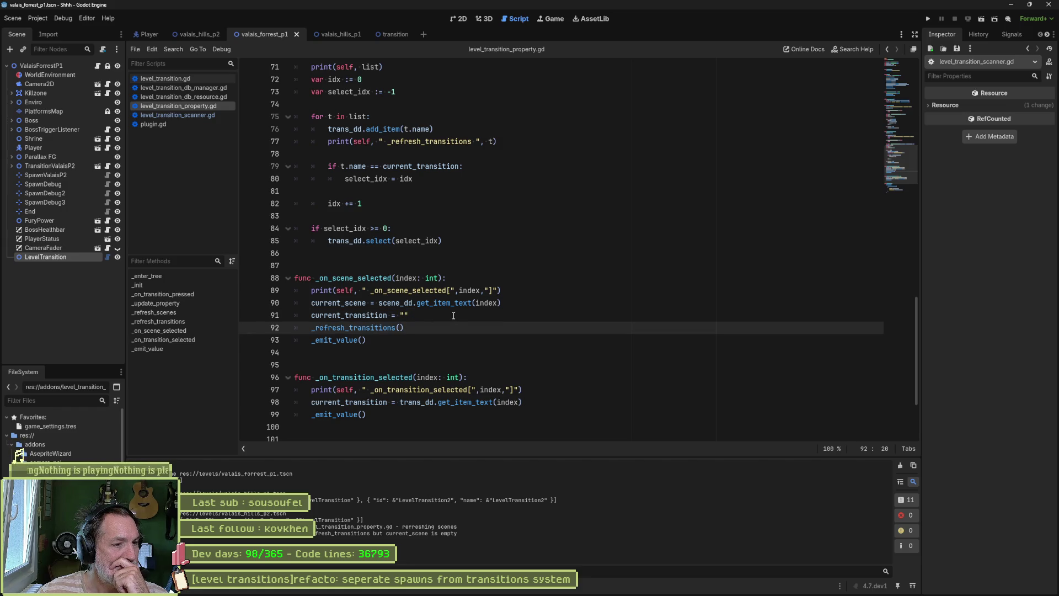
pyautogui.click(313, 316)
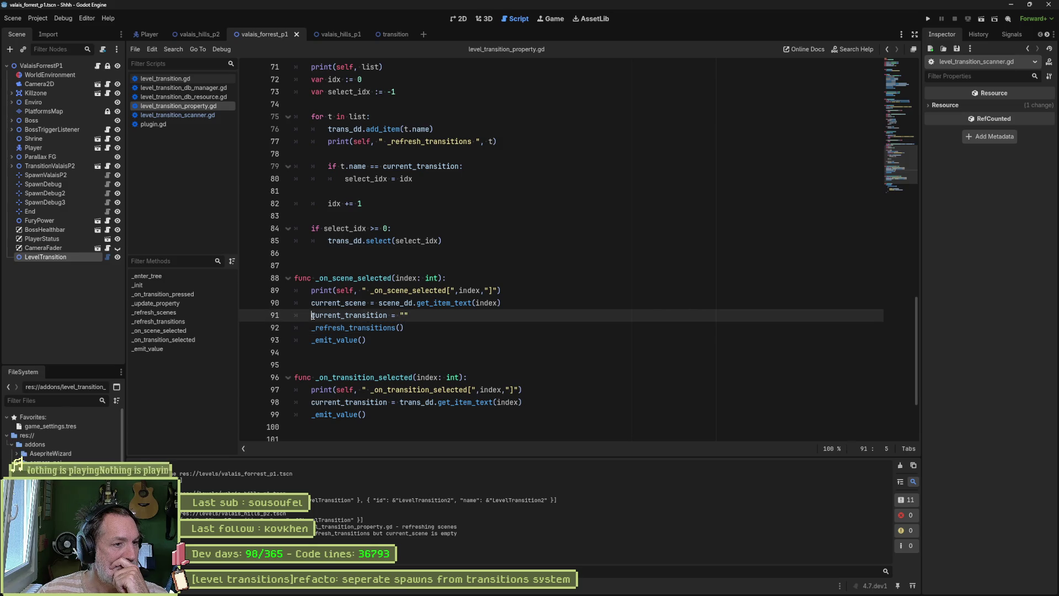
# - Comment out line 91's current_transition reset and save, then restore it and view _refresh_transitions
pyautogui.write('#')
pyautogui.hotkey('ctrl', 's')
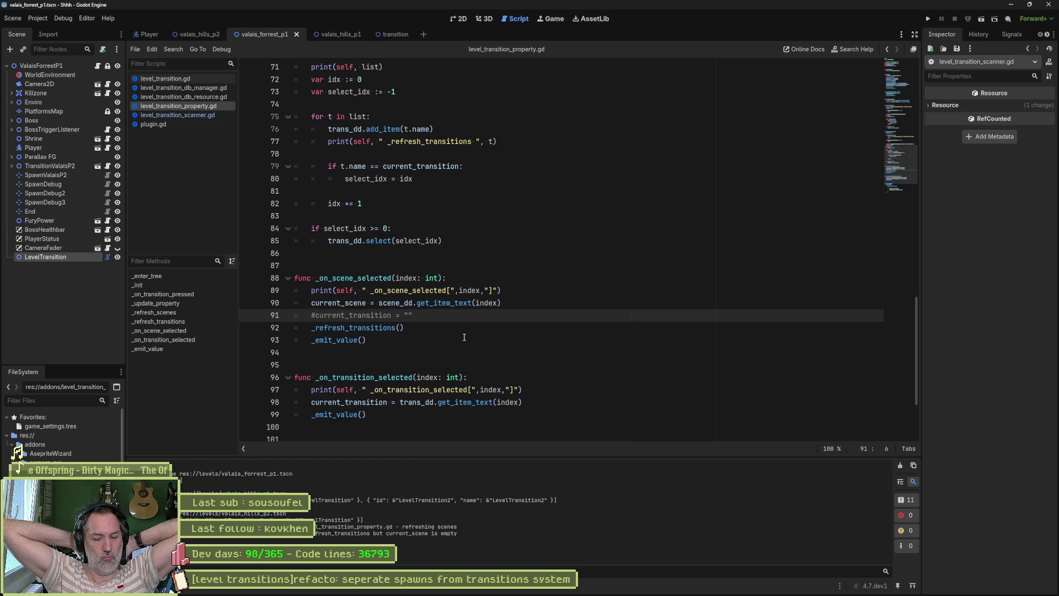
pyautogui.press('BackSpace')
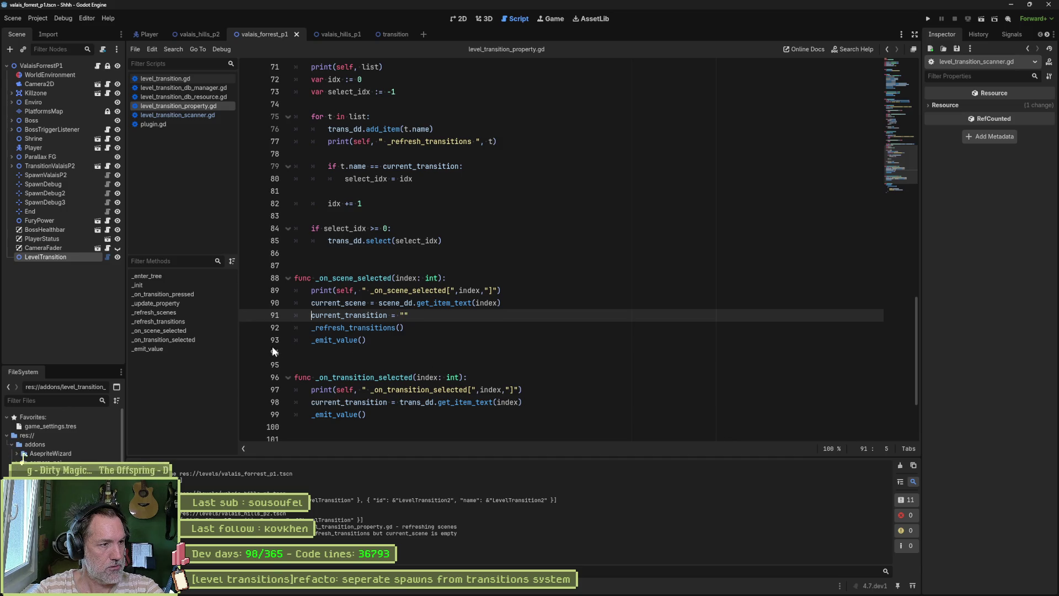
pyautogui.click(188, 322)
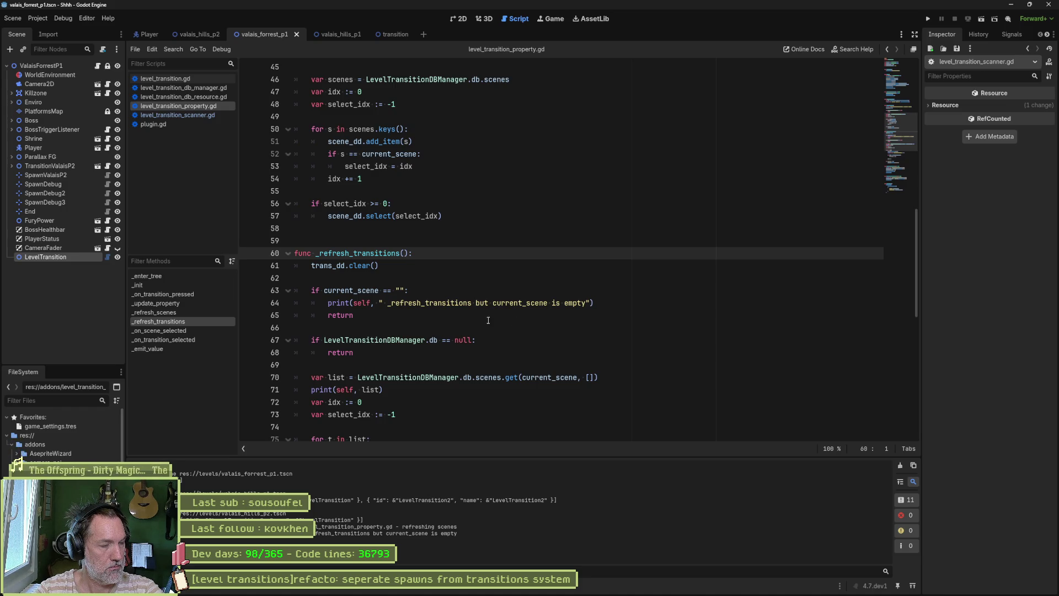
pyautogui.click(48, 257)
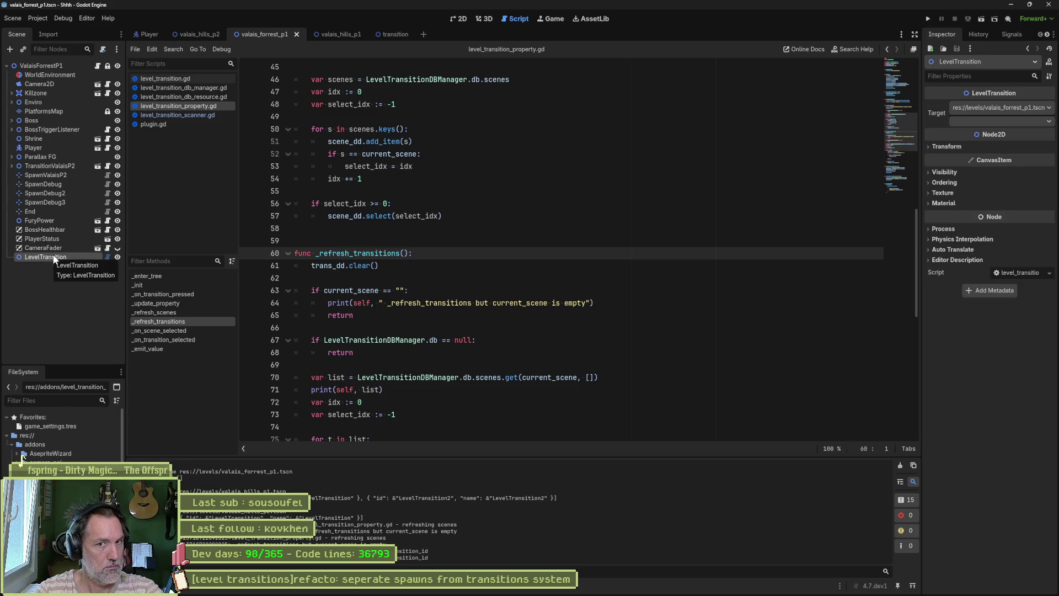
# - Check the LevelTransition node's transition dropdown, which is empty, clearing the output log
pyautogui.click(994, 118)
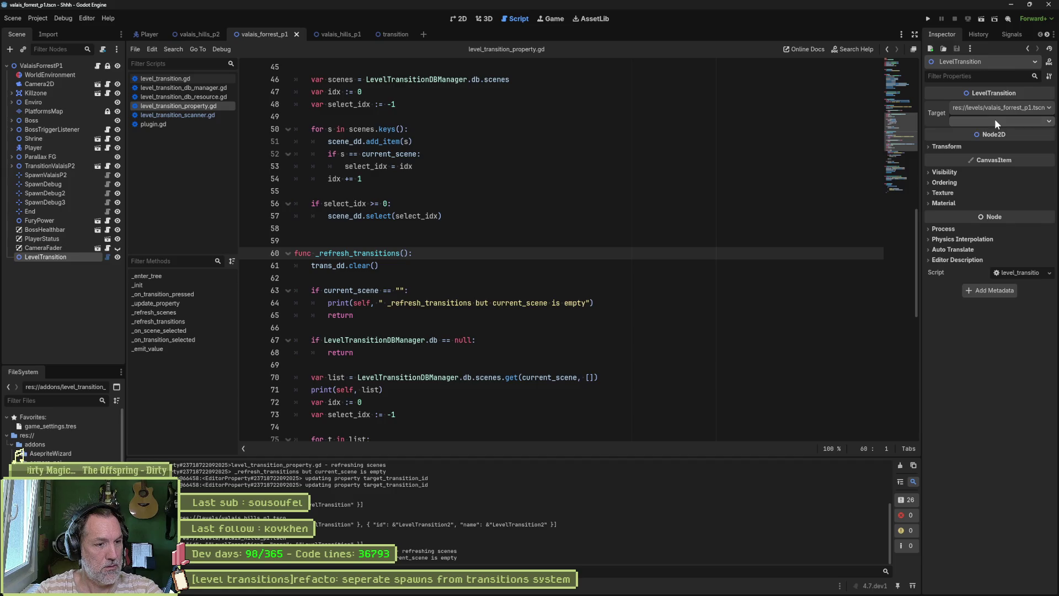
pyautogui.click(982, 118)
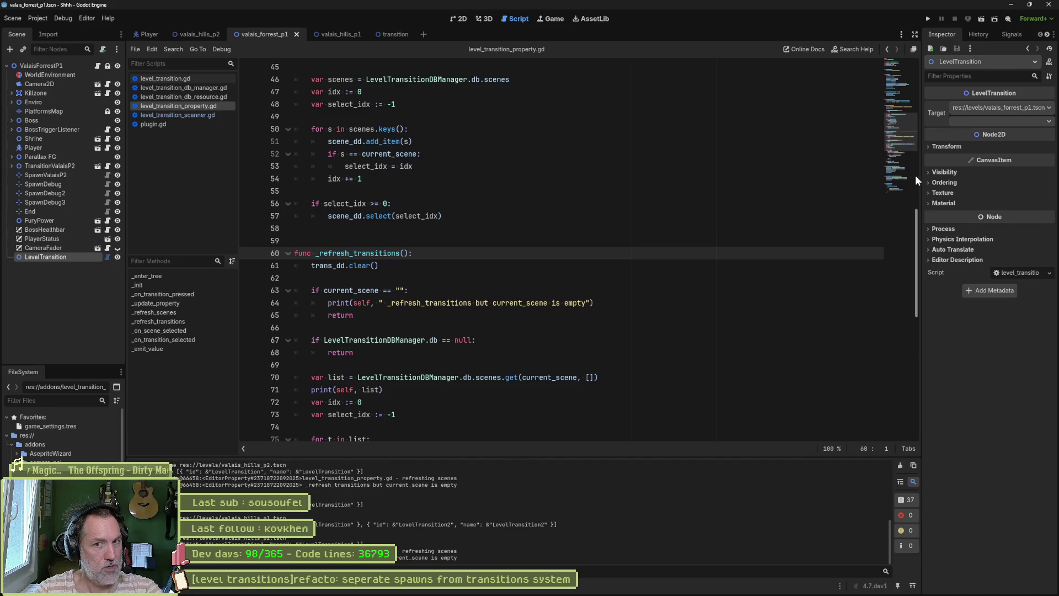
pyautogui.click(898, 464)
pyautogui.click(983, 122)
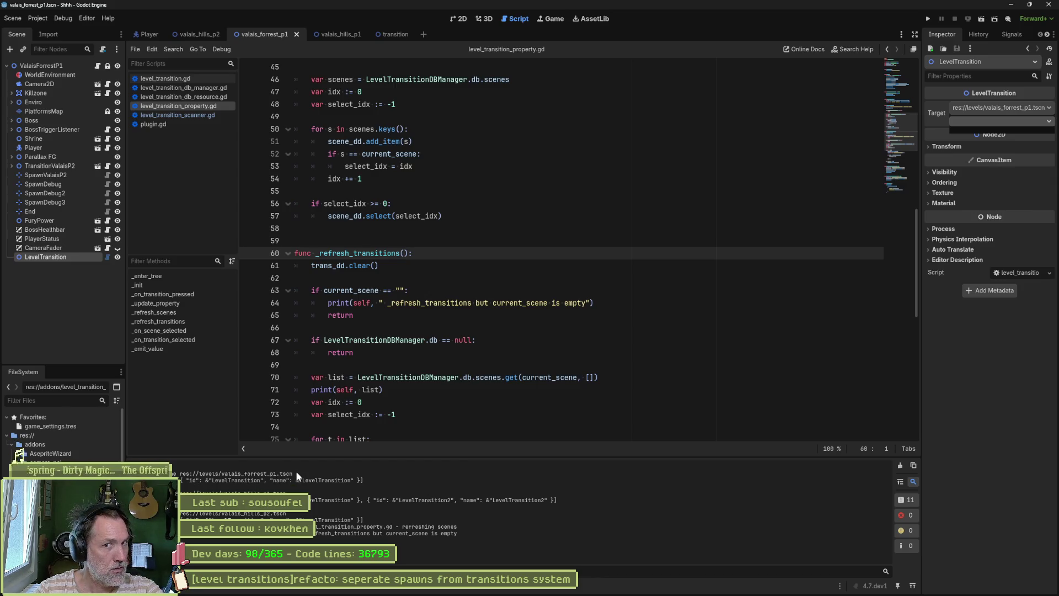
# - Switch the Target scene to valais_hills_p1.tscn and inspect its transition list
pyautogui.click(991, 107)
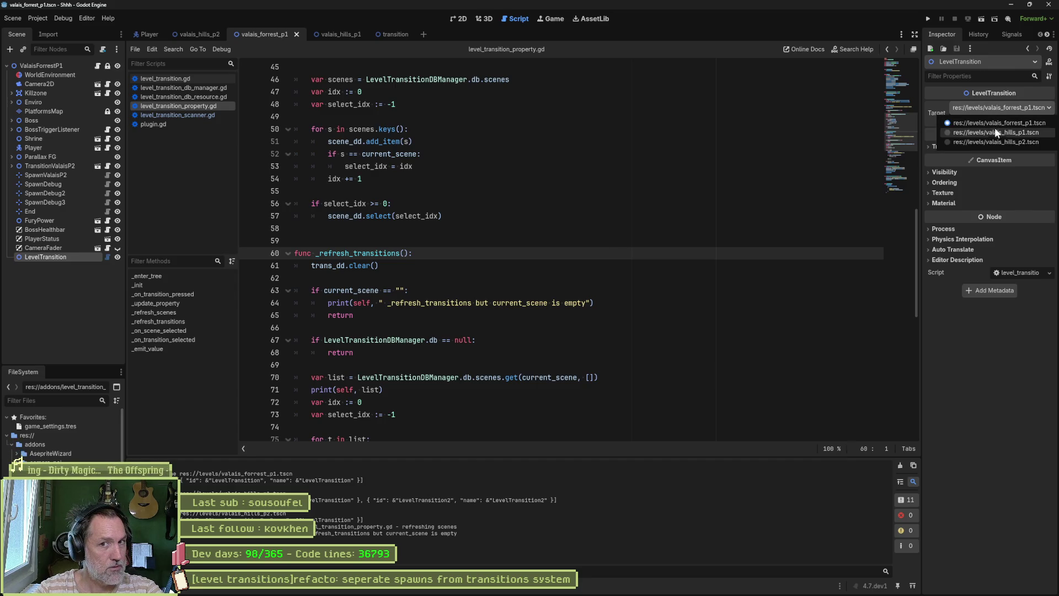
pyautogui.click(995, 137)
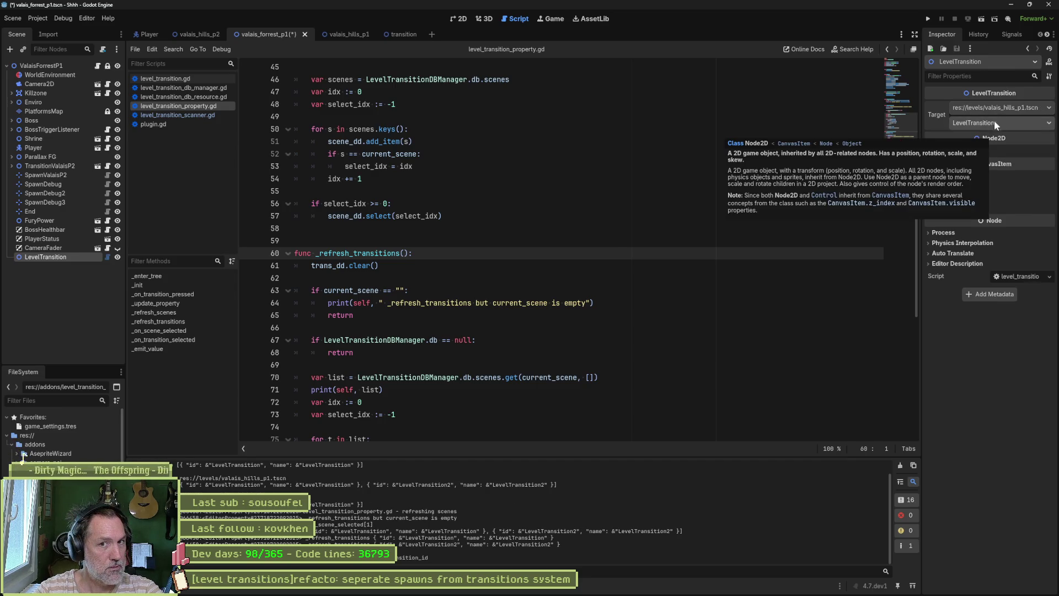
pyautogui.click(900, 465)
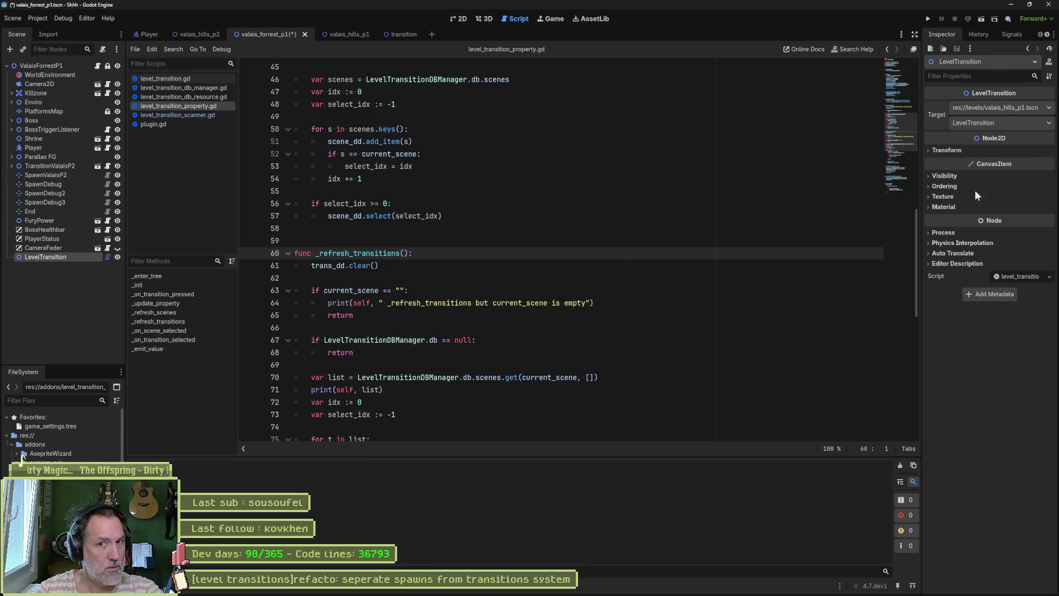
pyautogui.click(995, 120)
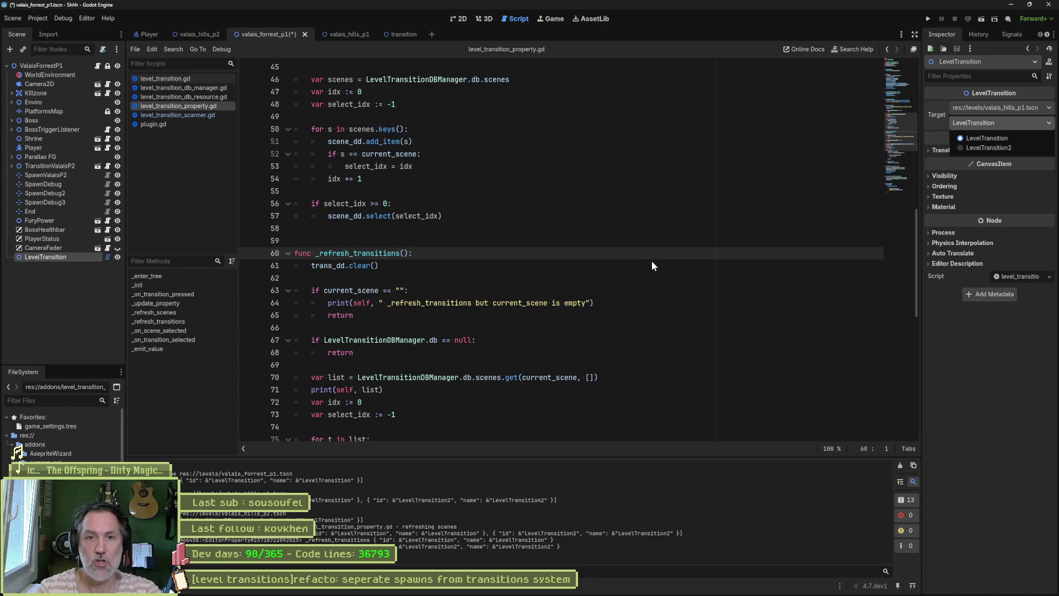
pyautogui.click(1017, 107)
# - Set the Target back to valais_forrest_p1.tscn and confirm LevelTransition is the only transition
pyautogui.click(1018, 105)
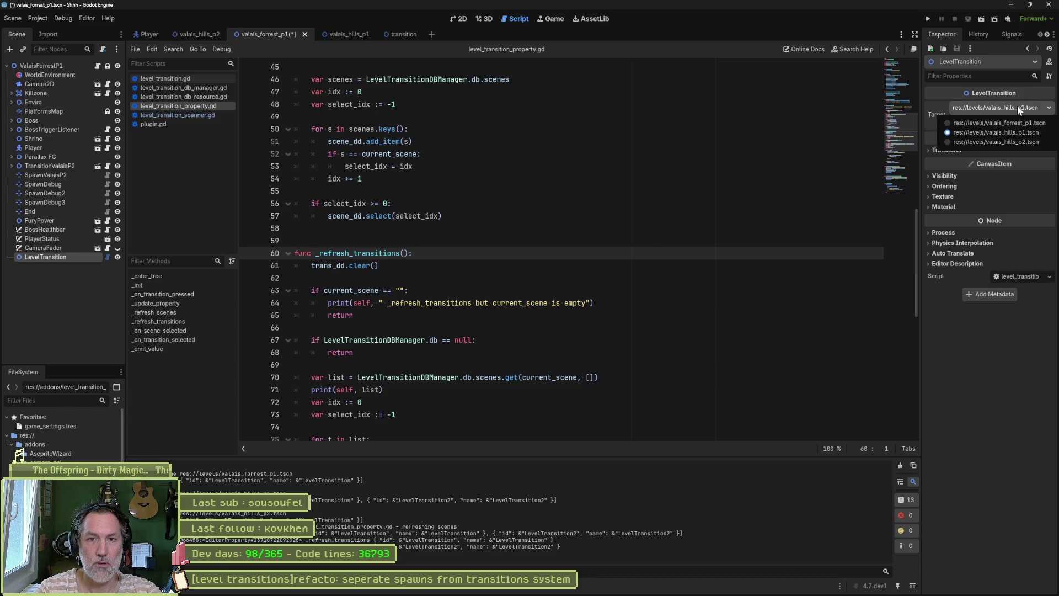
pyautogui.click(1012, 140)
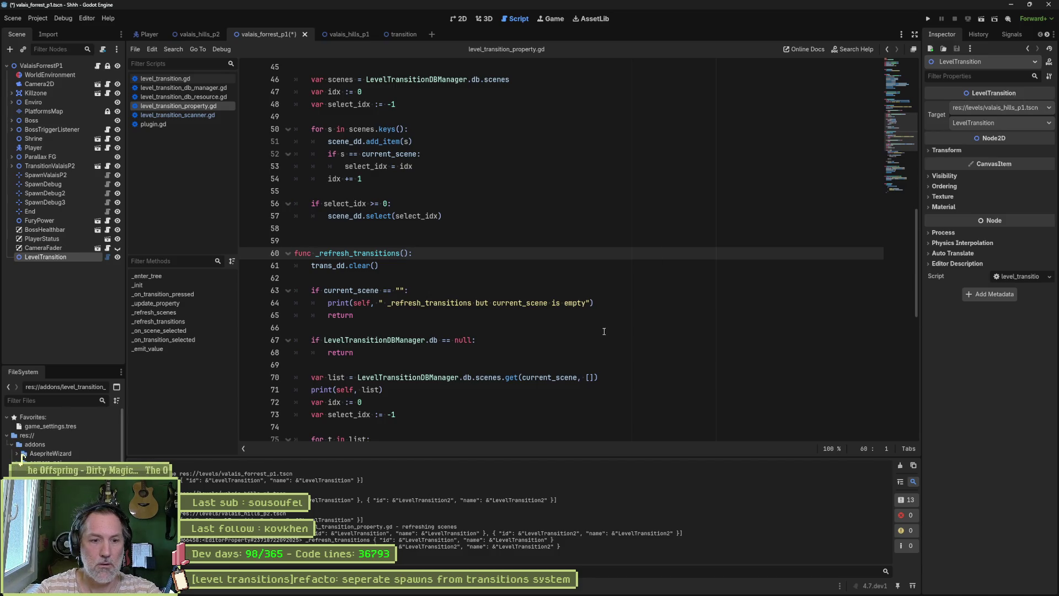
pyautogui.click(900, 465)
pyautogui.click(1012, 109)
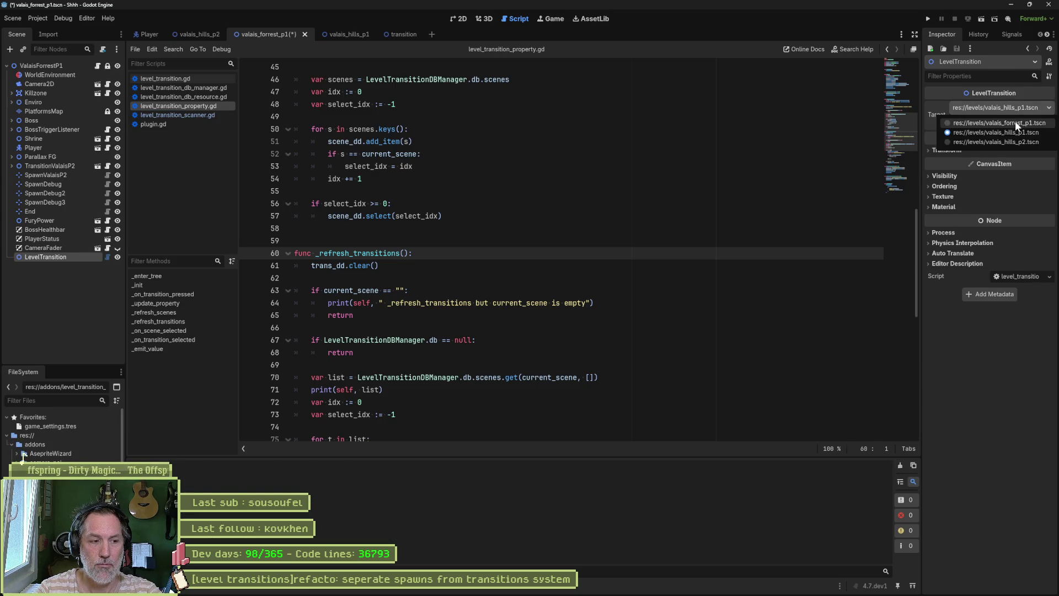
pyautogui.click(1015, 121)
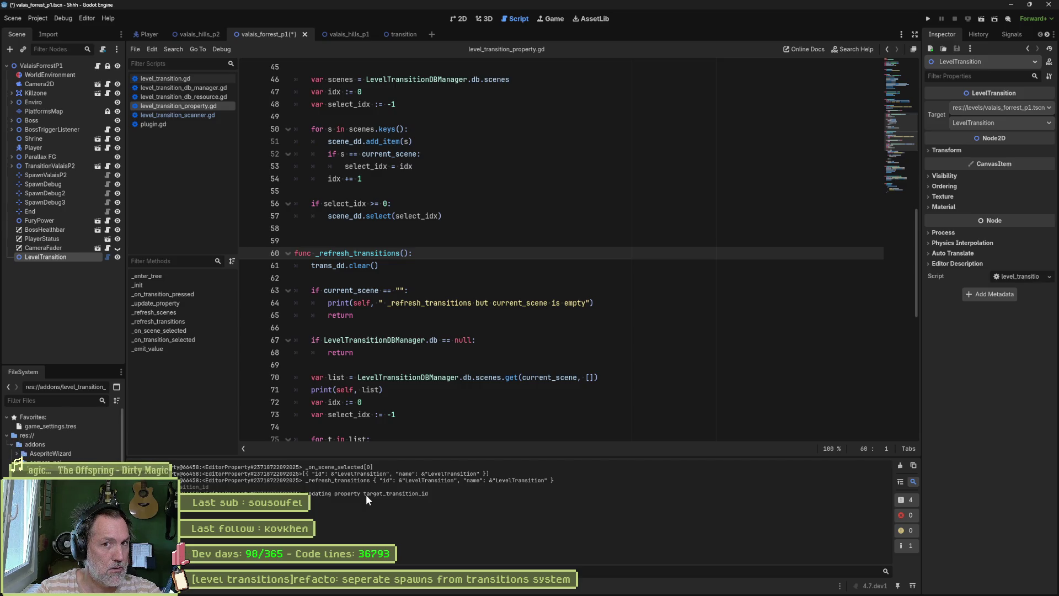
pyautogui.click(975, 124)
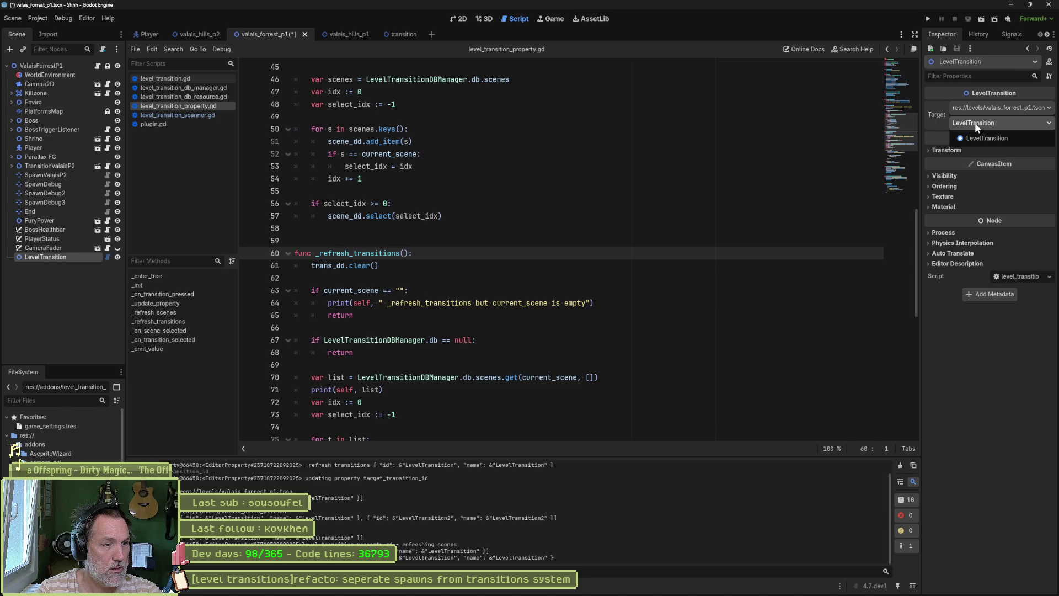
pyautogui.click(902, 462)
pyautogui.click(902, 463)
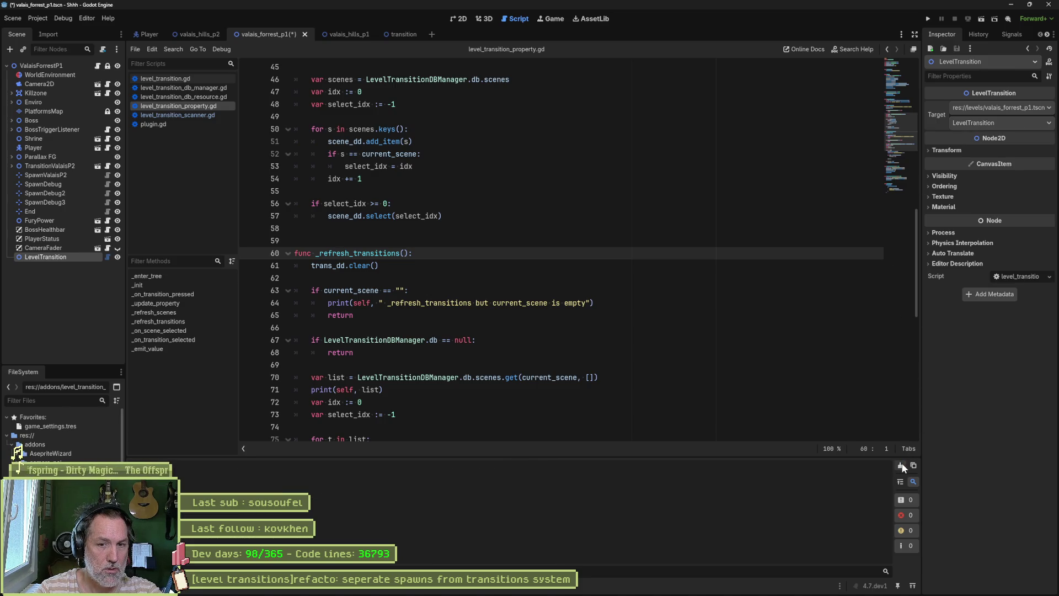
pyautogui.click(980, 122)
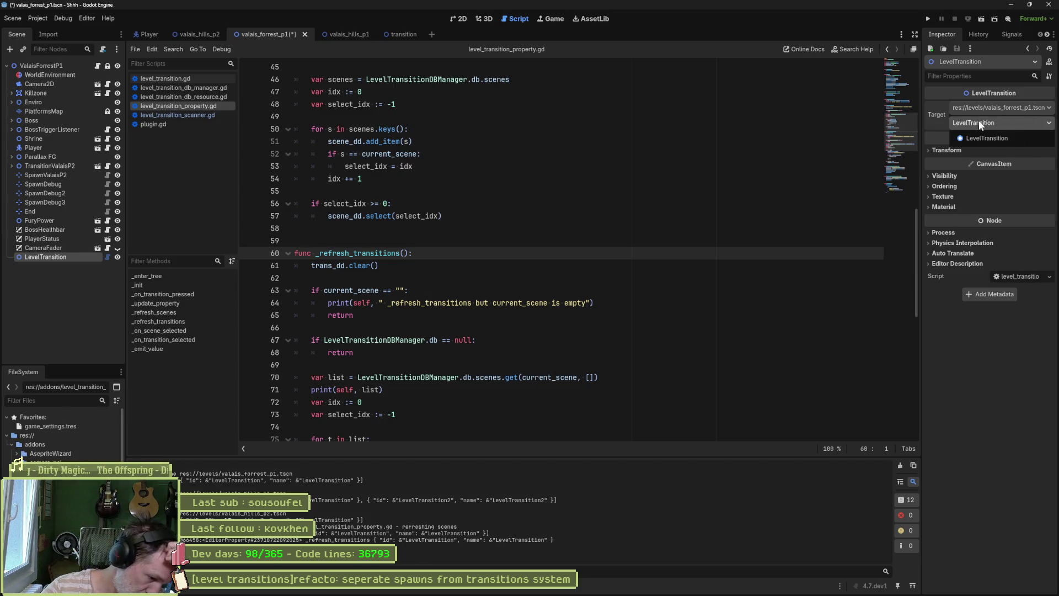
pyautogui.press('Escape')
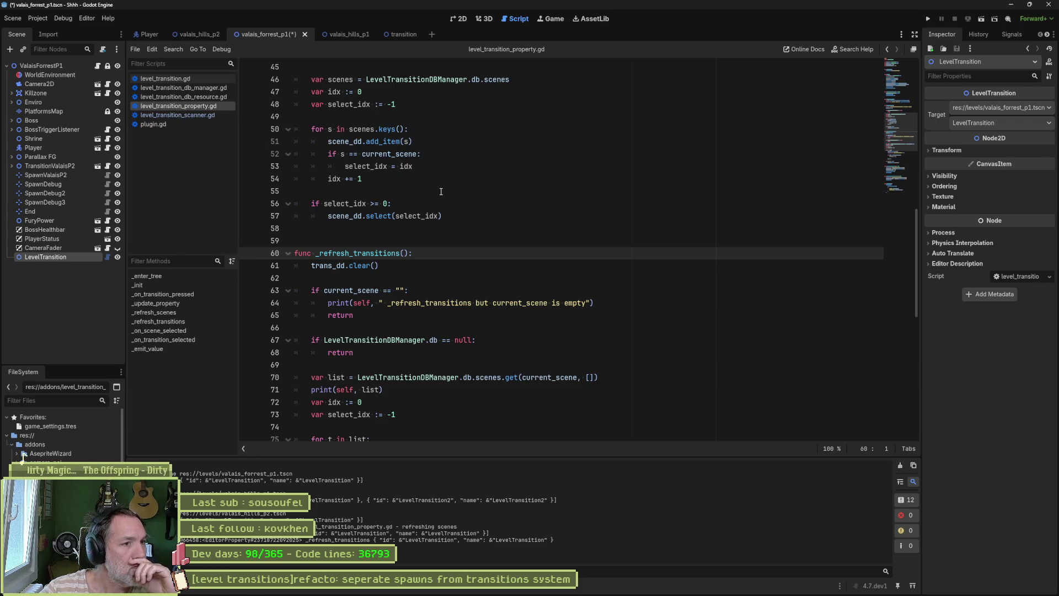
# - Review _on_transition_selected and _on_transition_pressed, highlighting the latter's body and uses
pyautogui.click(190, 340)
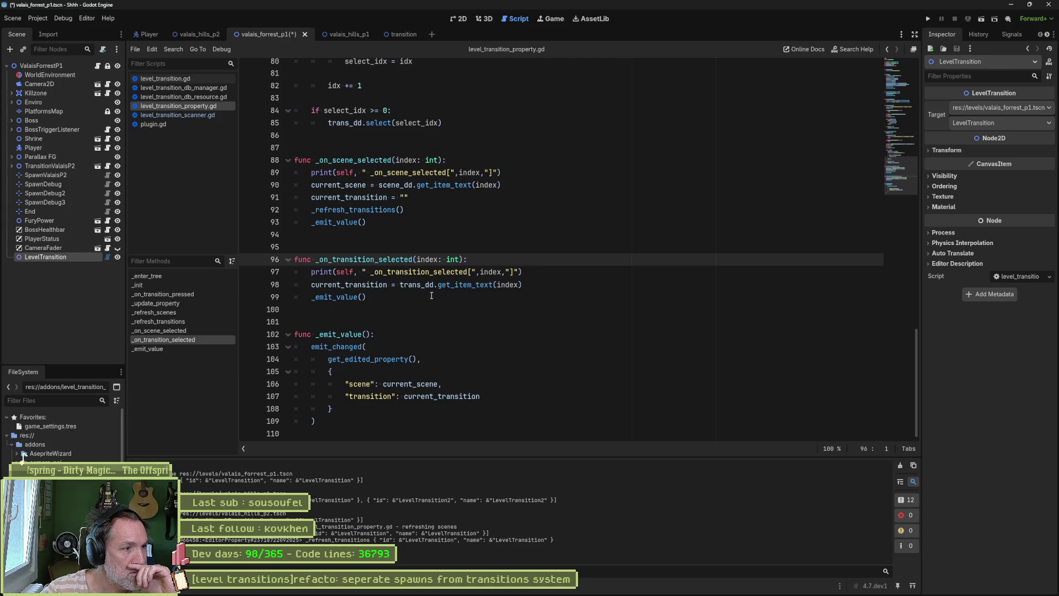
pyautogui.click(190, 293)
pyautogui.moveTo(407, 290); pyautogui.dragTo(427, 255)
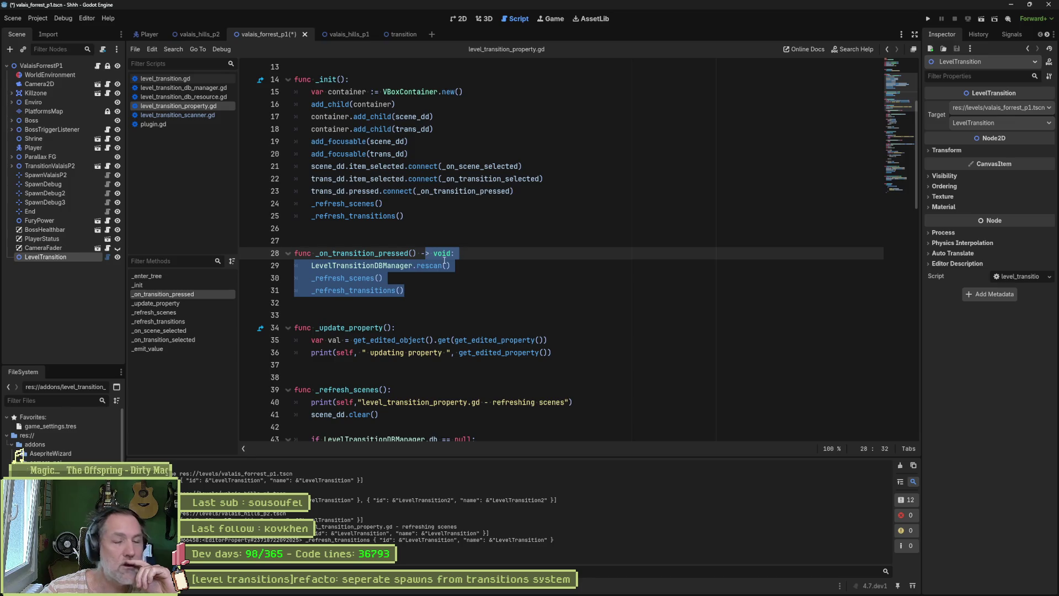
pyautogui.click(431, 287)
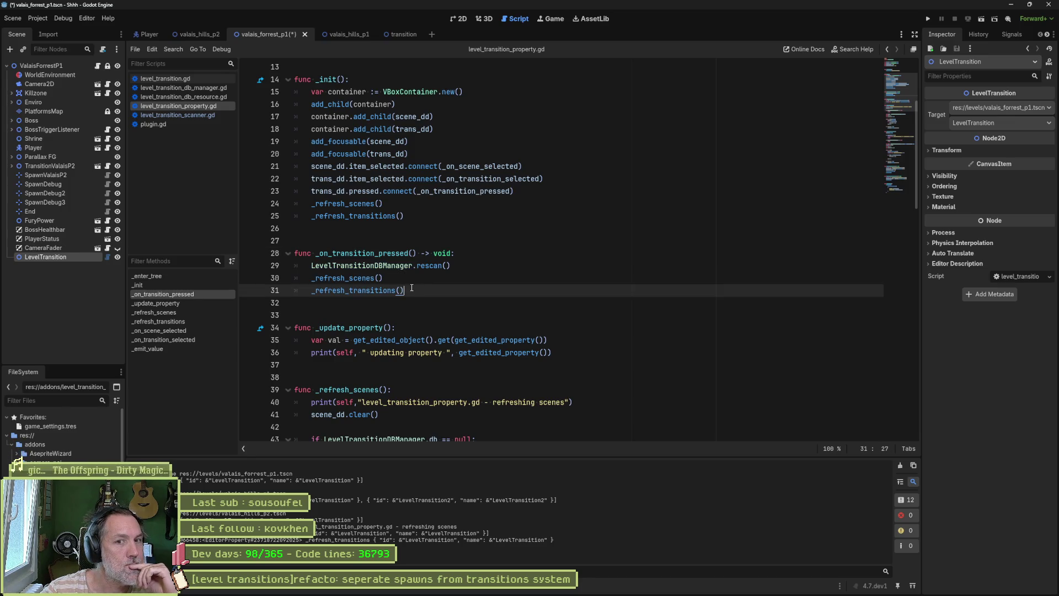
pyautogui.doubleClick(395, 253)
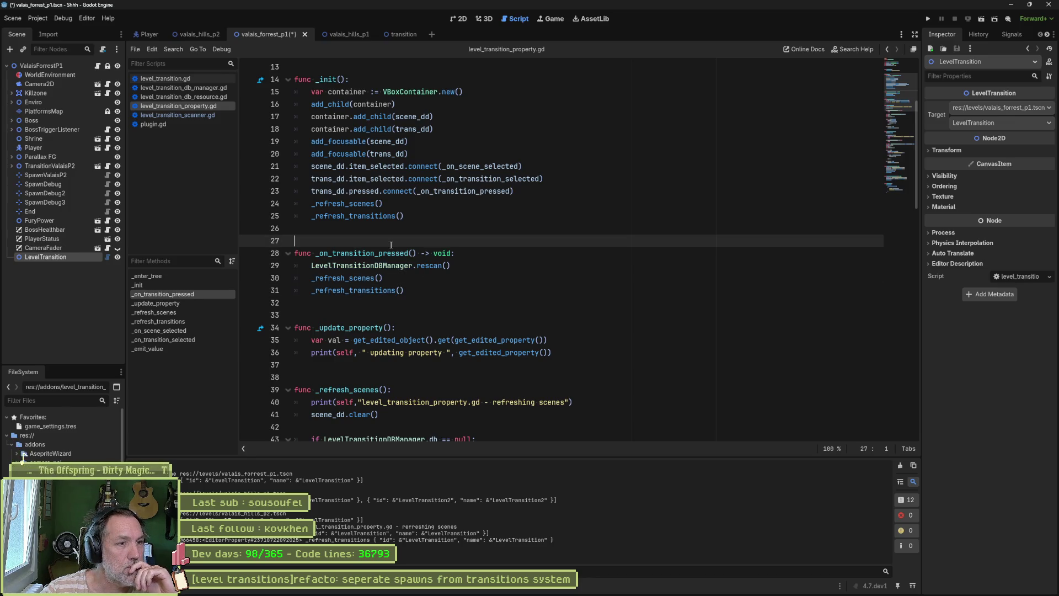
# - Comment out lines 29–30, the rescan and _refresh_scenes calls, with Ctrl+K
pyautogui.click(332, 268)
pyautogui.press('Home')
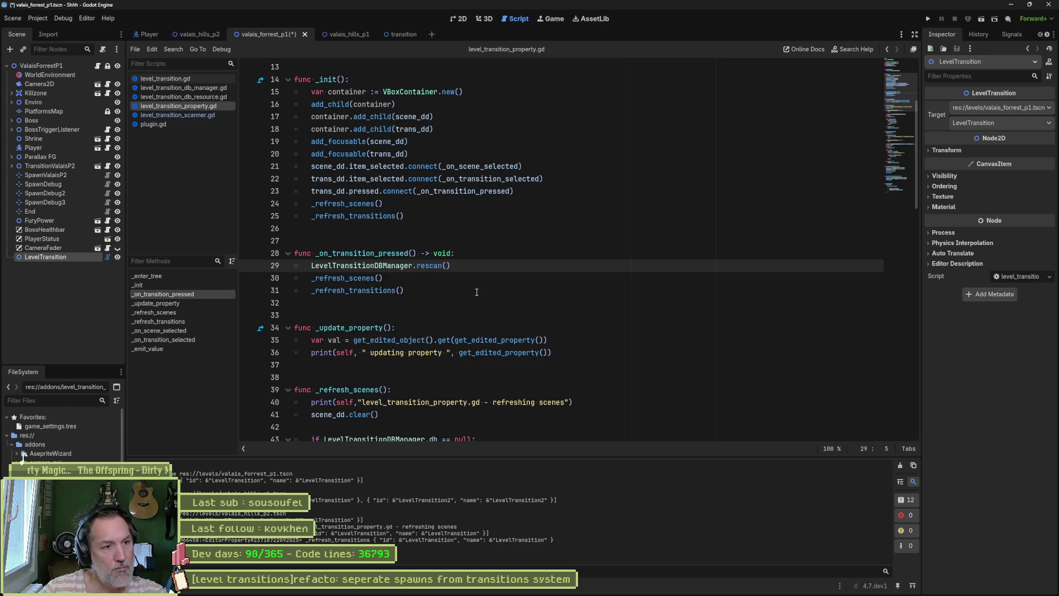
pyautogui.moveTo(350, 271); pyautogui.dragTo(349, 278)
pyautogui.hotkey('ctrl', 'k')
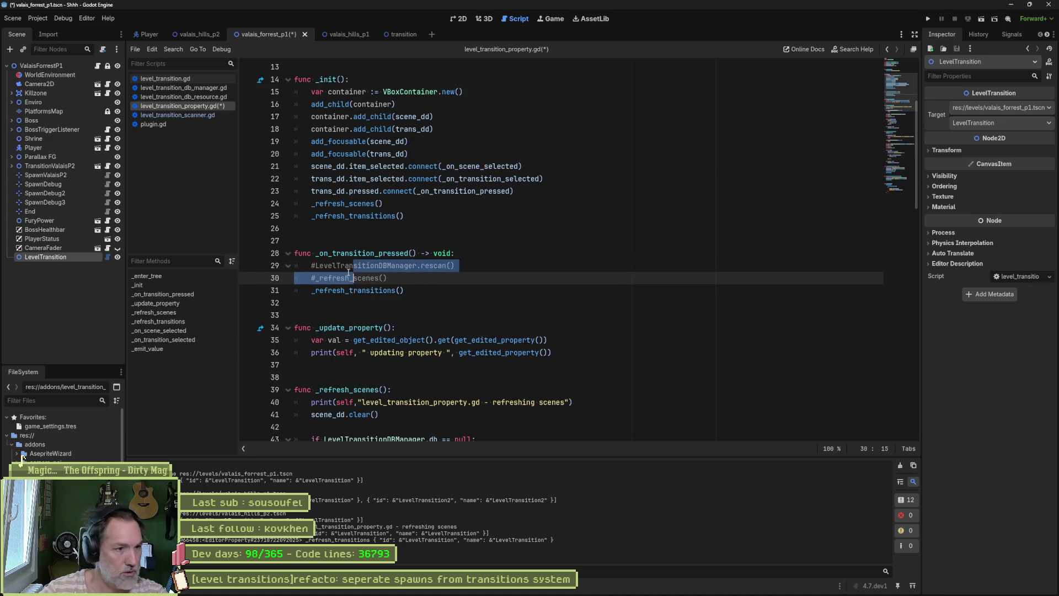
# - Go to the _refresh_transitions definition and save the edited script
pyautogui.click(367, 291)
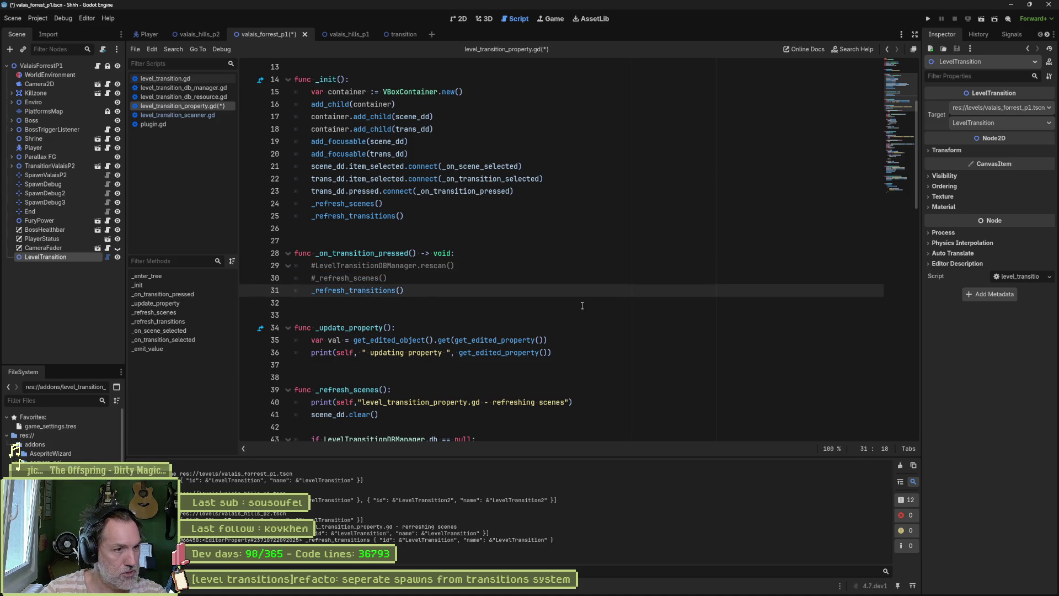
pyautogui.keyDown('ctrl'); pyautogui.click(386, 290); pyautogui.keyUp('ctrl')
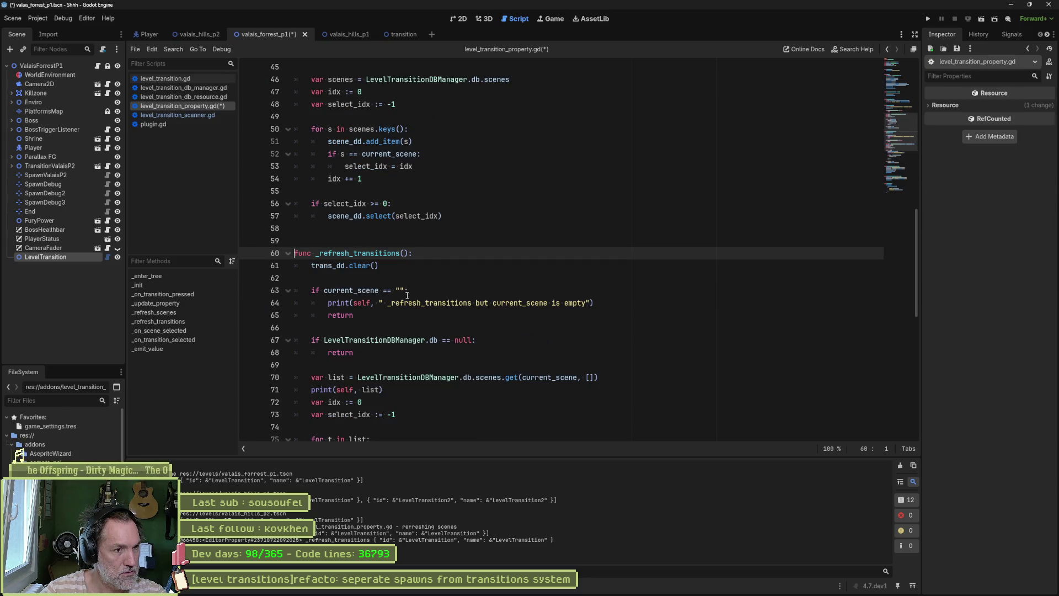
pyautogui.hotkey('ctrl', 's')
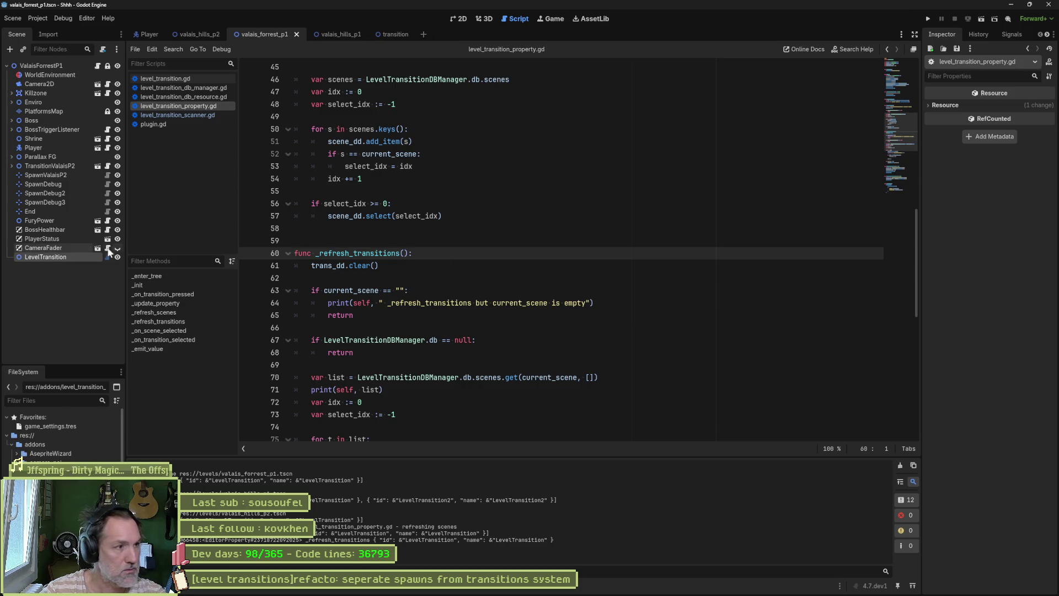
# - Test LevelTransition's transition dropdown with a cleared log, then highlight current_scene on line 63
pyautogui.click(71, 255)
pyautogui.click(900, 466)
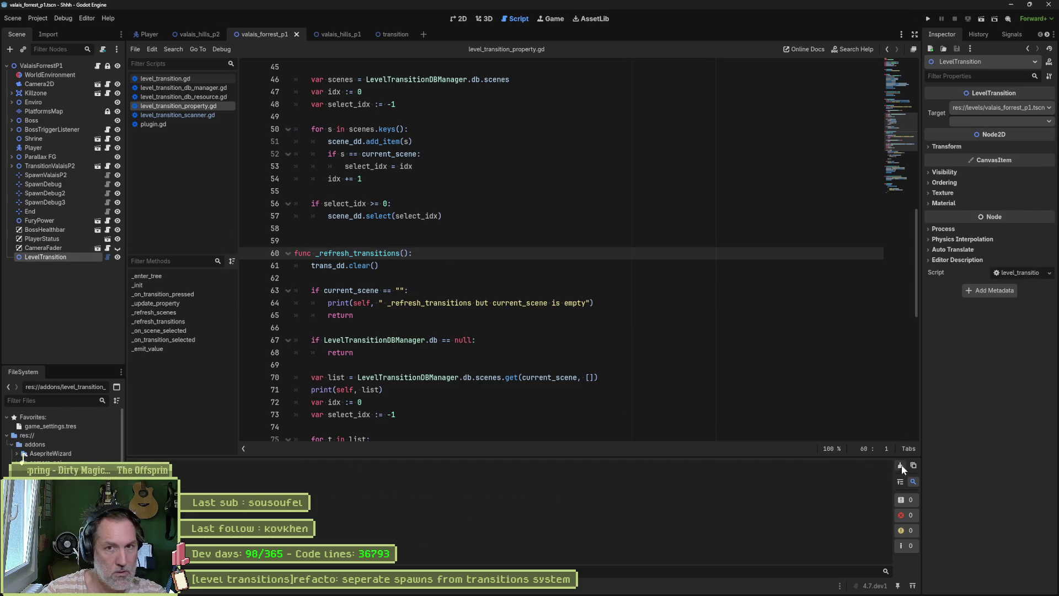
pyautogui.click(1007, 121)
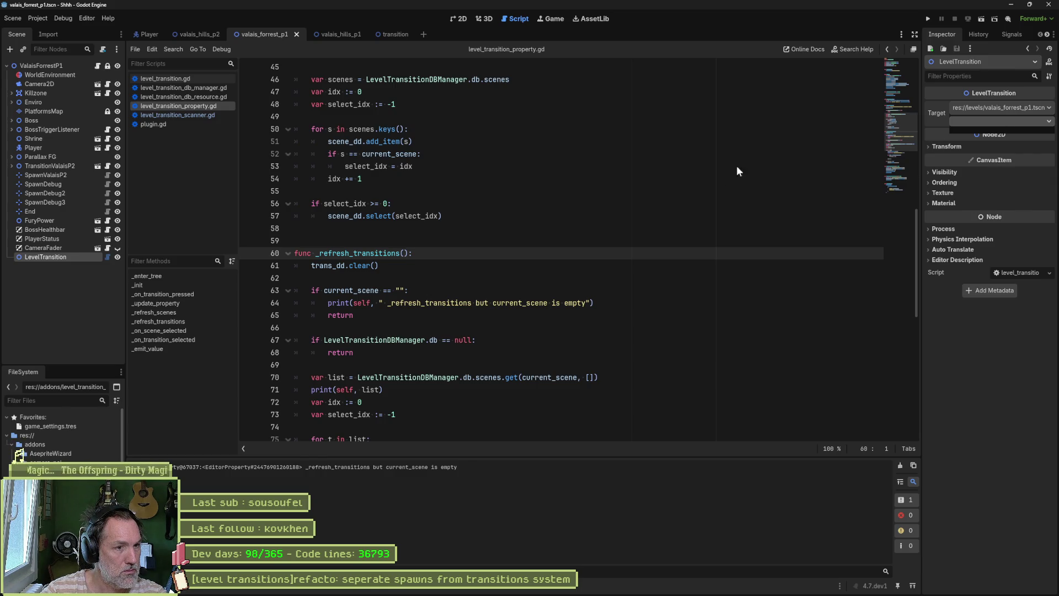
pyautogui.doubleClick(351, 290)
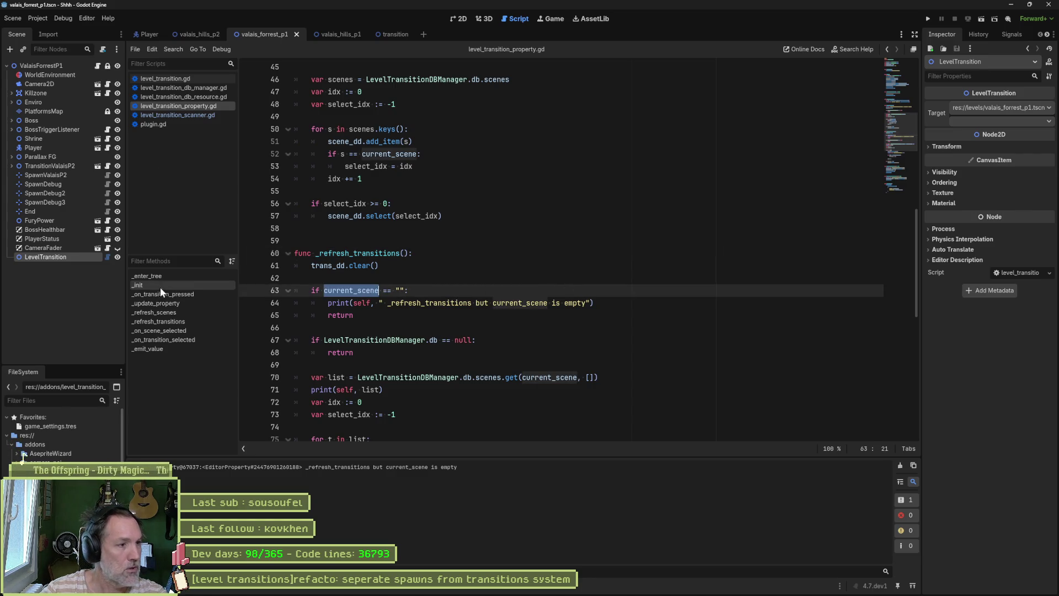
# - Trace current_scene uses and the current_transition reset in _on_scene_selected
pyautogui.click(198, 294)
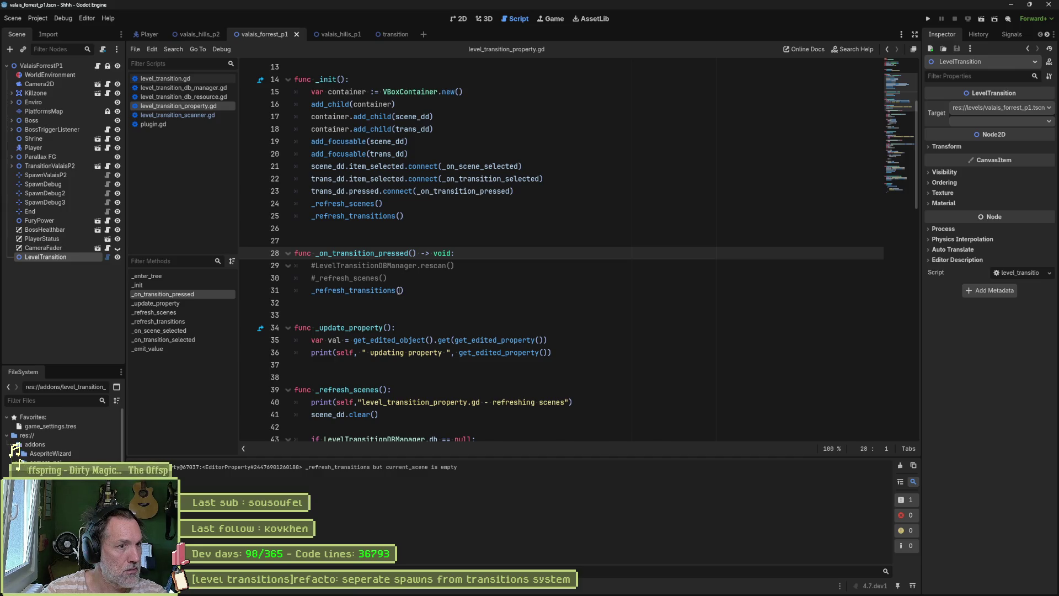
pyautogui.scroll(4, 400, 290)
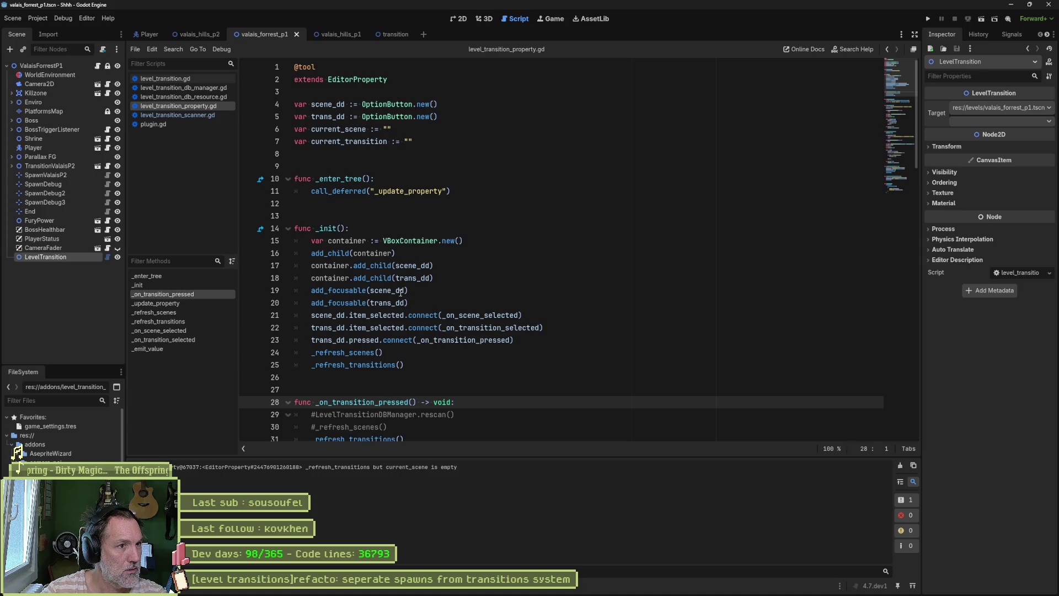
pyautogui.doubleClick(345, 130)
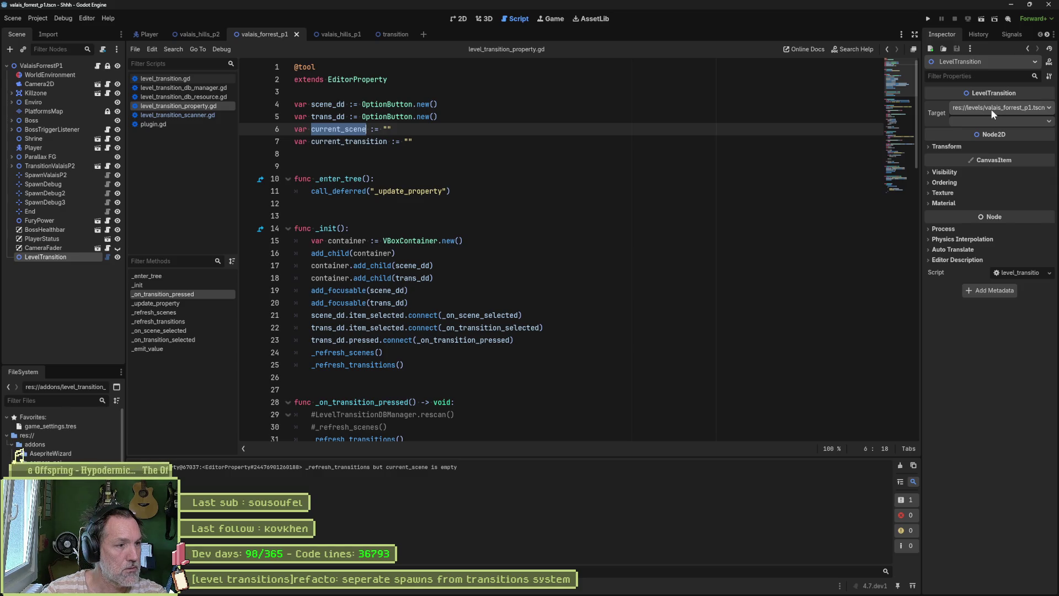
pyautogui.click(193, 333)
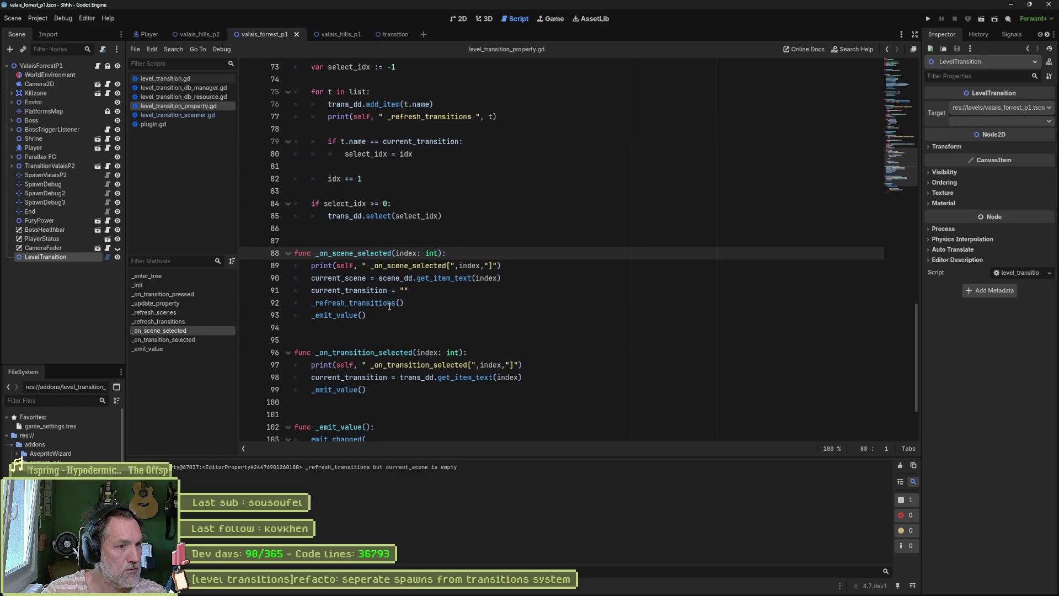
pyautogui.moveTo(409, 291); pyautogui.dragTo(298, 291)
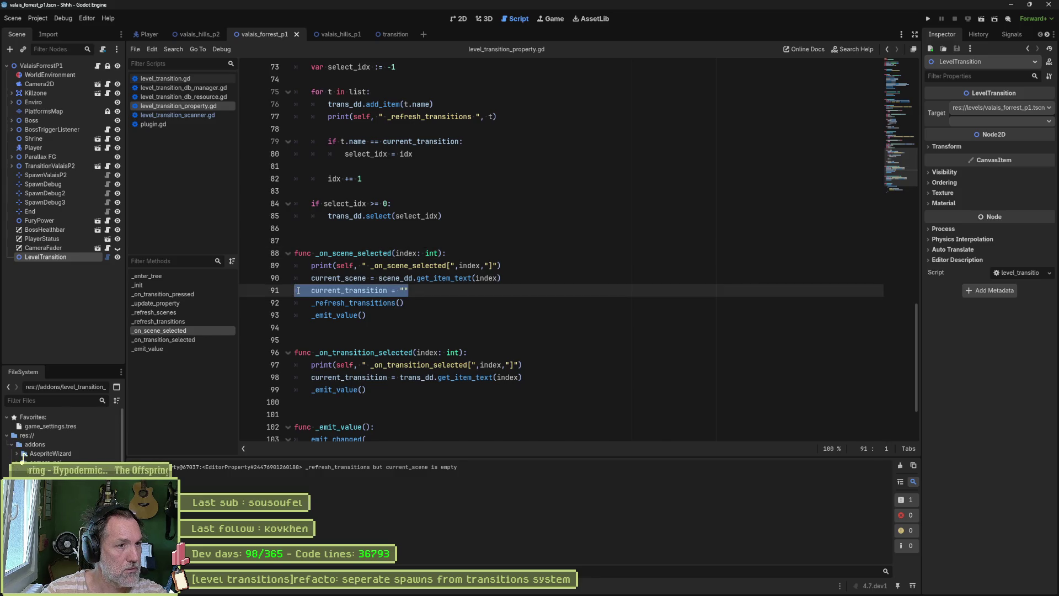
pyautogui.click(366, 278)
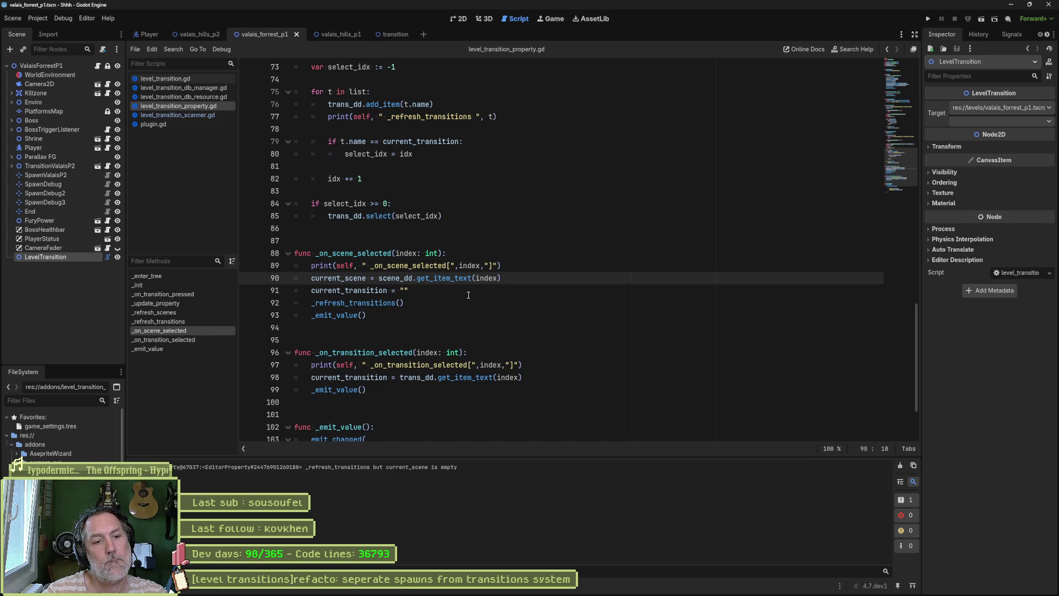
# - Check current_transition uses in _on_transition_selected and open the _refresh_transitions definition
pyautogui.click(168, 340)
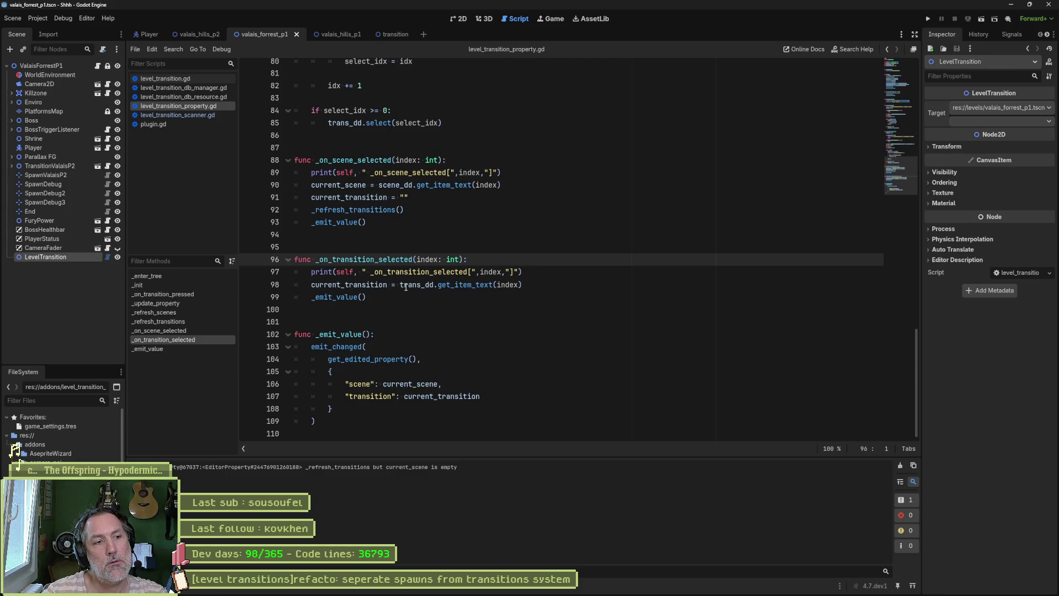
pyautogui.doubleClick(378, 284)
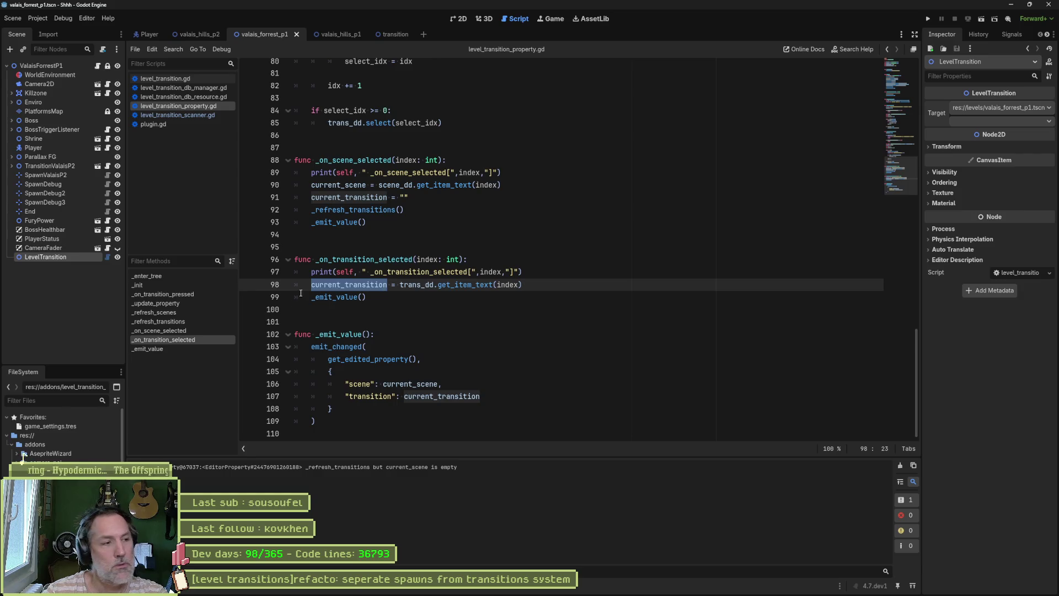
pyautogui.click(177, 294)
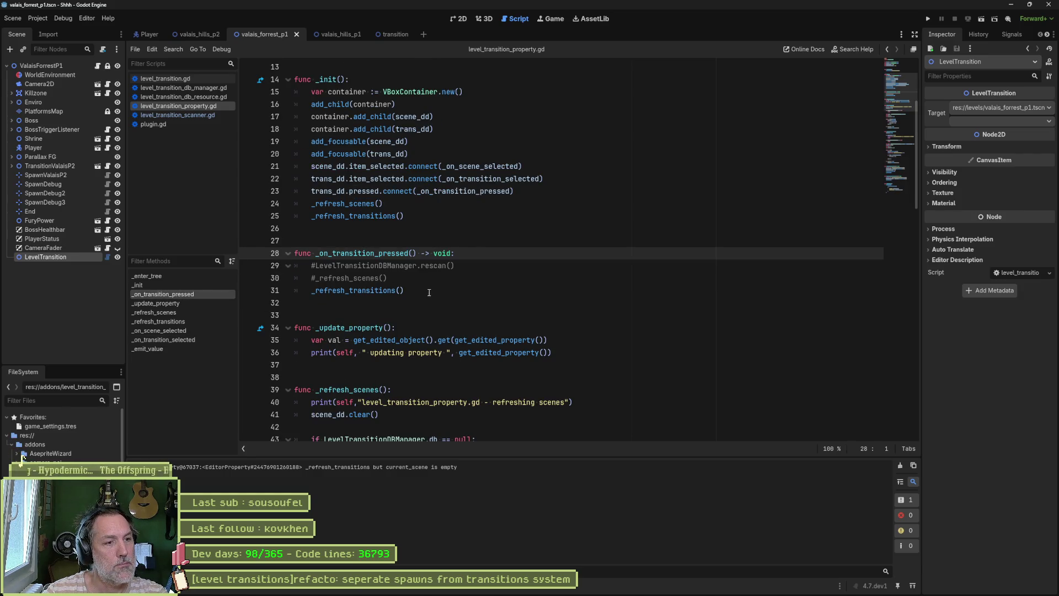
pyautogui.keyDown('ctrl'); pyautogui.click(359, 291); pyautogui.keyUp('ctrl')
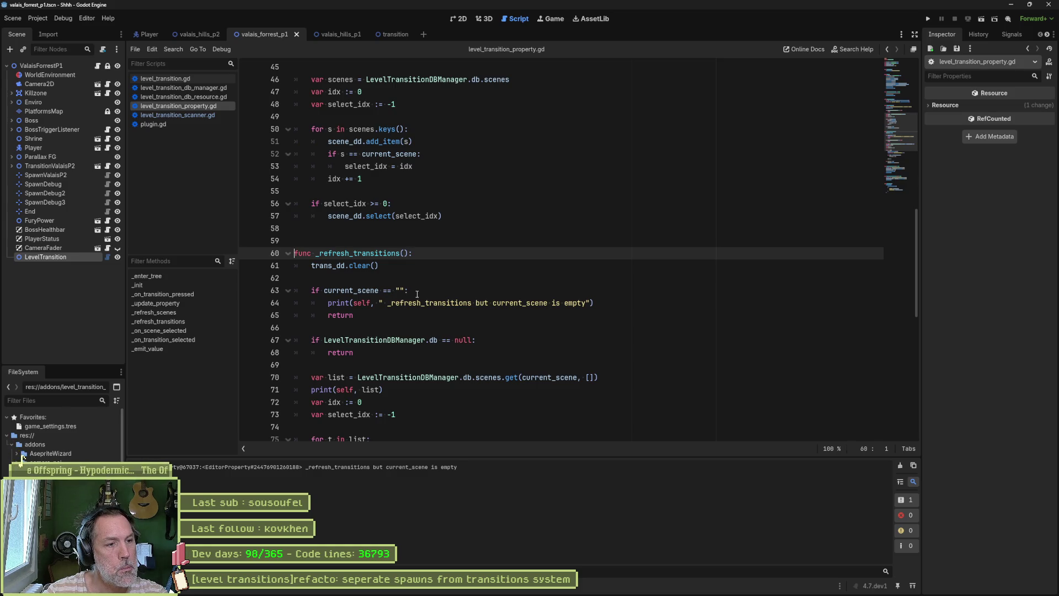
pyautogui.doubleClick(371, 291)
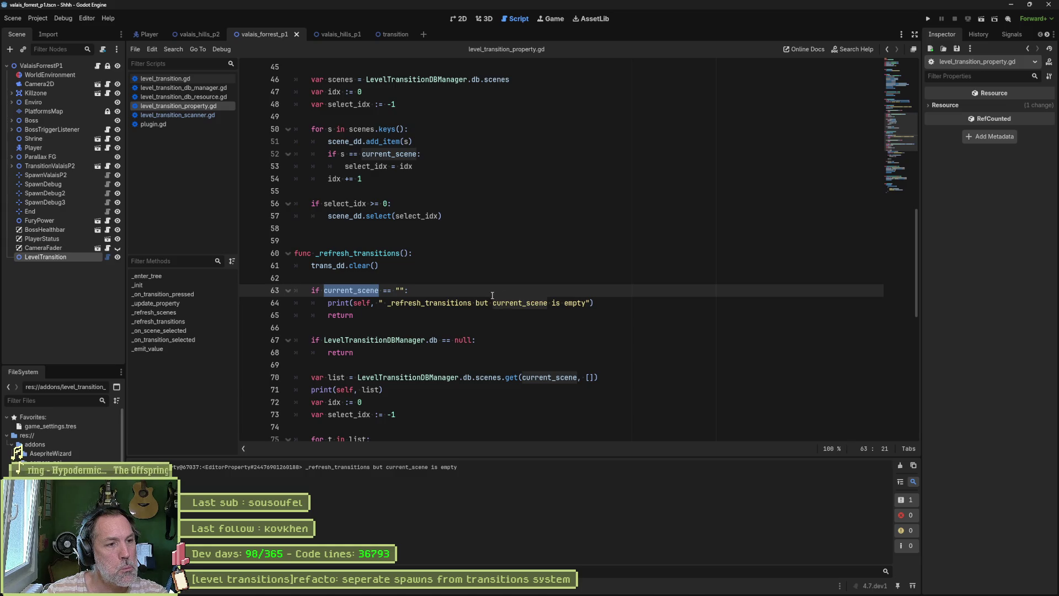
pyautogui.click(464, 277)
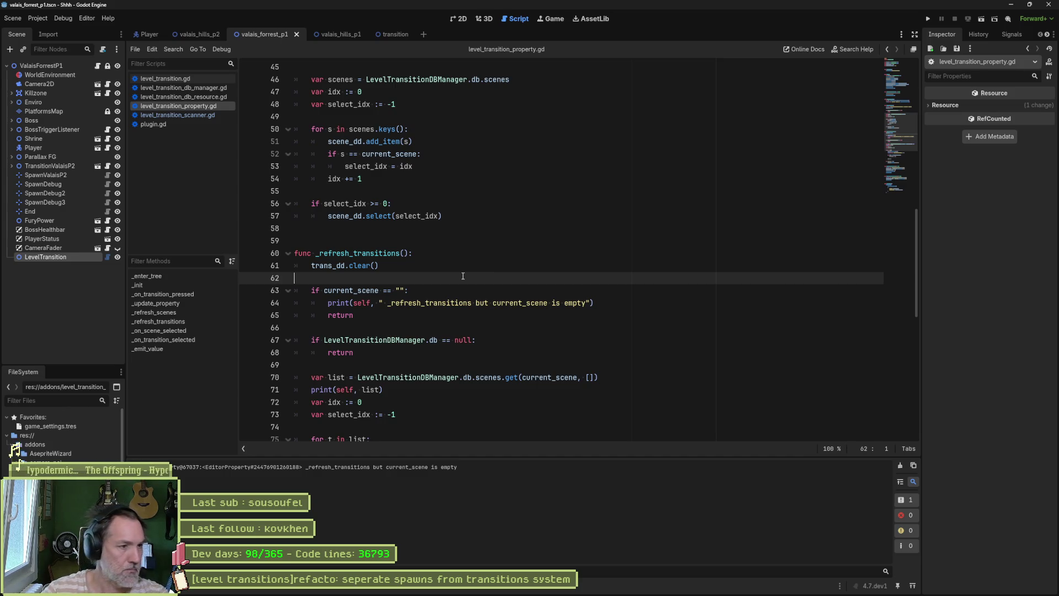
pyautogui.click(169, 314)
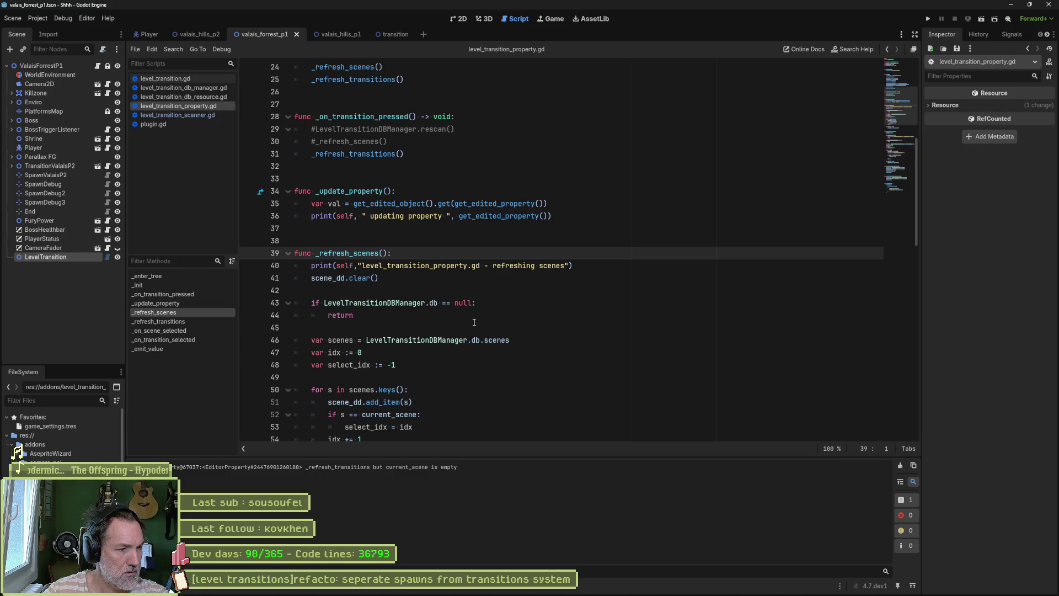
pyautogui.scroll(-1, 473, 323)
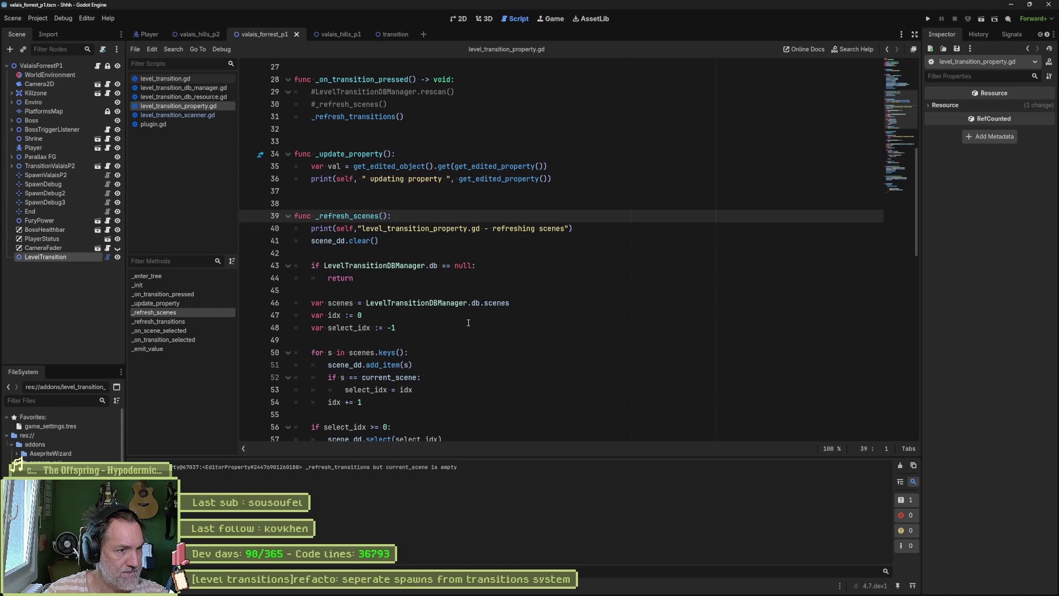
pyautogui.scroll(-1, 468, 323)
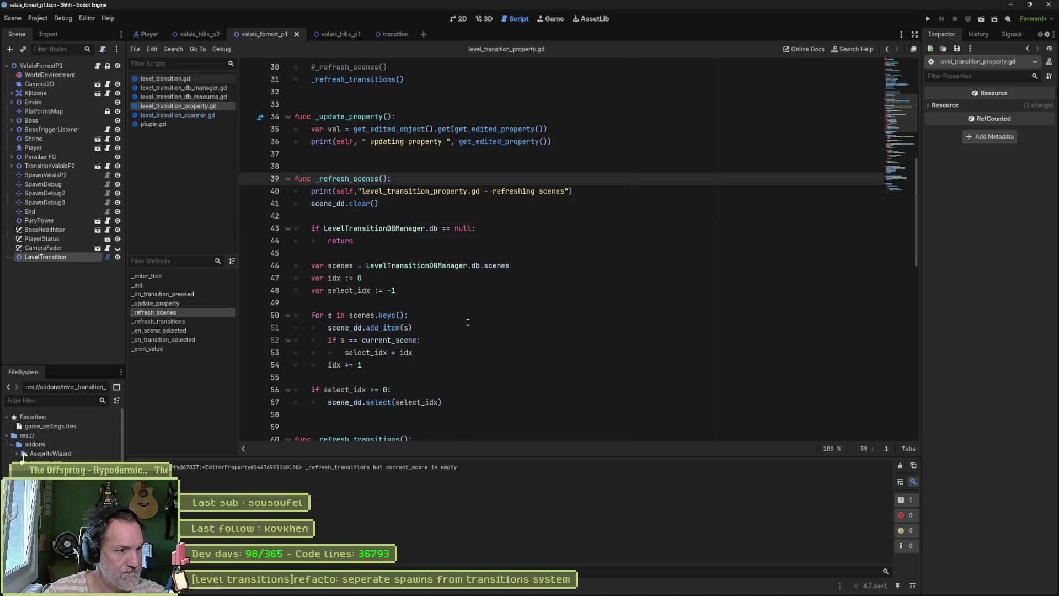
pyautogui.scroll(-1, 468, 321)
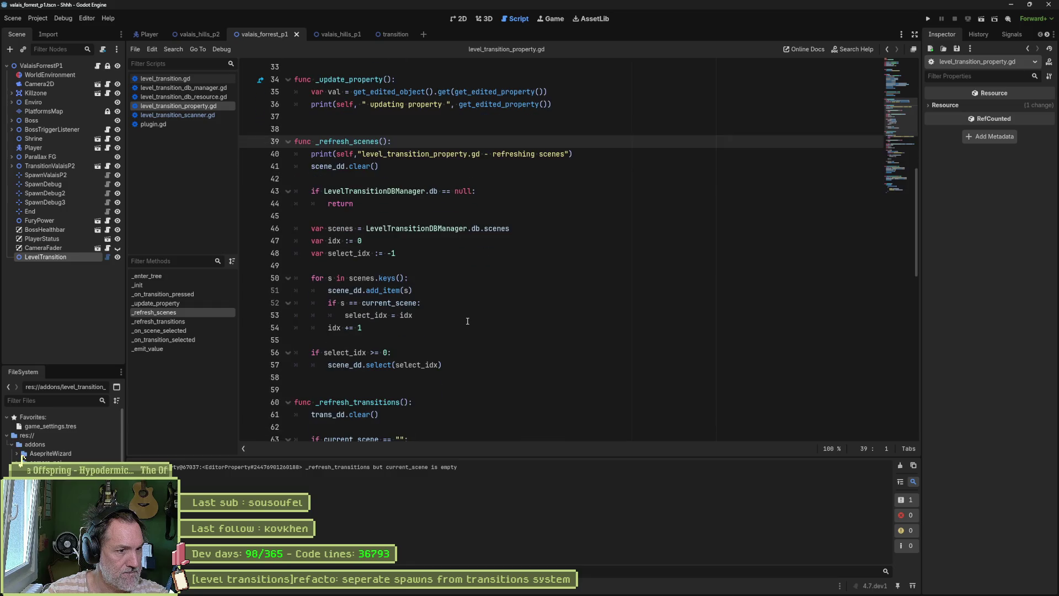
pyautogui.moveTo(442, 364); pyautogui.dragTo(331, 369)
pyautogui.doubleClick(332, 366)
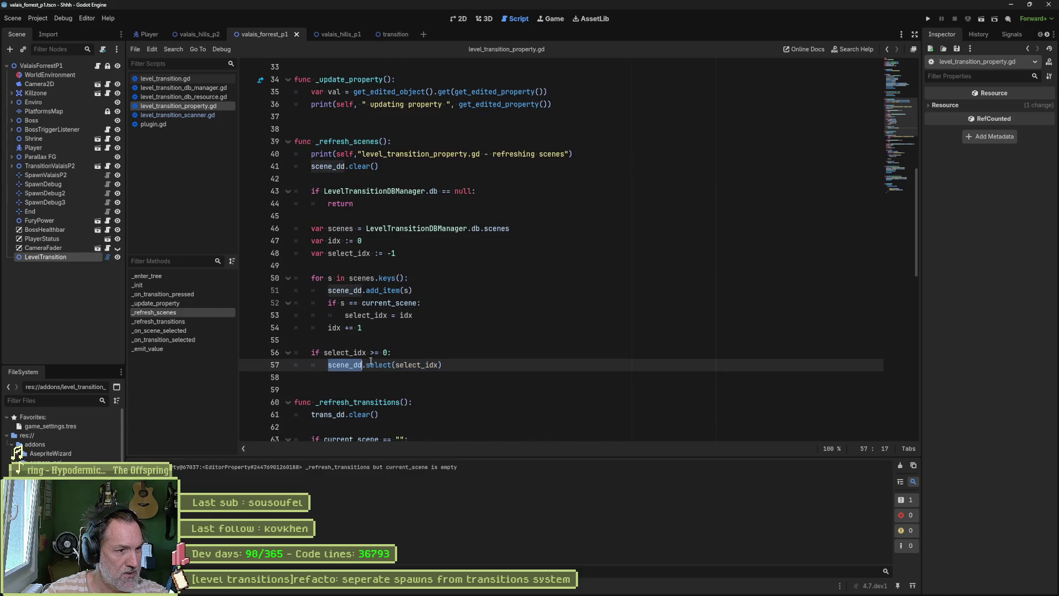
pyautogui.click(441, 364)
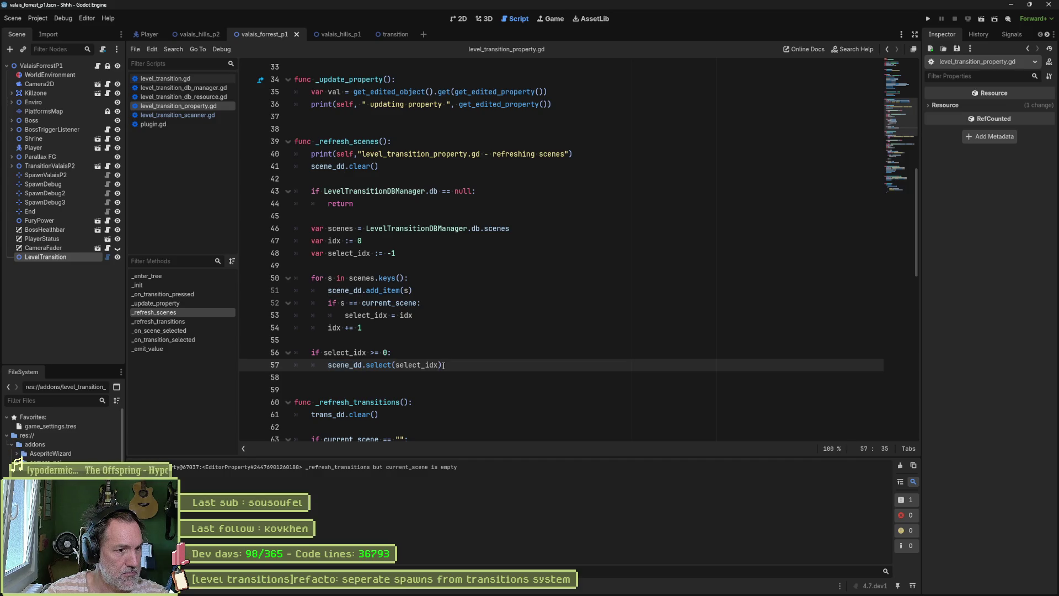
pyautogui.doubleClick(351, 365)
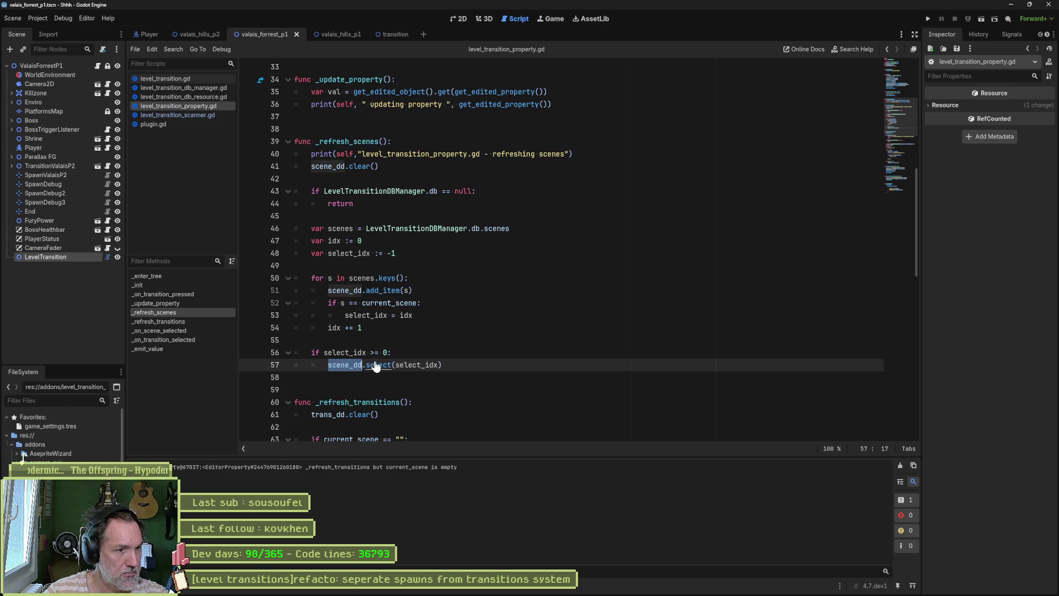
pyautogui.click(174, 294)
pyautogui.click(435, 278)
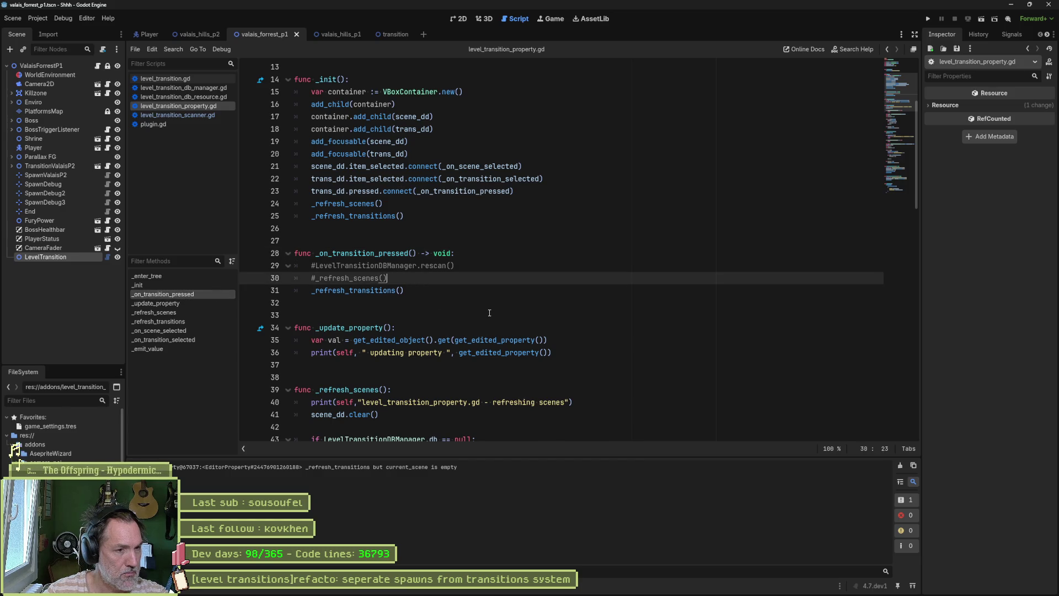
pyautogui.keyDown('ctrl'); pyautogui.click(368, 291); pyautogui.keyUp('ctrl')
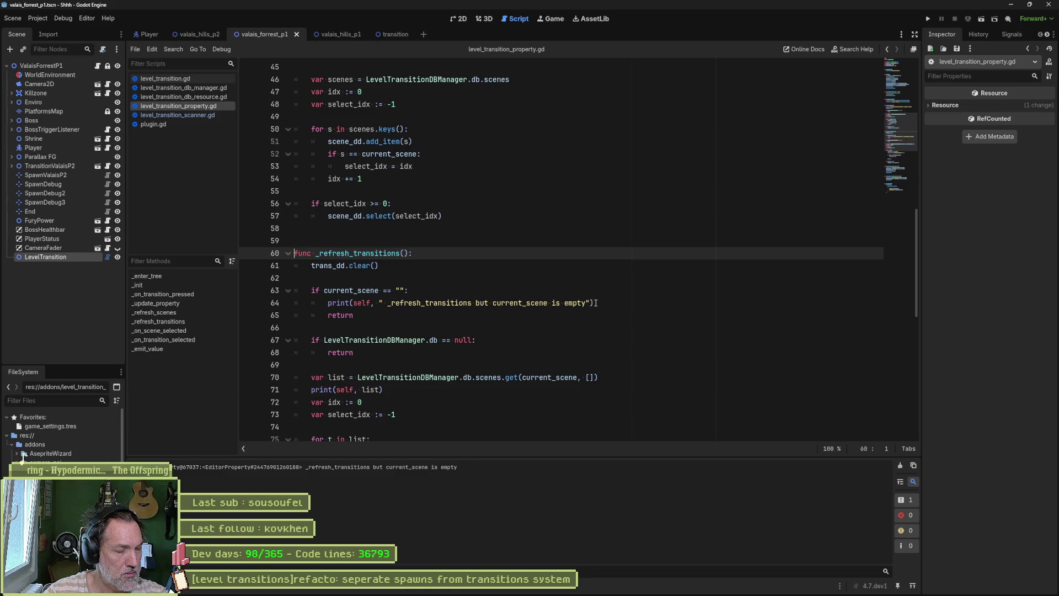
# - Below trans_dd.clear(), start a line typing print_debug("scene_dd: ", scene_dd
pyautogui.press('Down')
pyautogui.press('End')
pyautogui.press('Return')
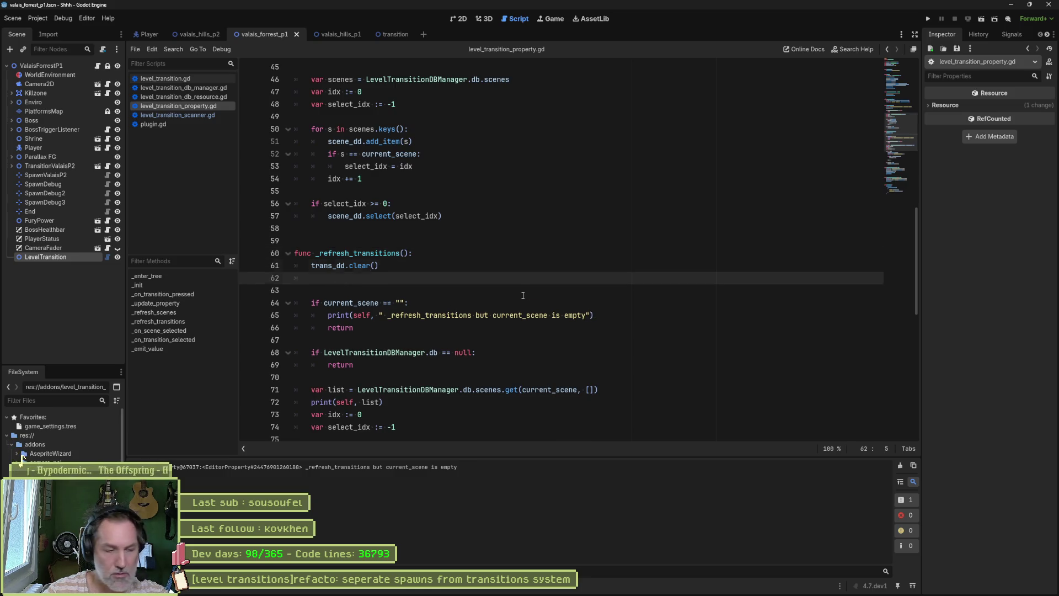
pyautogui.write('print_debug("scene_dd: ", scene_dd')
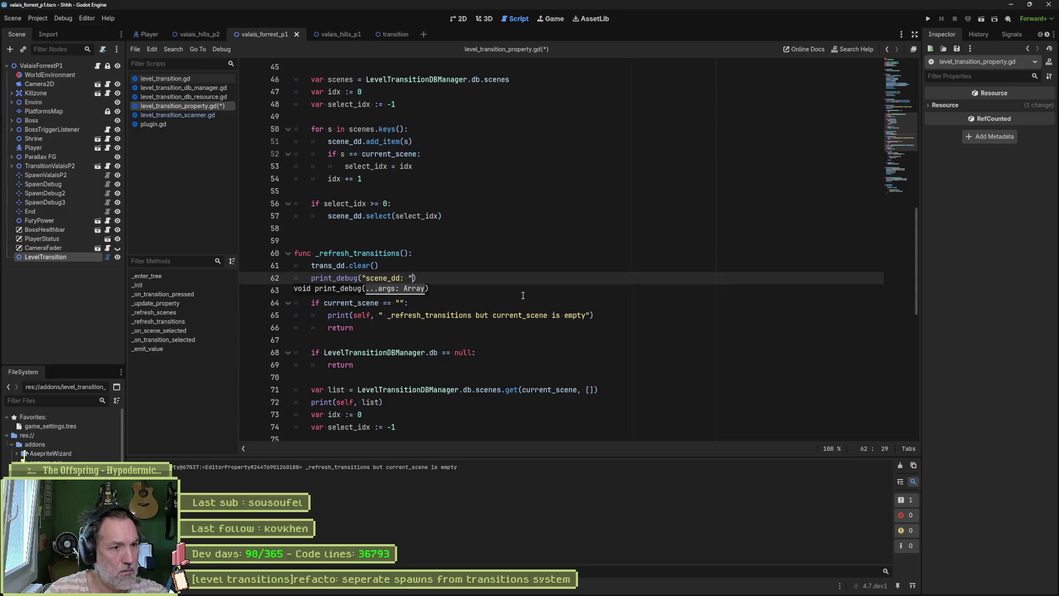
pyautogui.write('.')
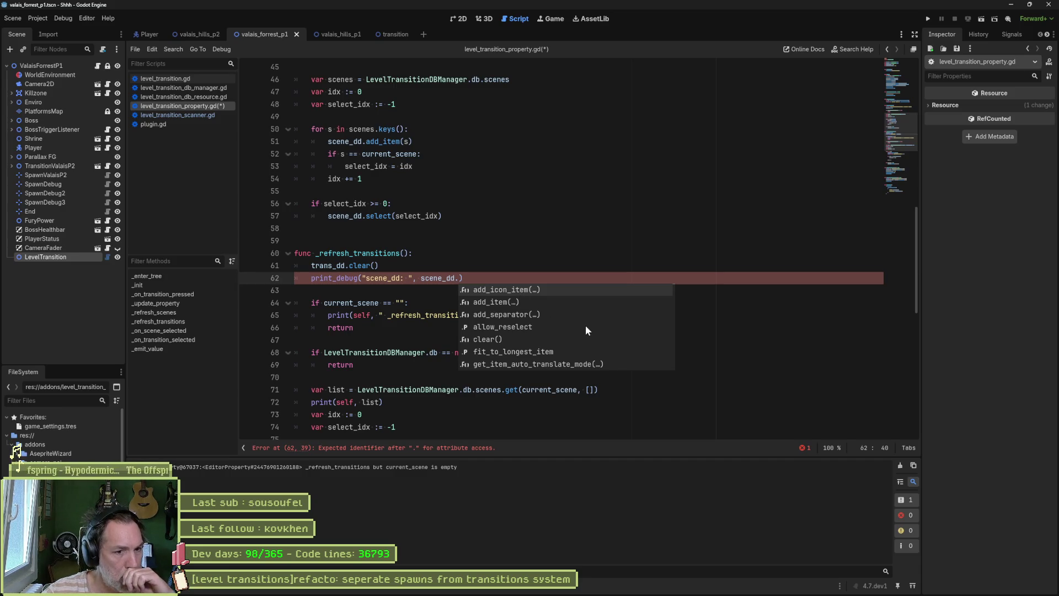
# - Complete the call with get_selected_id() from autocomplete and save the script
pyautogui.press('Down')
pyautogui.press('Down')
pyautogui.press('Down')
pyautogui.press('Down')
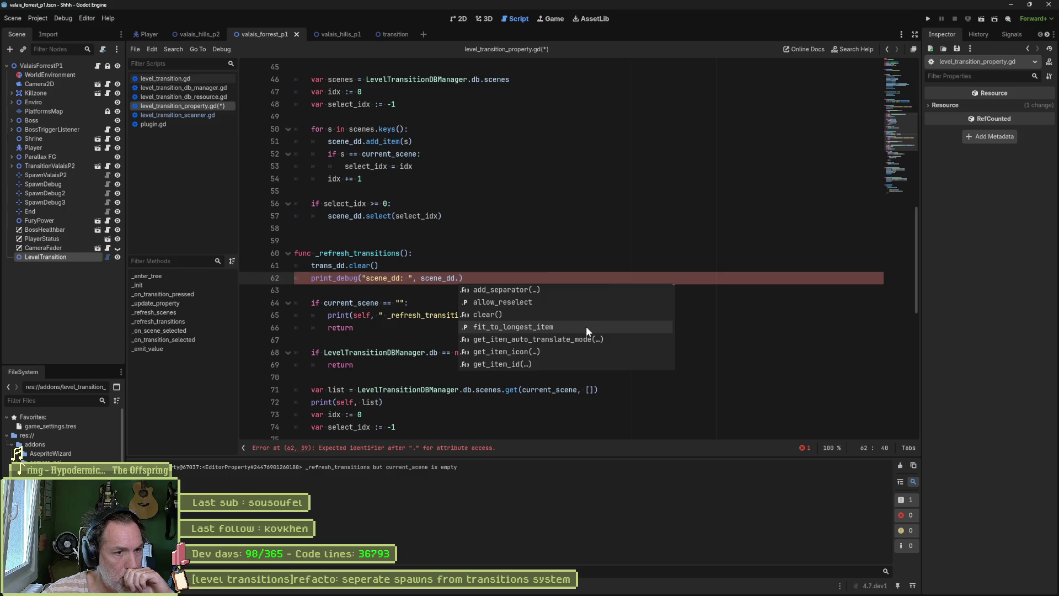
pyautogui.press('Down')
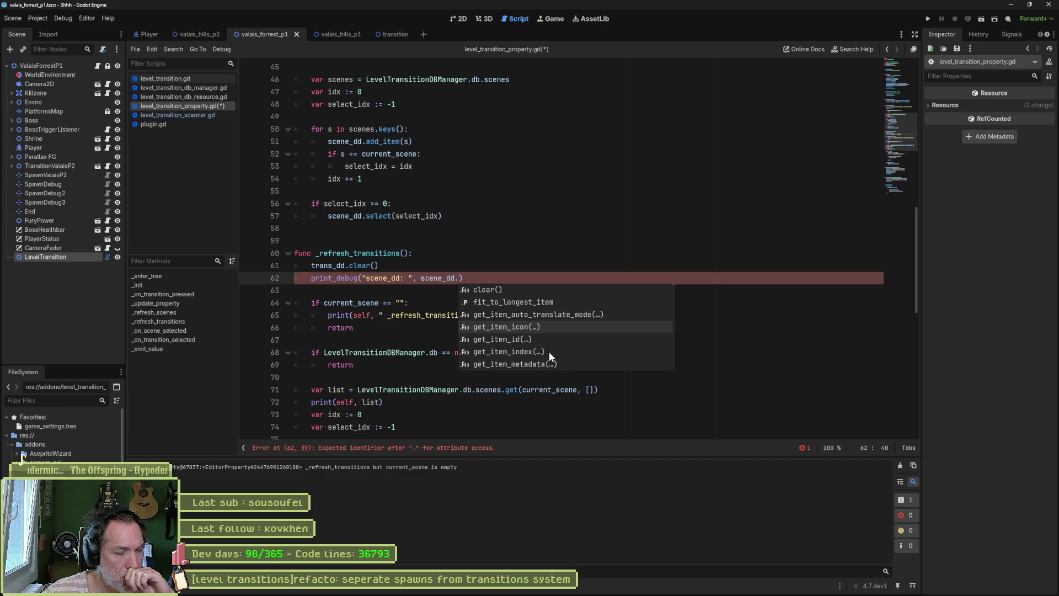
pyautogui.scroll(-2, 581, 349)
pyautogui.scroll(-1, 581, 349)
pyautogui.scroll(-1, 581, 349)
pyautogui.scroll(-2, 581, 349)
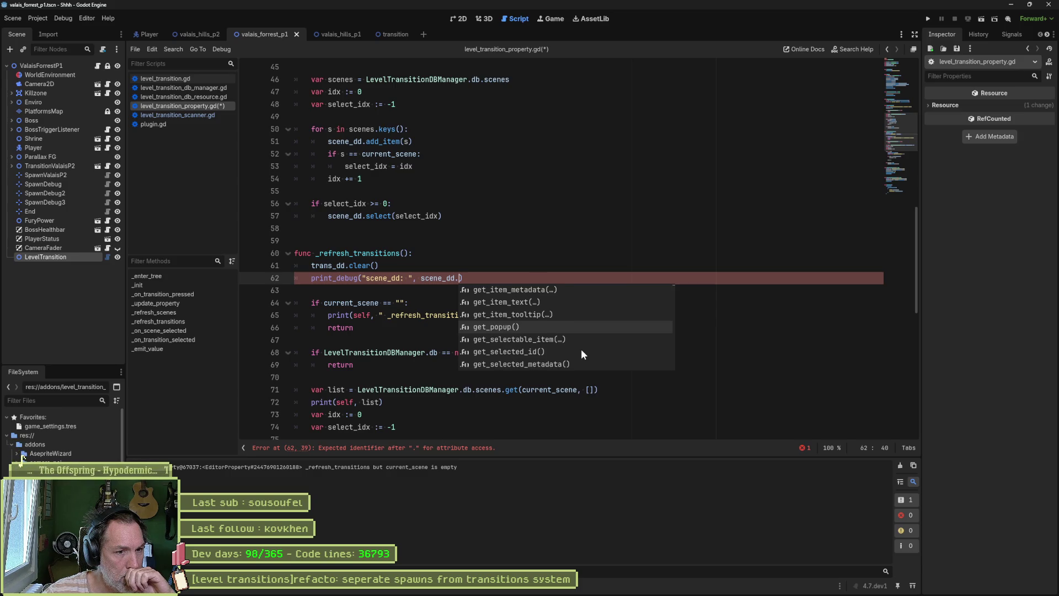
pyautogui.click(545, 349)
pyautogui.hotkey('ctrl', 's')
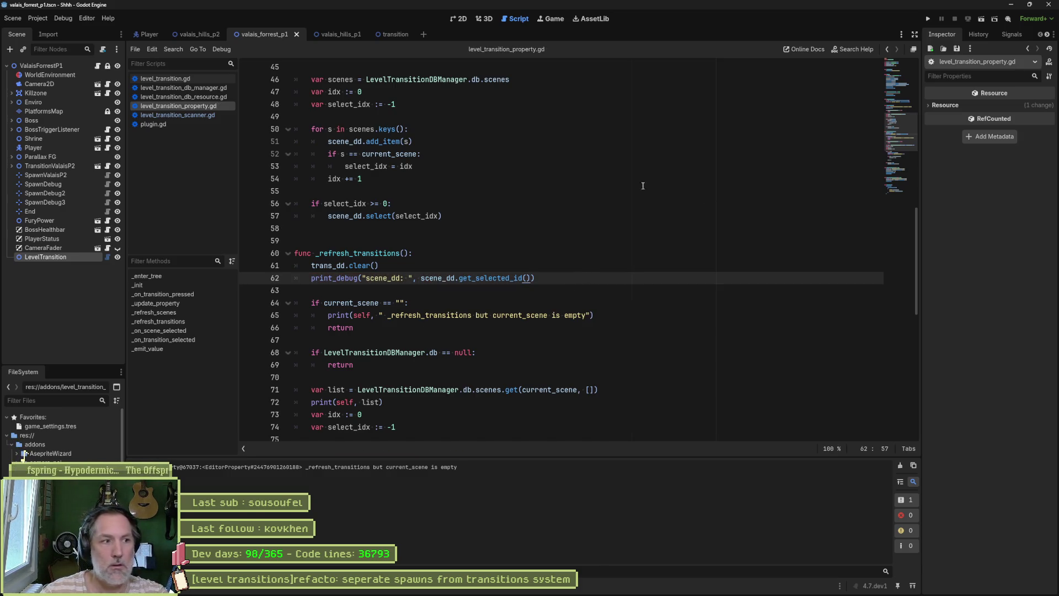
pyautogui.click(57, 258)
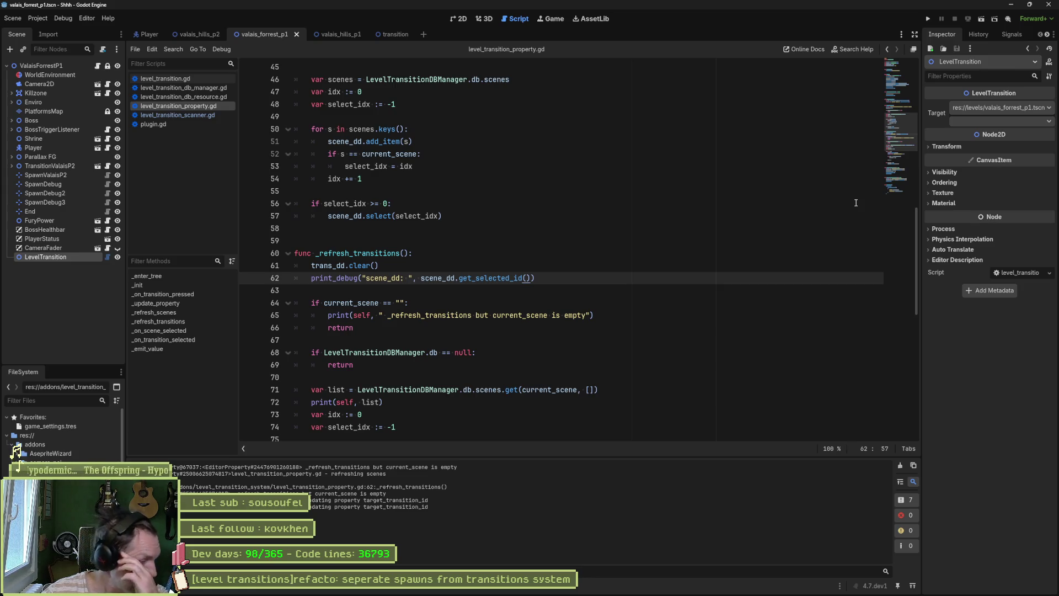
# - Check the Target scene choices and the empty transition dropdown after clearing the output
pyautogui.click(1001, 109)
pyautogui.click(1005, 120)
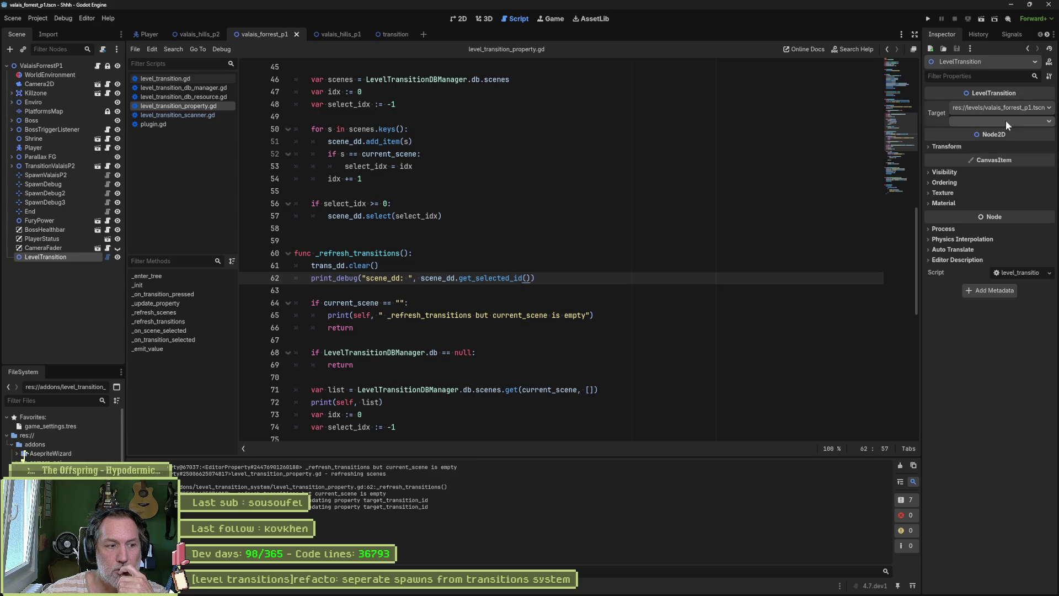
pyautogui.click(900, 466)
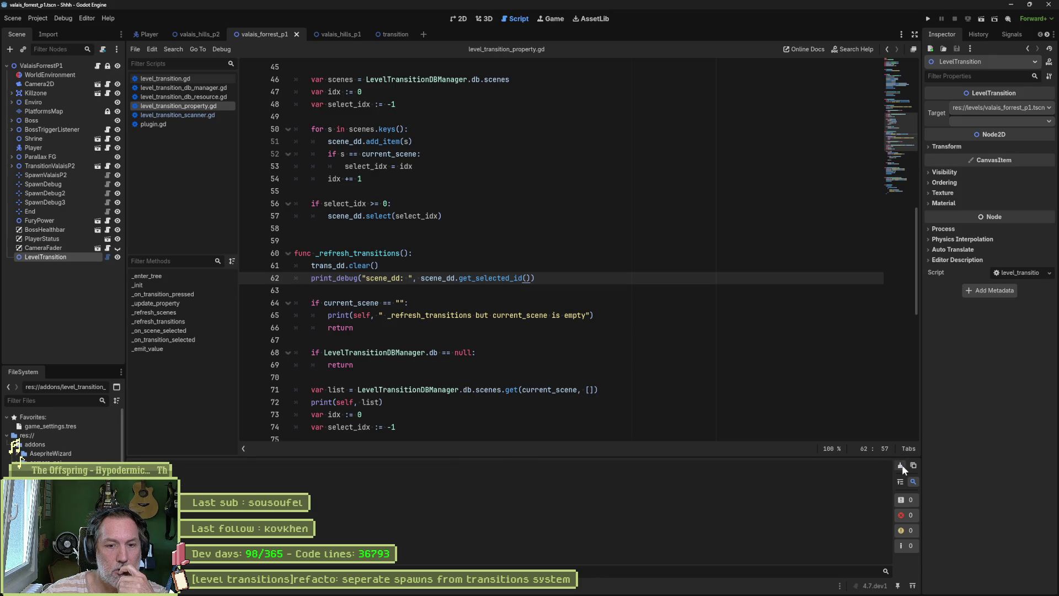
pyautogui.click(982, 124)
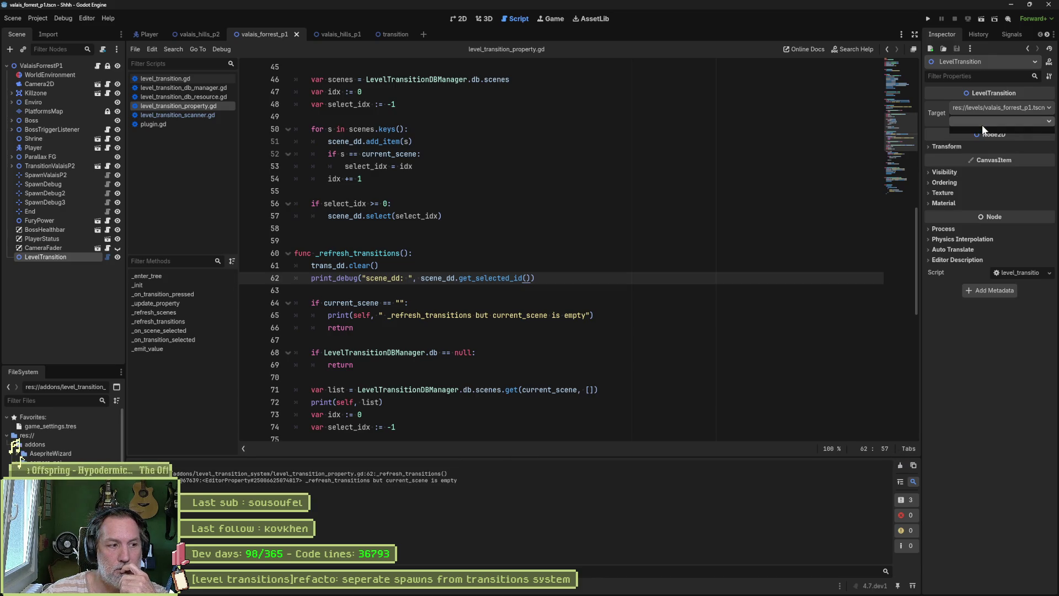
pyautogui.click(1004, 108)
# - Pick valais_hills_p1.tscn as Target and keep LevelTransition as its transition
pyautogui.click(1005, 108)
pyautogui.click(1006, 132)
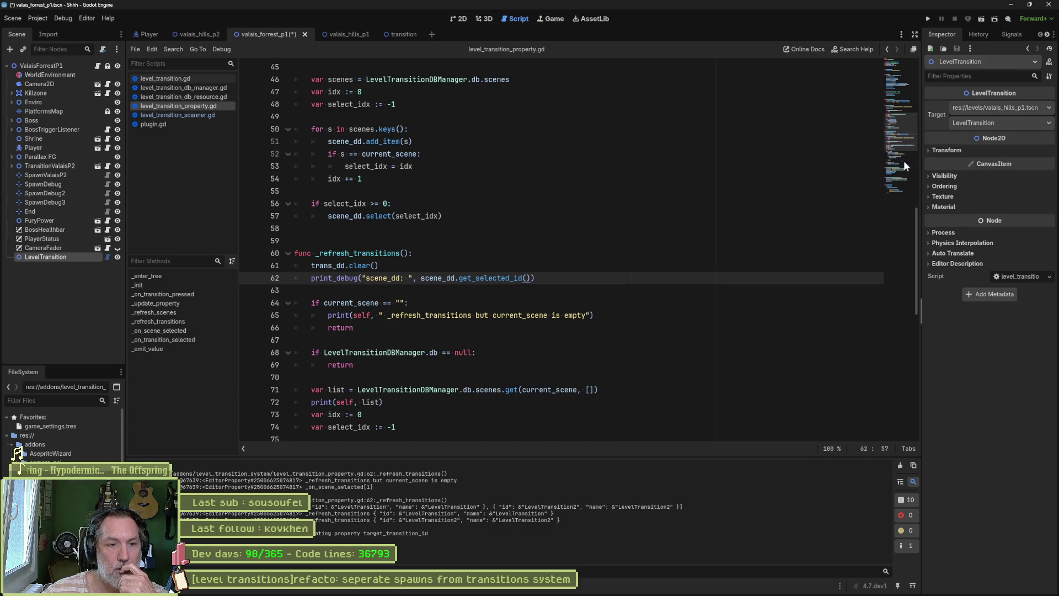
pyautogui.click(900, 465)
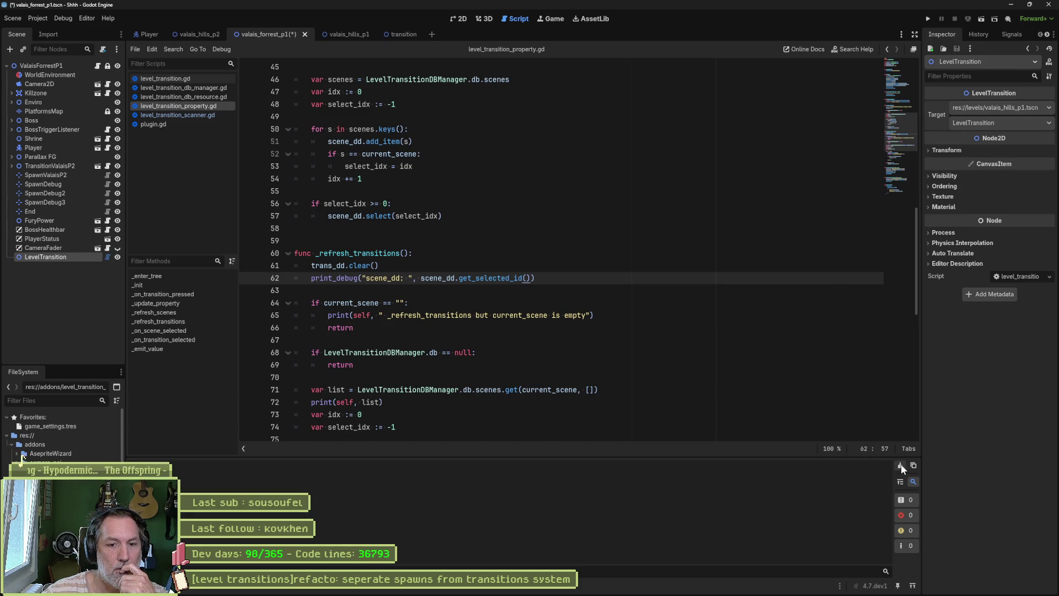
pyautogui.click(1015, 121)
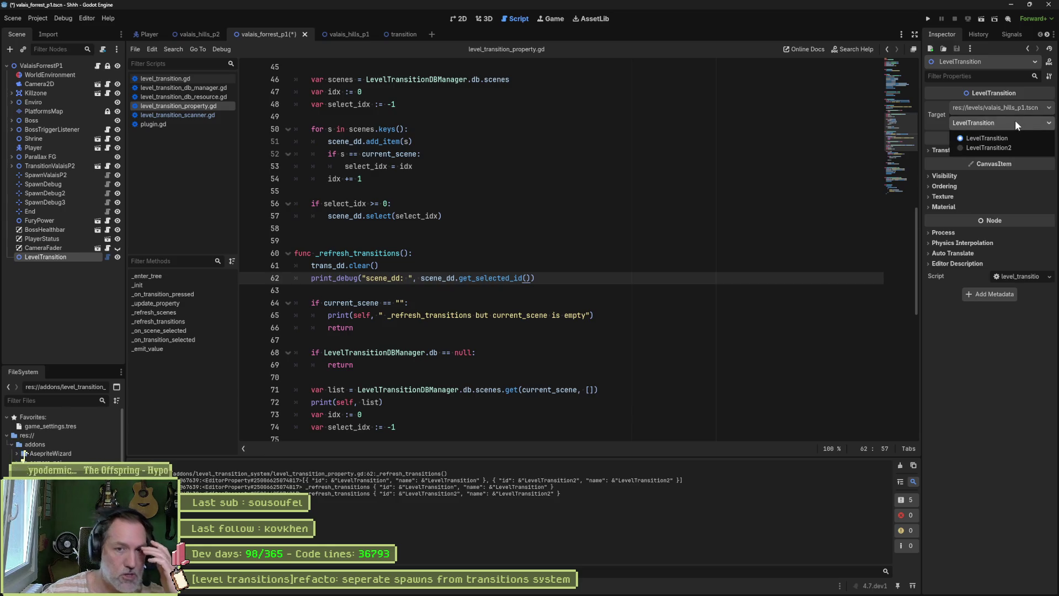
pyautogui.click(602, 264)
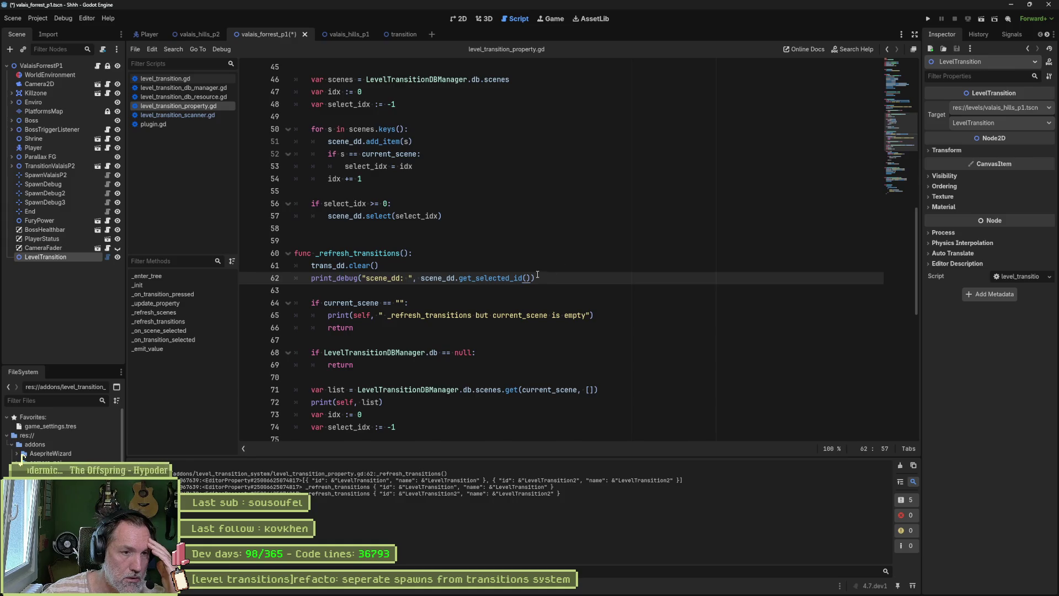
pyautogui.moveTo(534, 278); pyautogui.dragTo(422, 281)
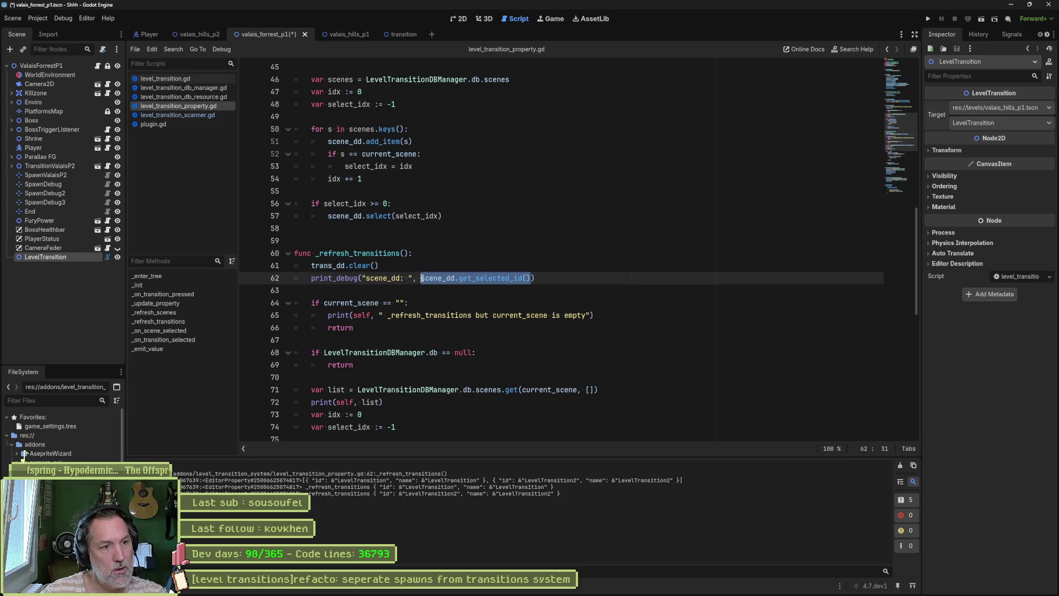
pyautogui.press('Left')
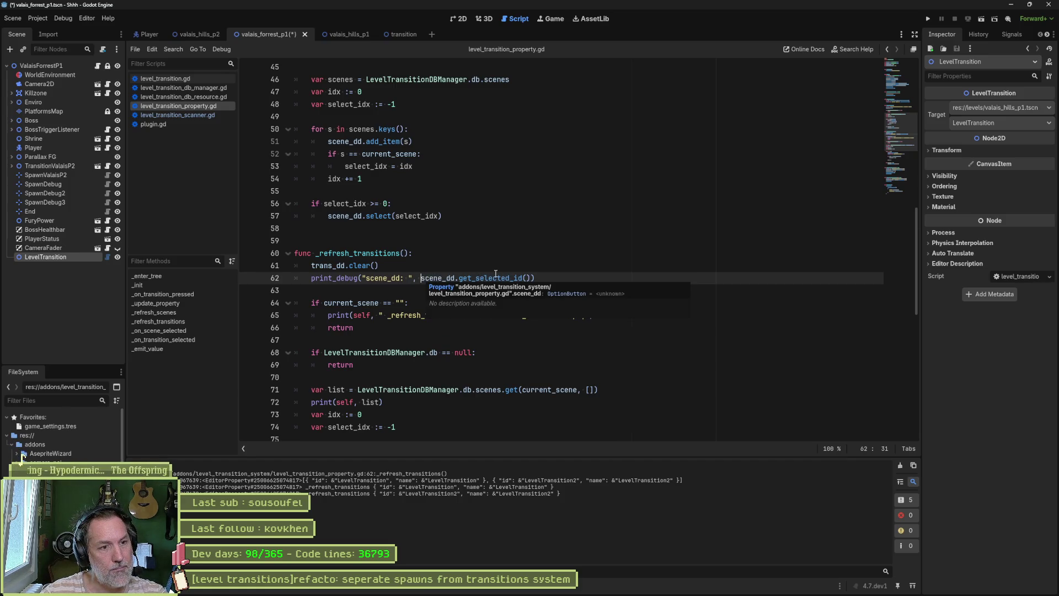
pyautogui.moveTo(422, 279); pyautogui.dragTo(530, 281)
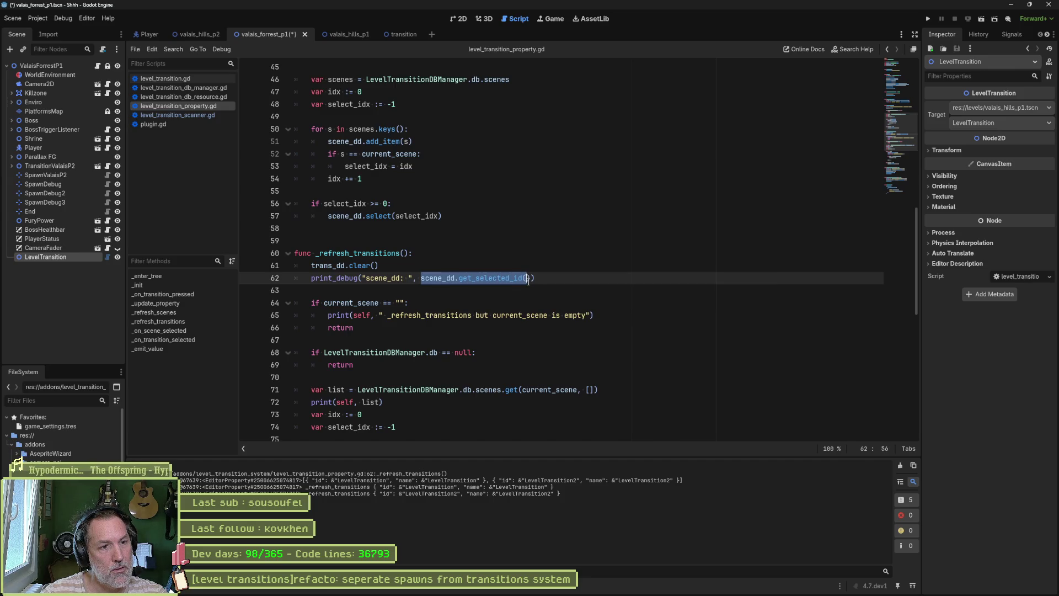
pyautogui.click(420, 279)
pyautogui.write('scene_dd')
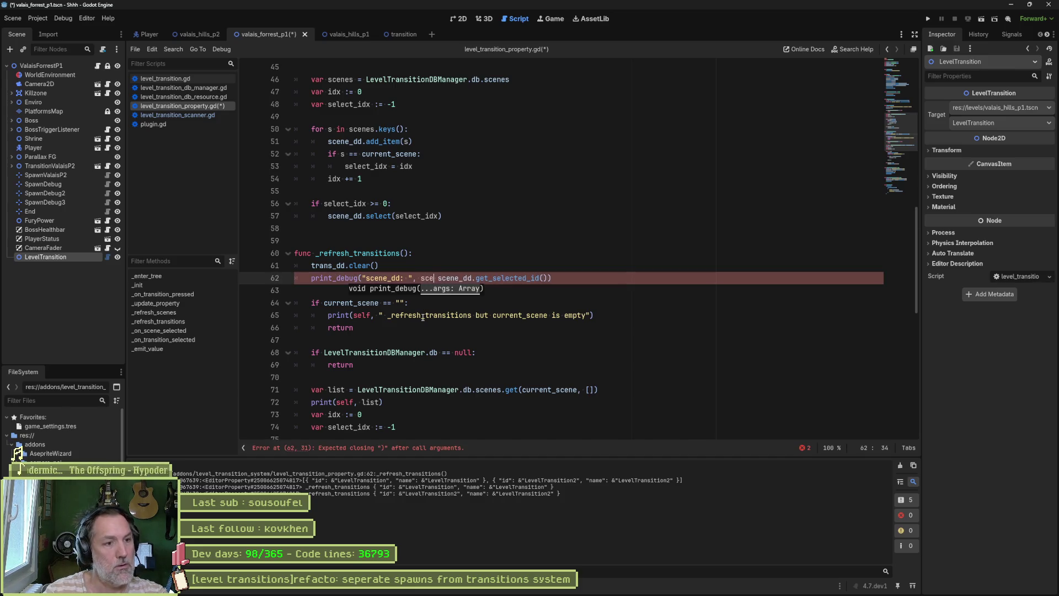
pyautogui.write('.get_sele')
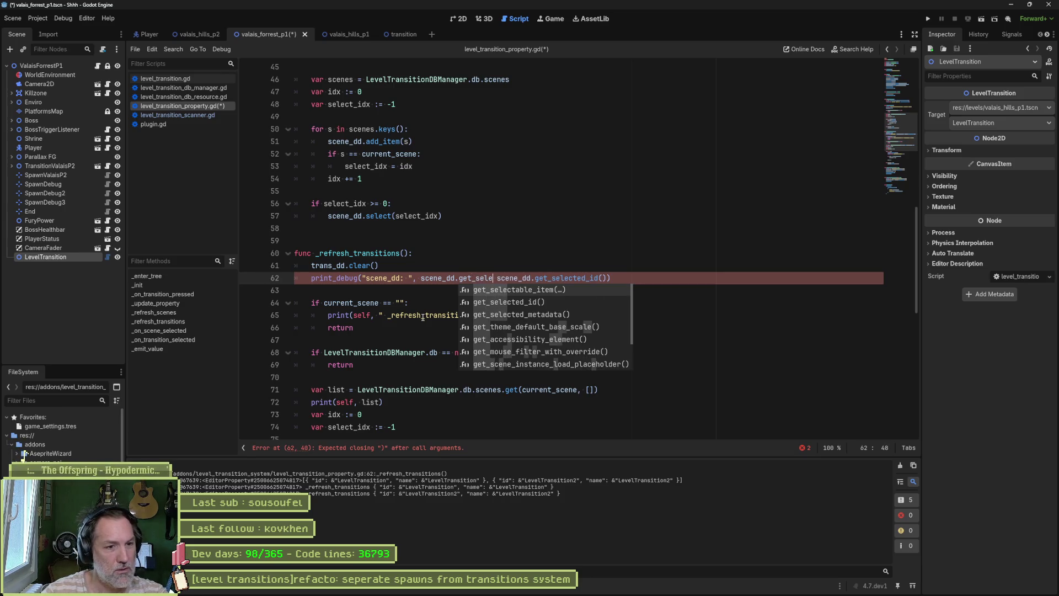
pyautogui.press('BackSpace')
pyautogui.press('BackSpace')
pyautogui.press('BackSpace')
pyautogui.write('in')
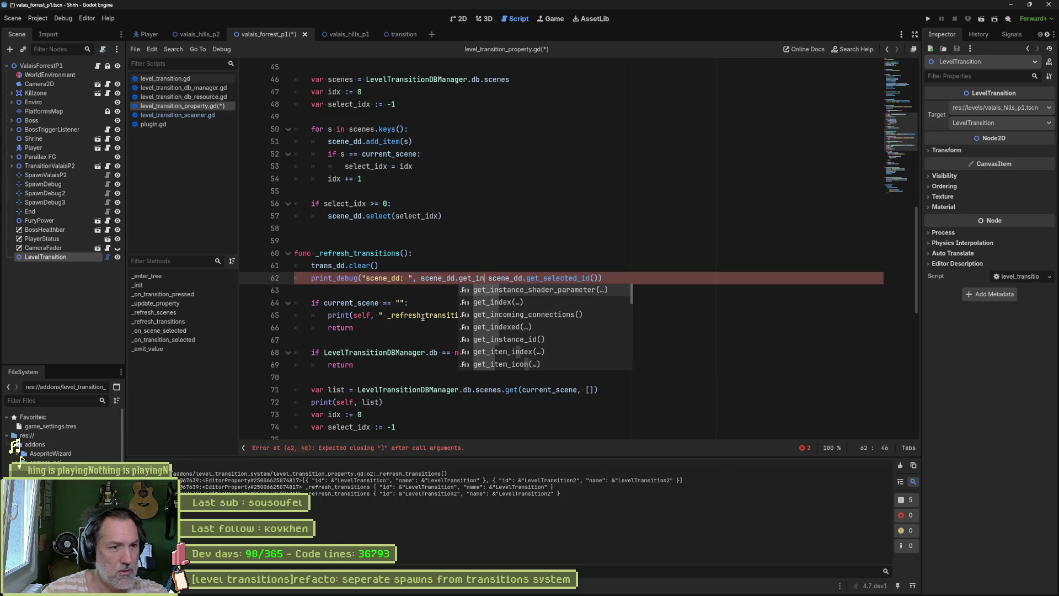
pyautogui.press('Down')
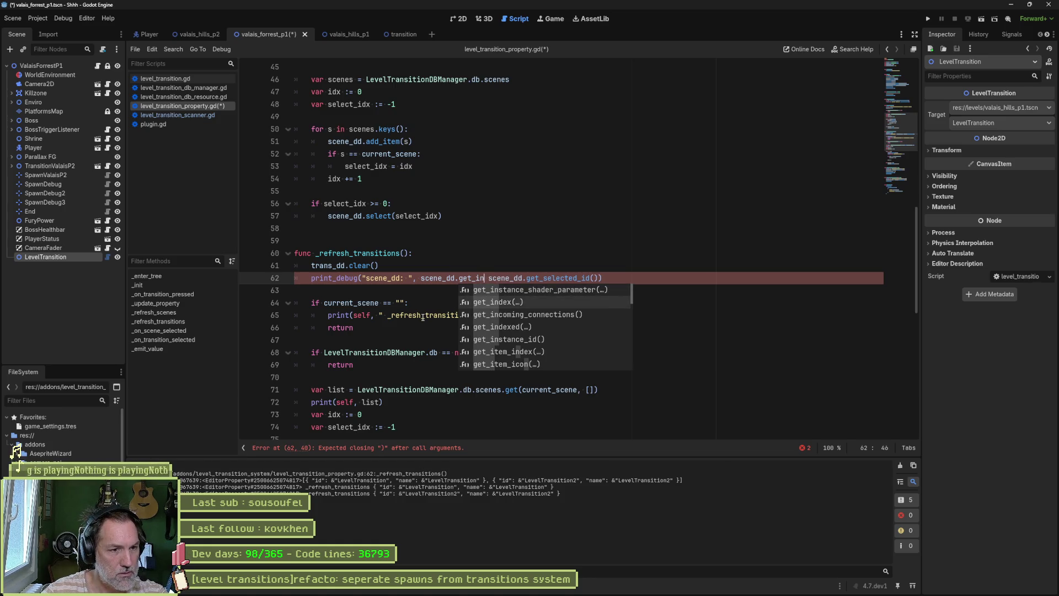
pyautogui.press('Down')
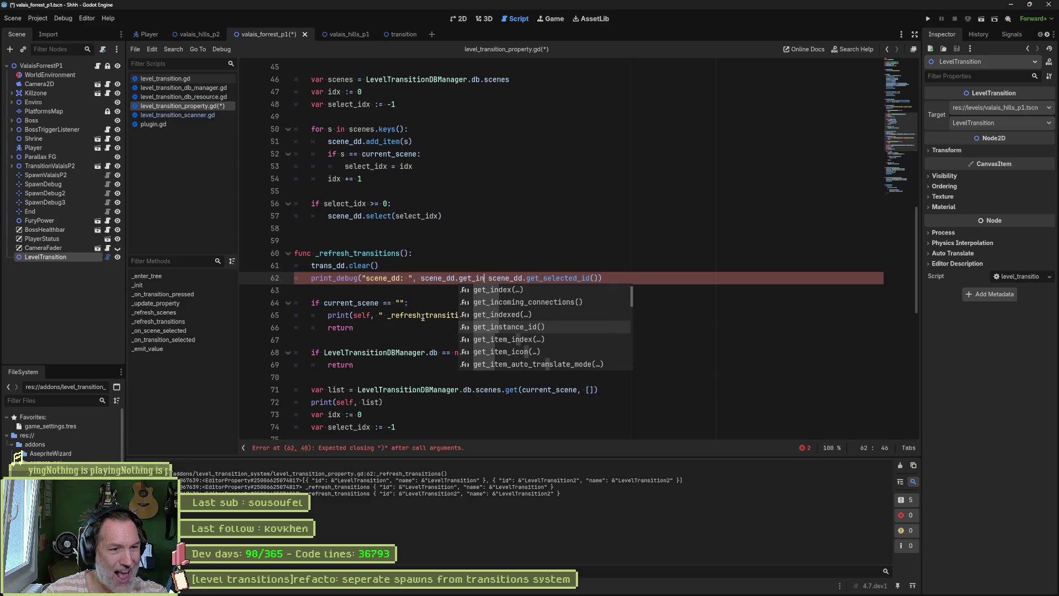
pyautogui.press('BackSpace')
pyautogui.press('BackSpace')
pyautogui.press('BackSpace')
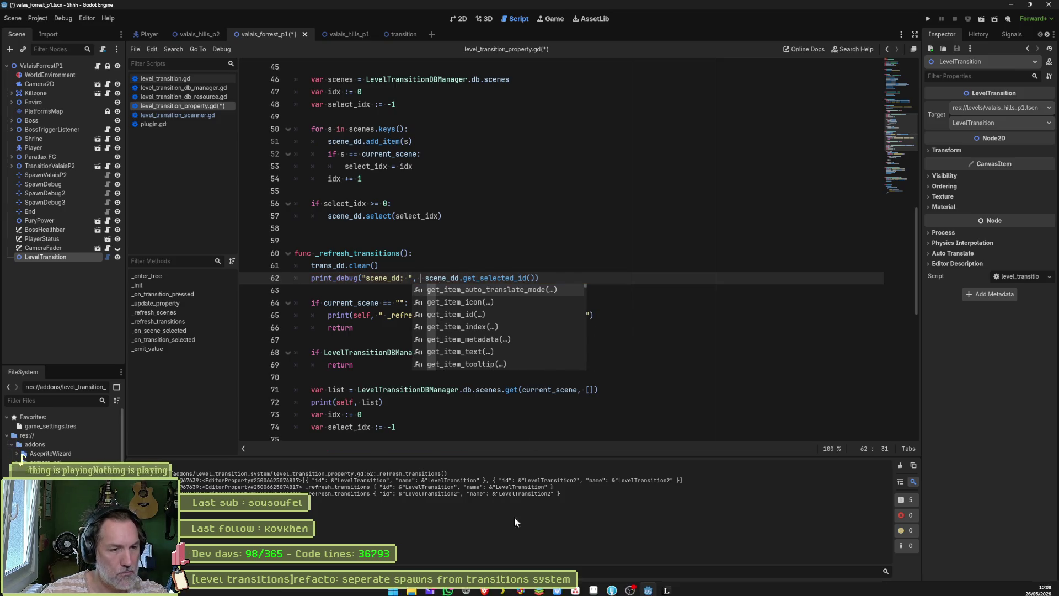
pyautogui.moveTo(539, 278); pyautogui.dragTo(311, 279)
pyautogui.hotkey('ctrl', 'c')
pyautogui.click(491, 589)
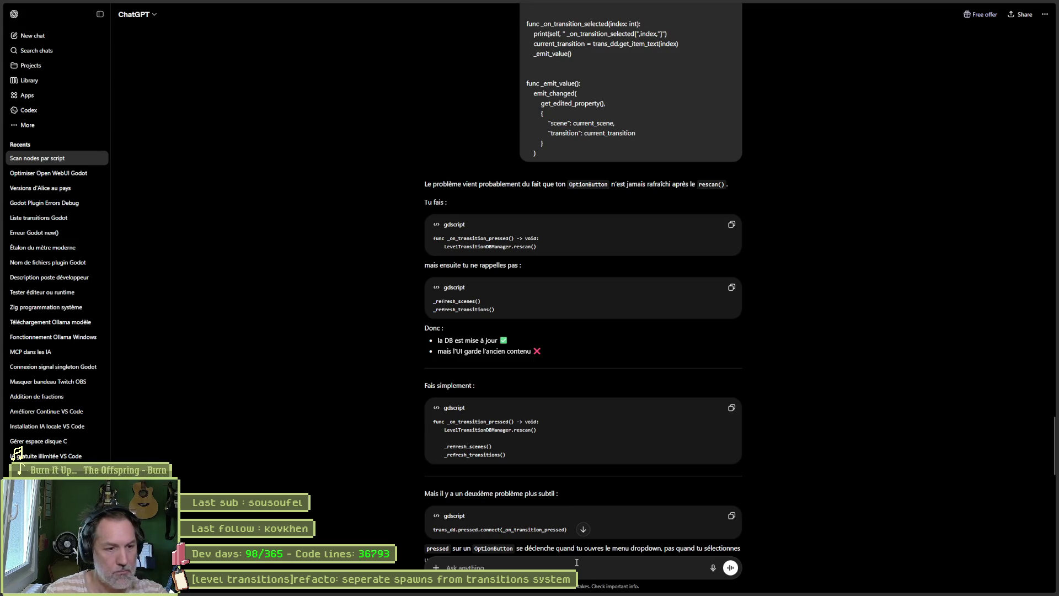
# - Start typing a new ChatGPT question, then look over the Godot script
pyautogui.write('d')
pyautogui.write('cupe')
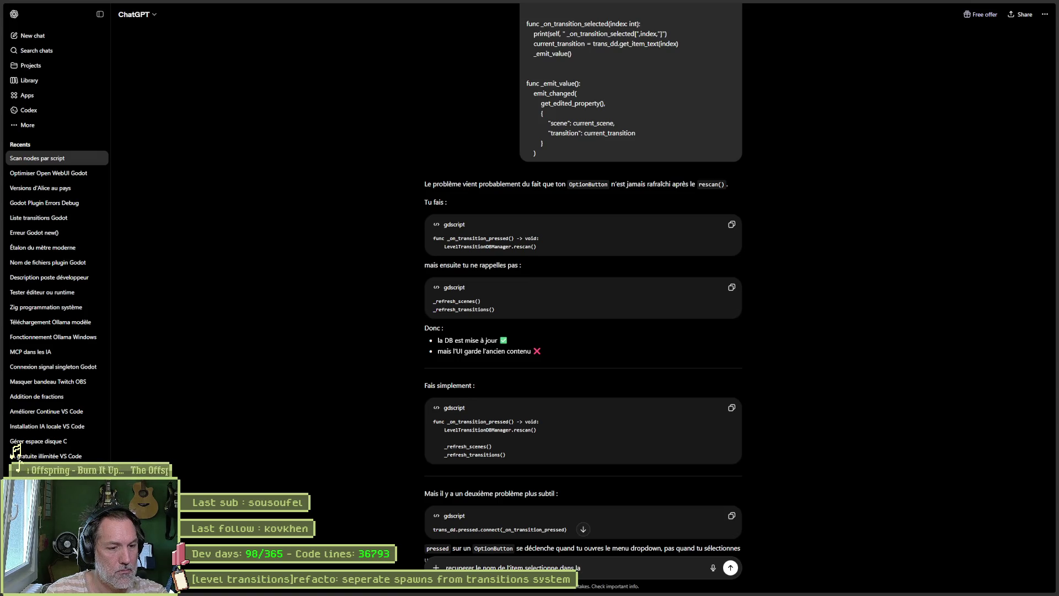
pyautogui.hotkey('alt', 'Tab')
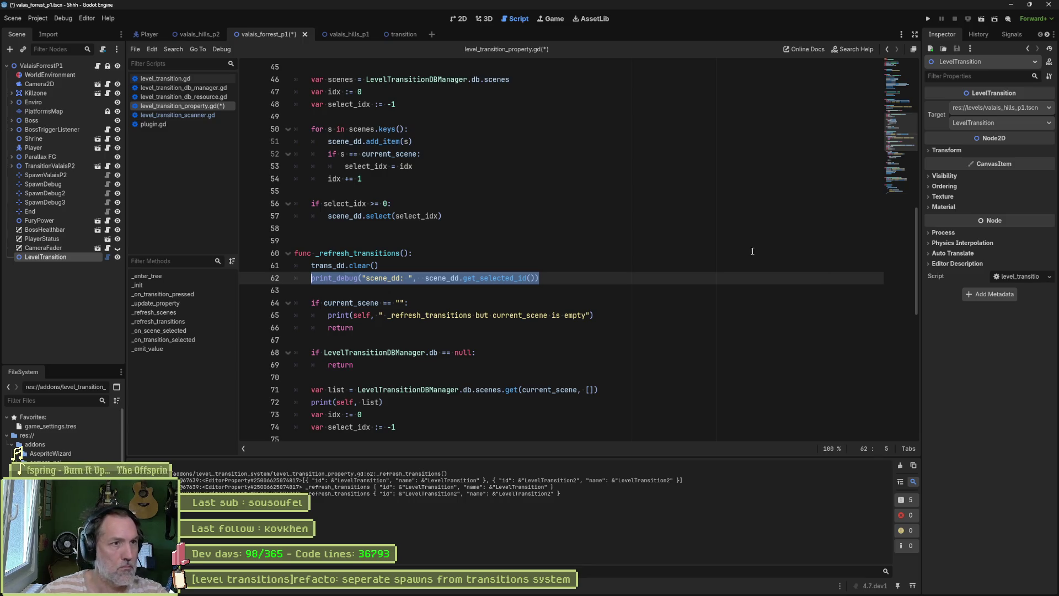
pyautogui.scroll(15, 602, 229)
pyautogui.scroll(-1, 602, 229)
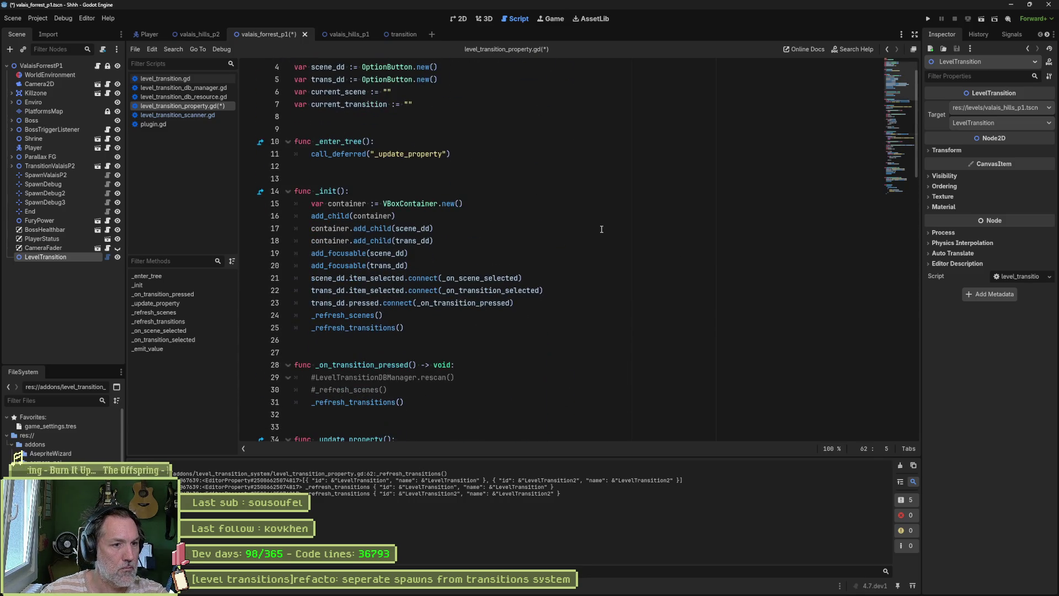
pyautogui.scroll(-10, 601, 229)
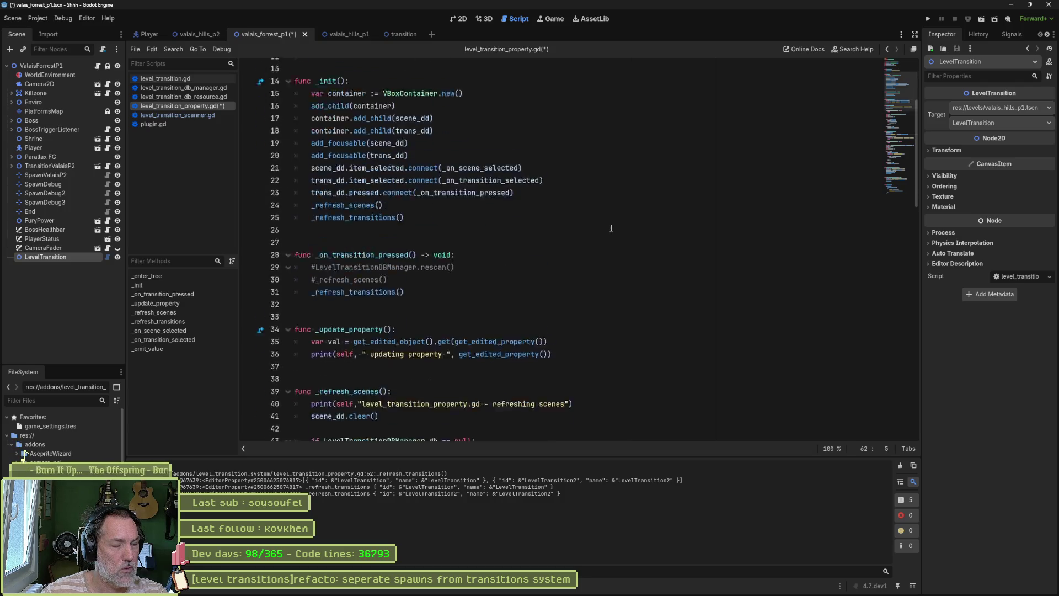
# - Ask ChatGPT how to get the OptionButton's selected item name, and copy its get_item_text suggestion
pyautogui.hotkey('alt', 'Tab')
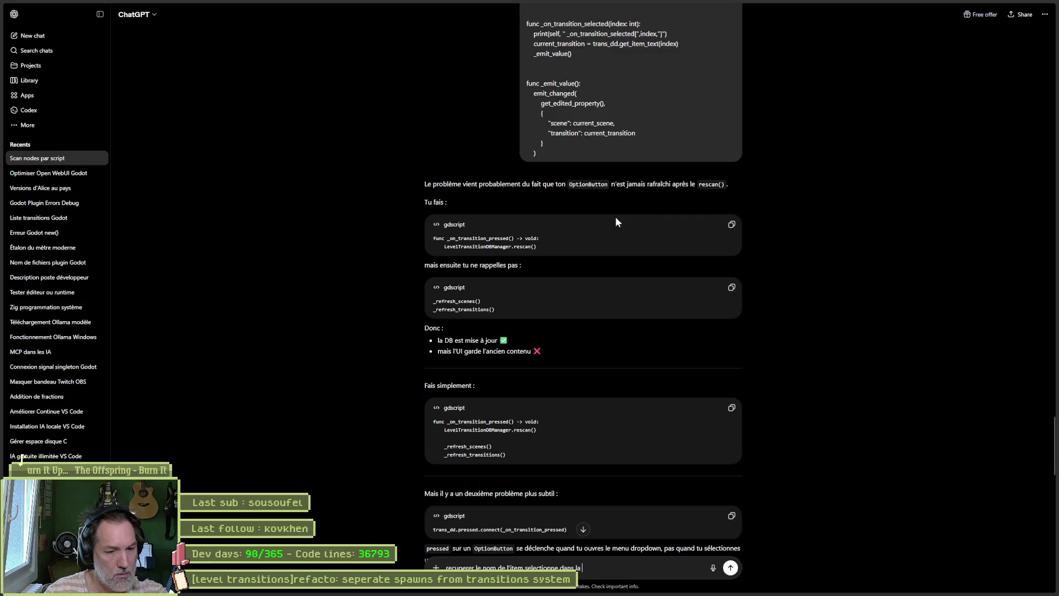
pyautogui.write('ptionBut')
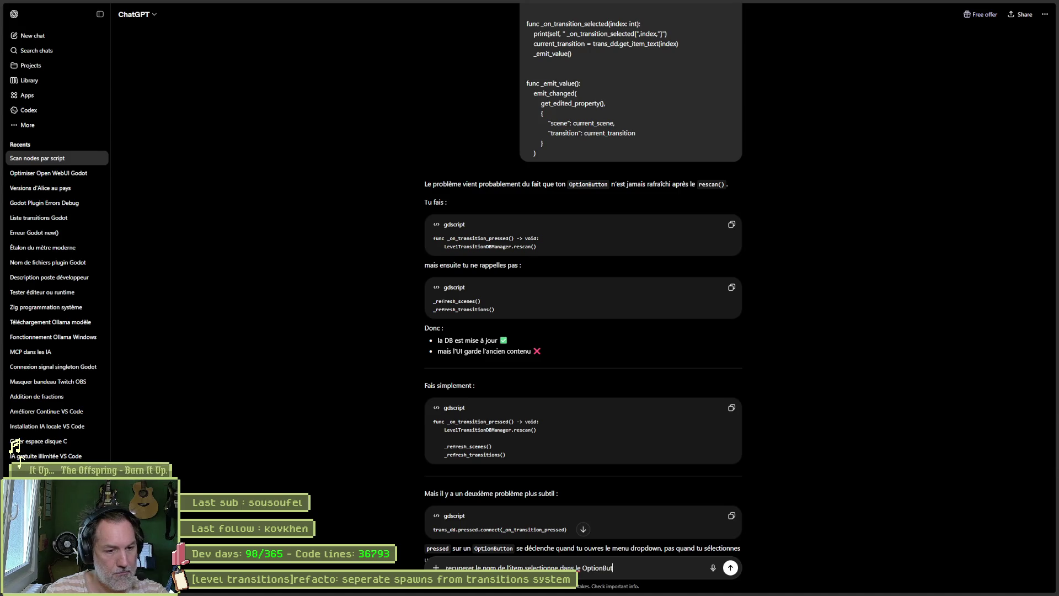
pyautogui.write('ton genre:')
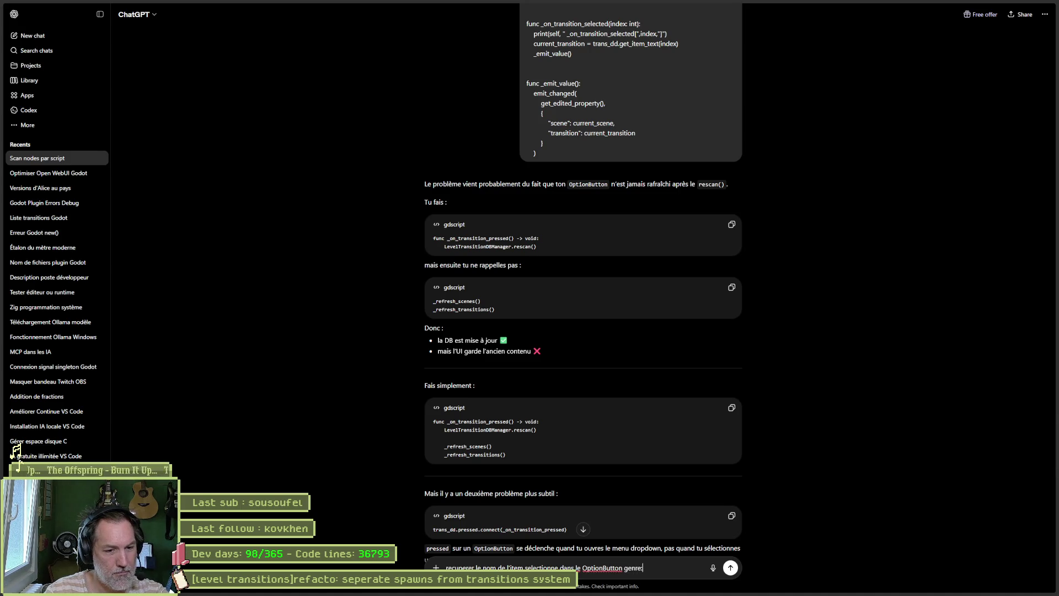
pyautogui.hotkey('shift', 'Return')
pyautogui.hotkey('ctrl', 'v')
pyautogui.press('Return')
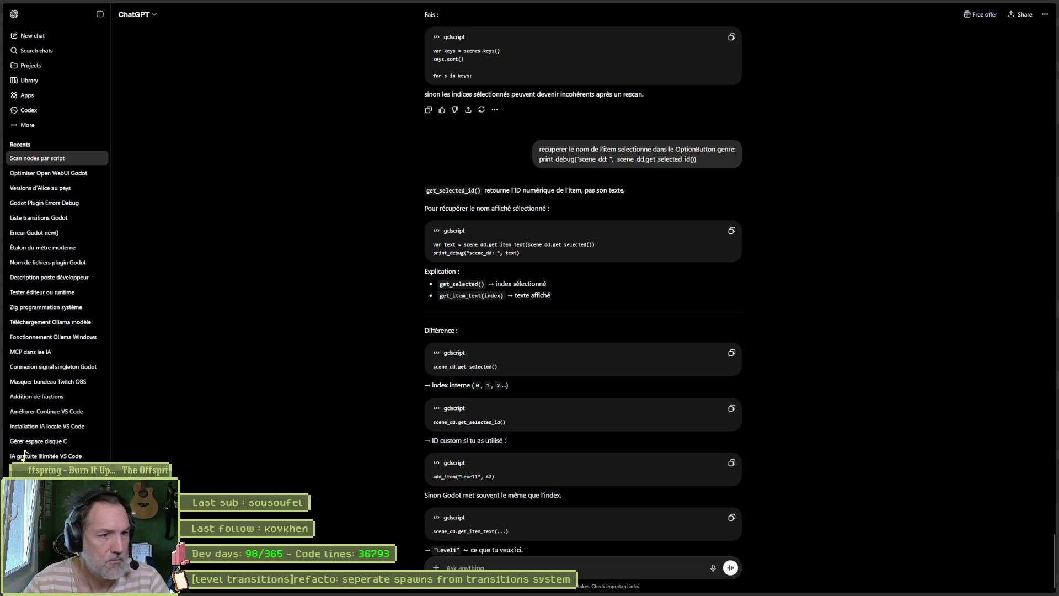
pyautogui.moveTo(596, 247)
pyautogui.mouseDown()
pyautogui.moveTo(463, 246)
pyautogui.moveTo(596, 247)
pyautogui.mouseUp()
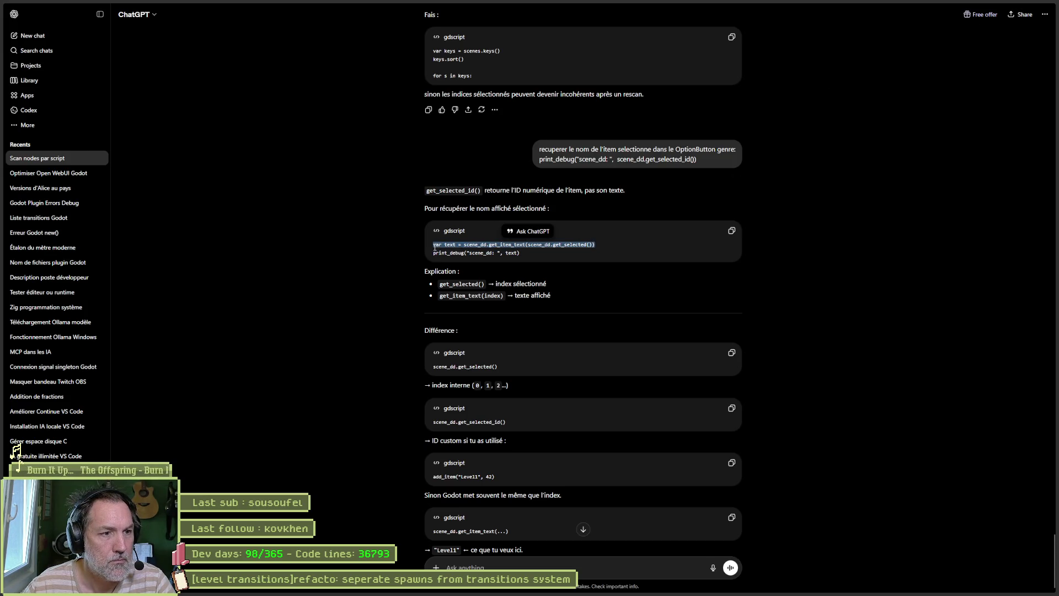
pyautogui.hotkey('alt', 'Tab')
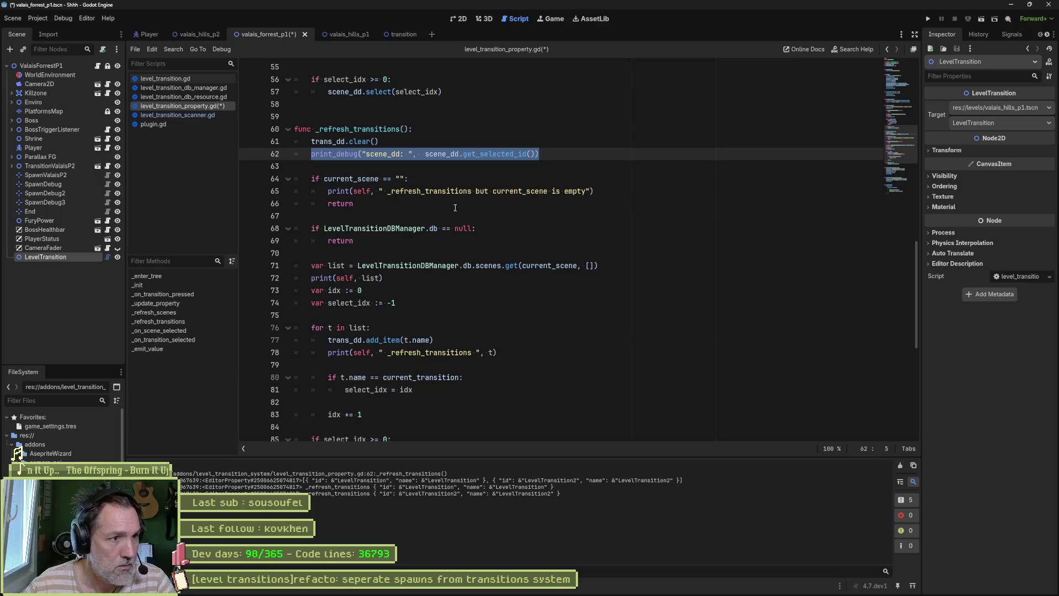
# - Paste the scene_dd.get_item_text line at line 62, replacing the old print_debug line
pyautogui.click(554, 158)
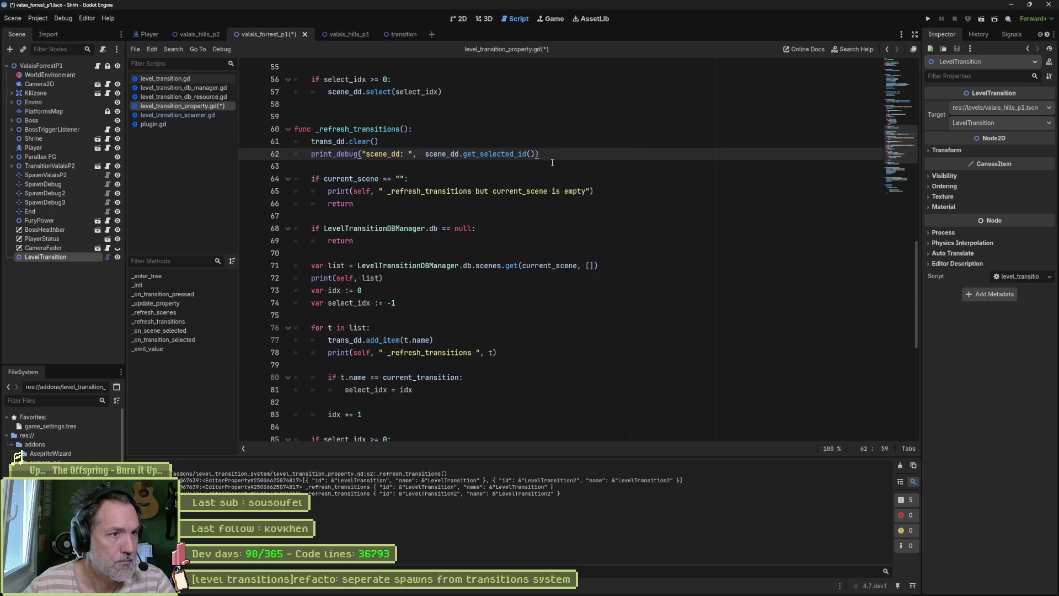
pyautogui.press('Return')
pyautogui.write('var text = scene_dd.get_item_text(scene_dd.get_selected())')
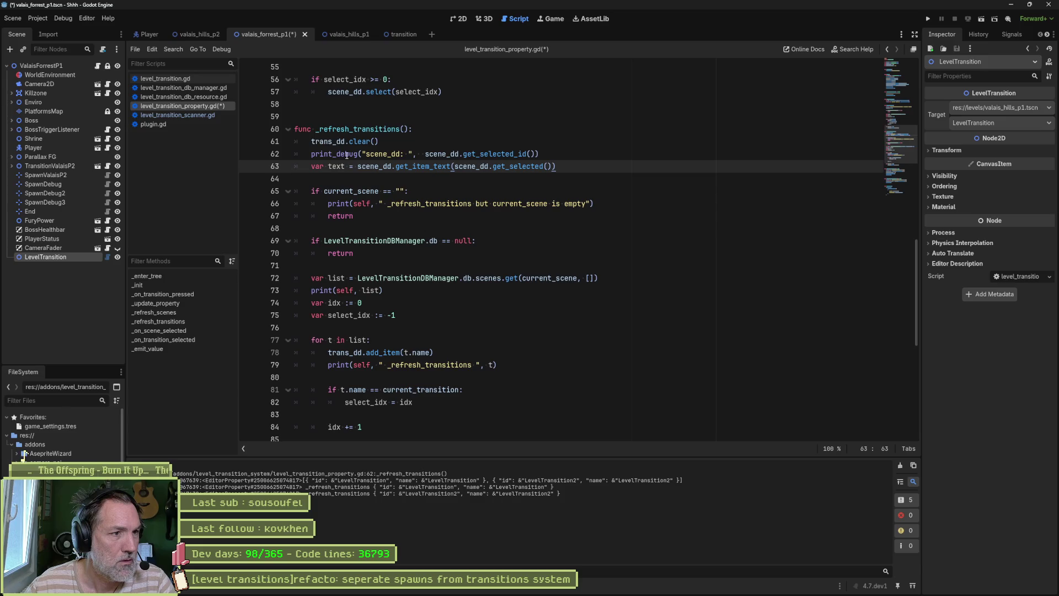
pyautogui.moveTo(312, 155); pyautogui.dragTo(312, 166)
pyautogui.press('Delete')
# - Comment out the empty current_scene check on lines 64–66
pyautogui.doubleClick(335, 153)
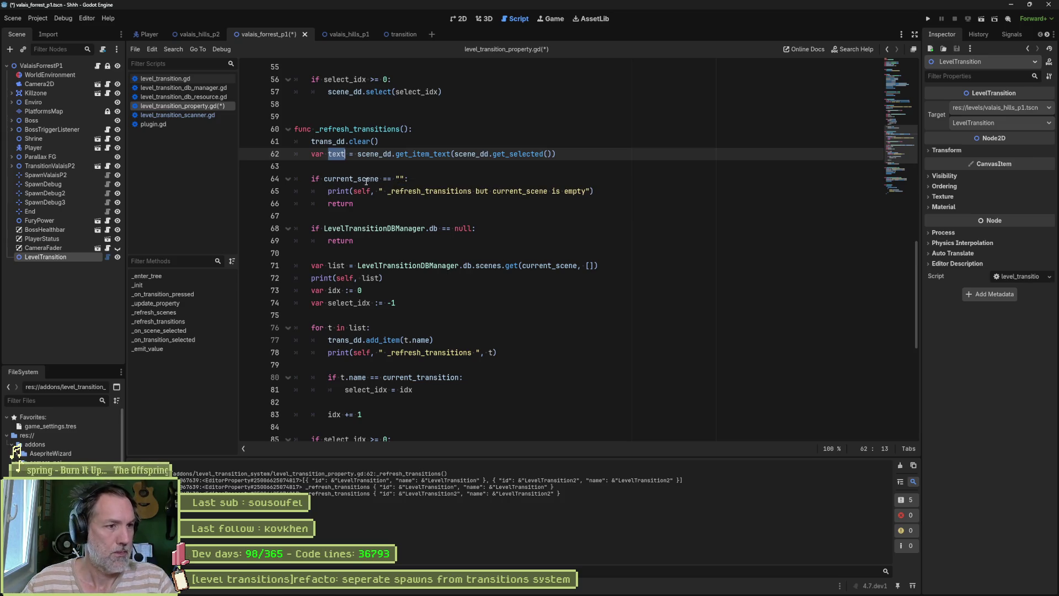
pyautogui.moveTo(367, 179); pyautogui.dragTo(362, 203)
pyautogui.hotkey('ctrl', 'k')
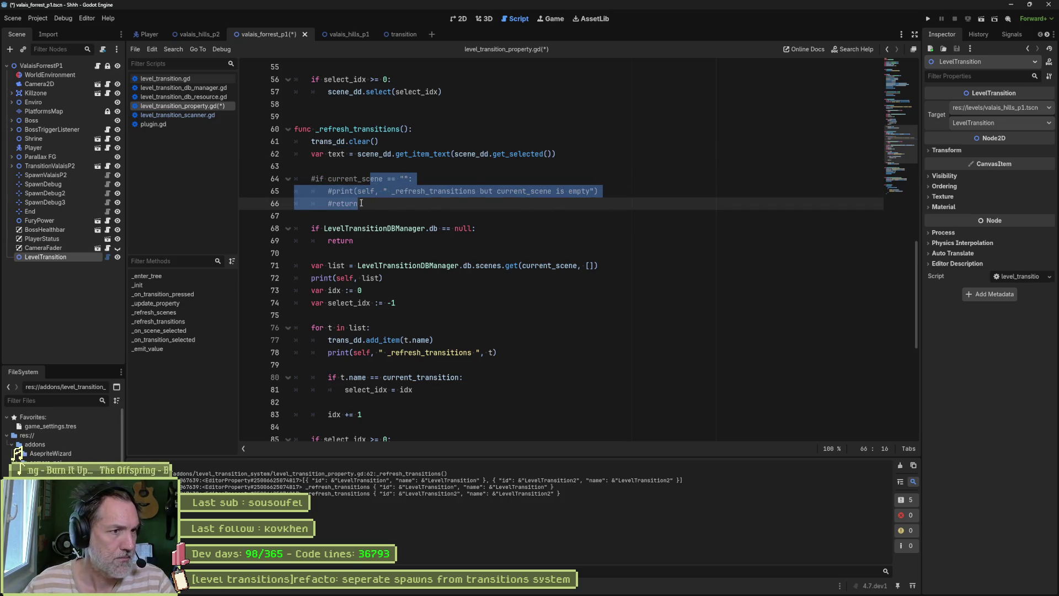
# - Make line 62 assign current_scene instead of var text, and save the script
pyautogui.click(319, 156)
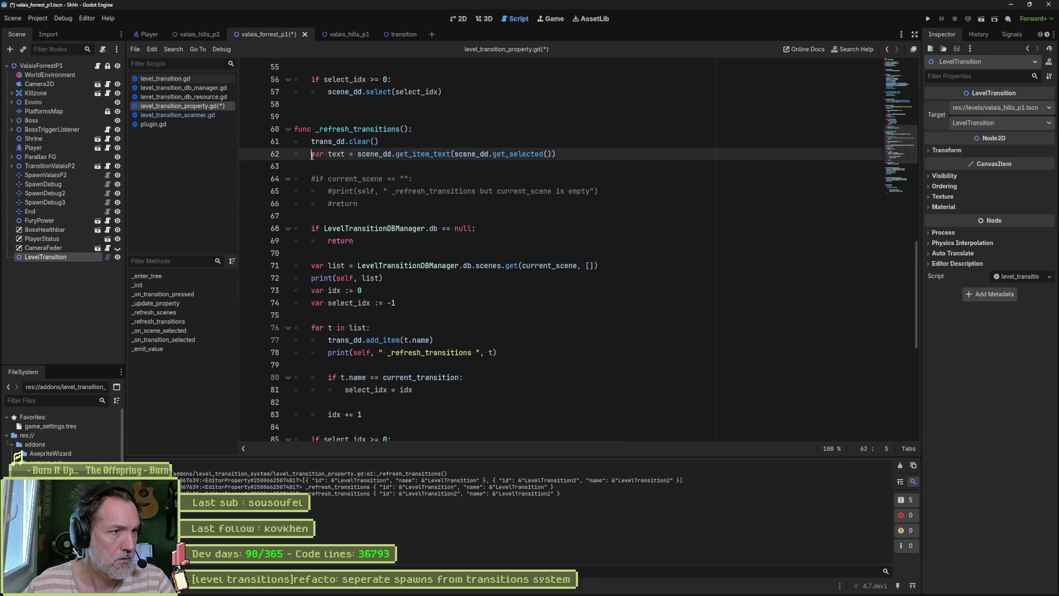
pyautogui.press('Down')
pyautogui.press('Down')
pyautogui.hotkey('ctrl', 'shift', 'Right')
pyautogui.hotkey('ctrl', 'c')
pyautogui.moveTo(311, 155); pyautogui.dragTo(346, 154)
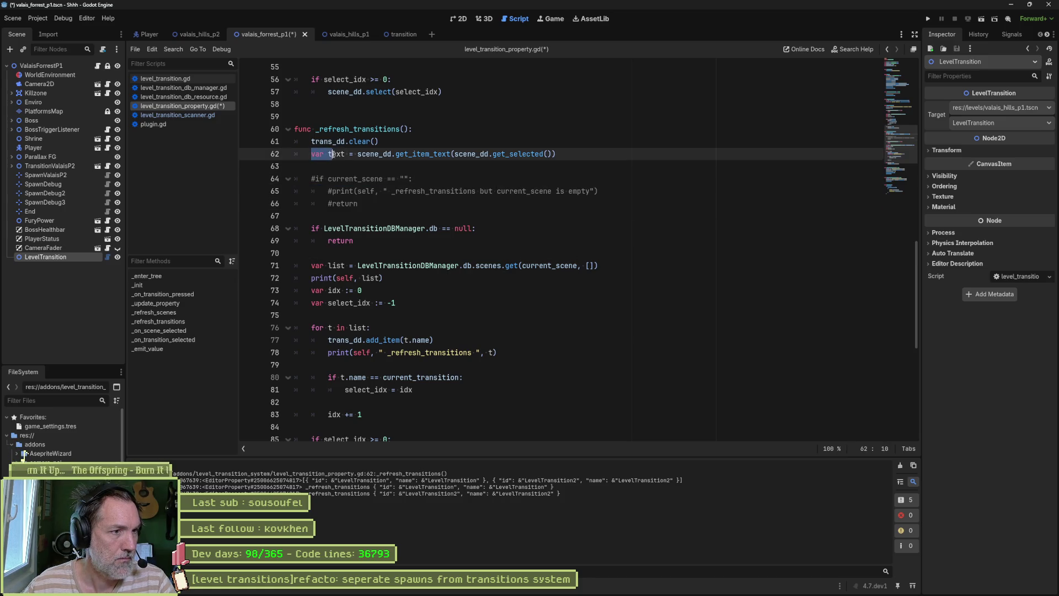
pyautogui.hotkey('ctrl', 'v')
pyautogui.hotkey('ctrl', 's')
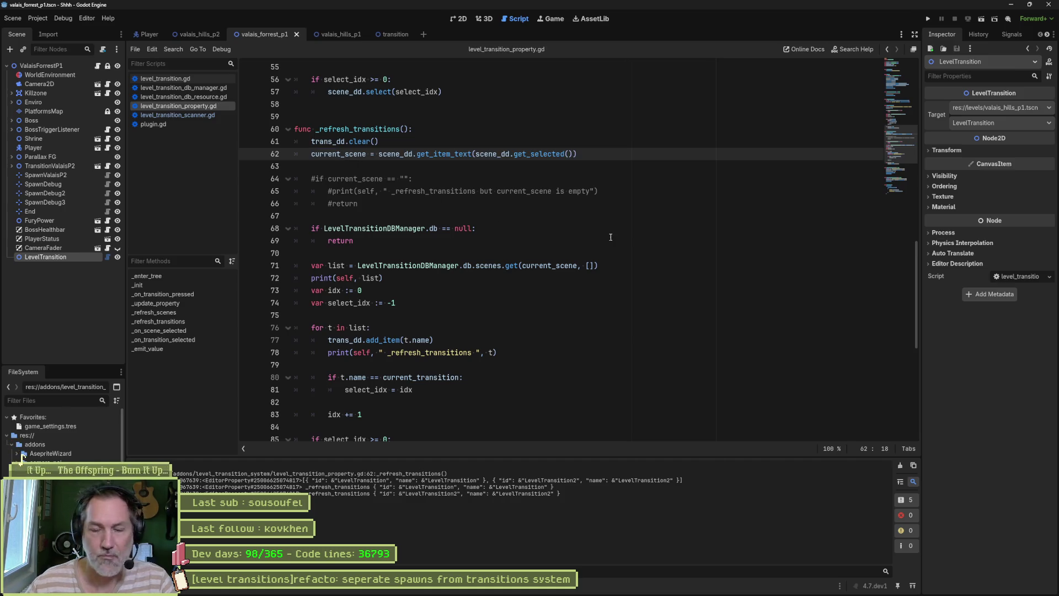
# - Target the forest LevelTransition at valais_hills_p1.tscn / LevelTransition, then open valais_hills_p1
pyautogui.click(1001, 122)
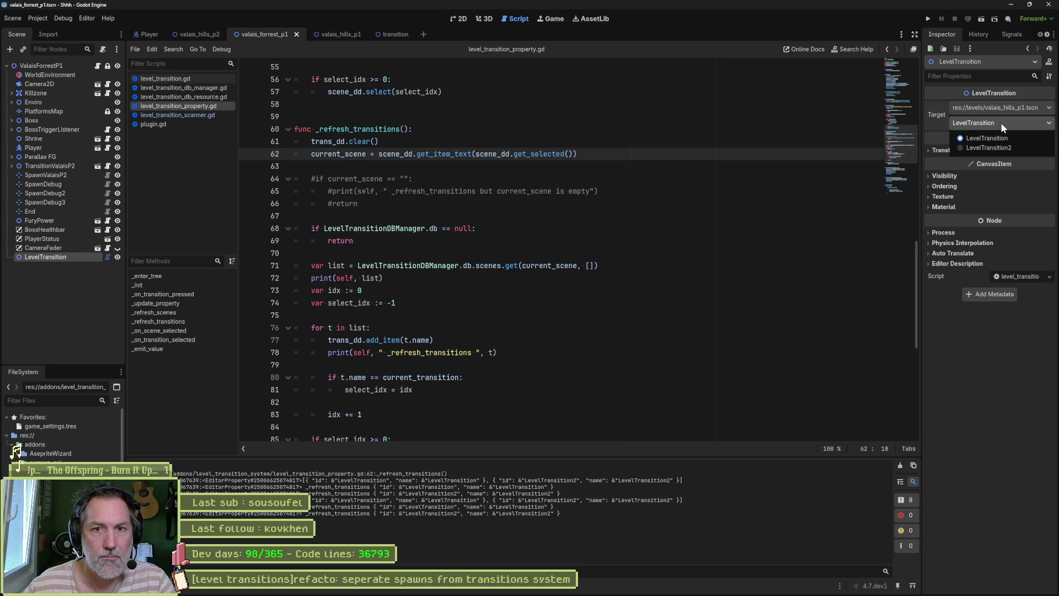
pyautogui.click(903, 143)
pyautogui.click(67, 246)
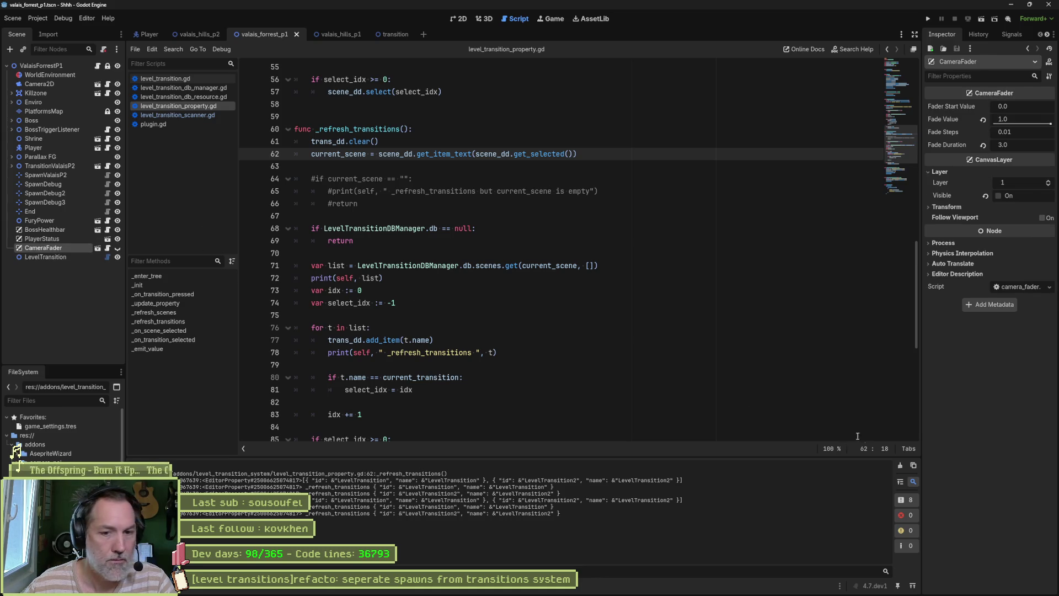
pyautogui.click(47, 257)
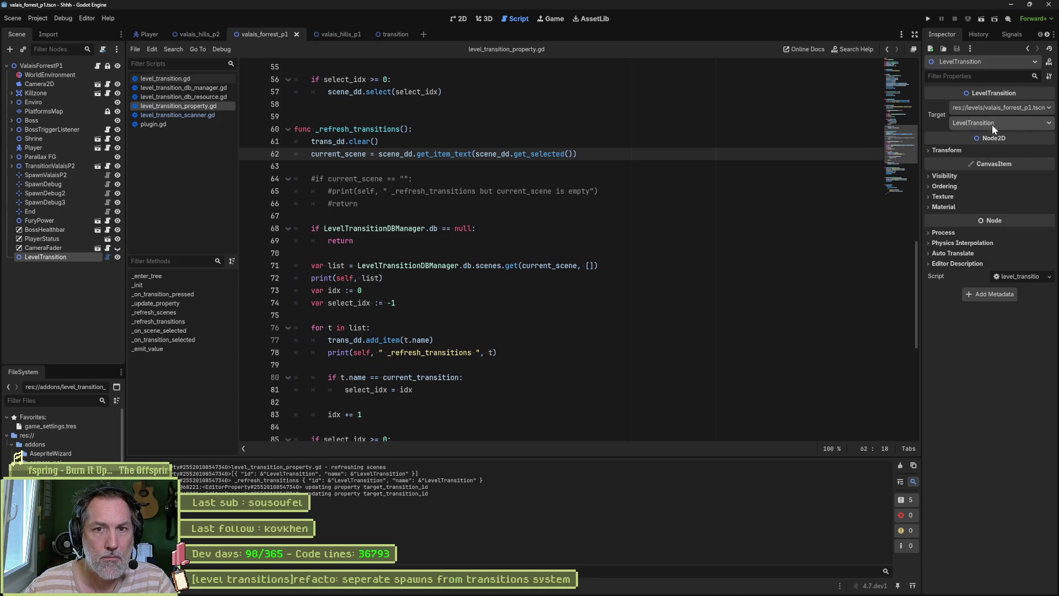
pyautogui.click(1016, 108)
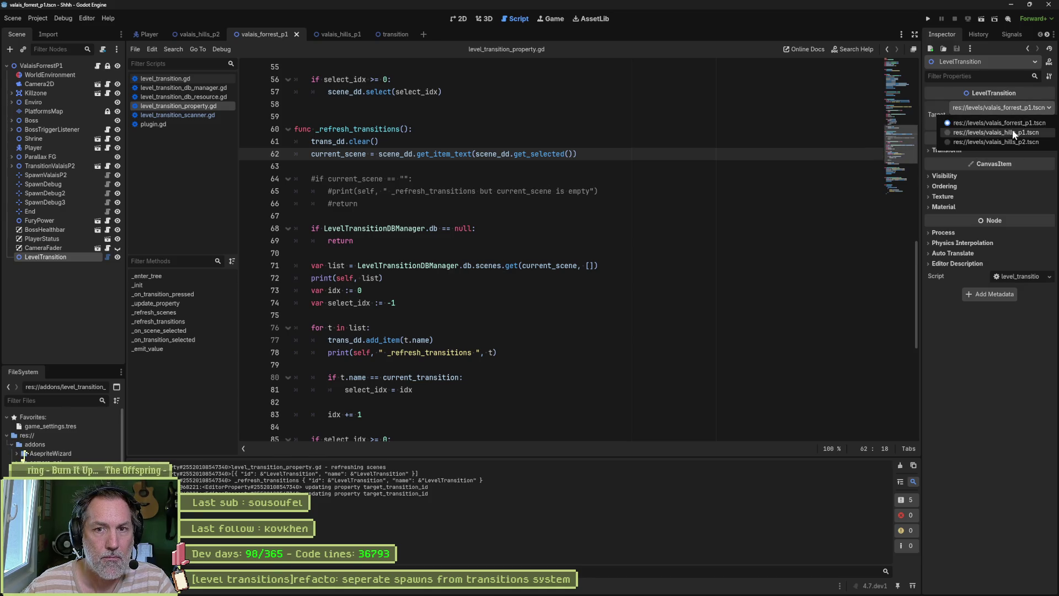
pyautogui.click(1012, 130)
pyautogui.click(1012, 124)
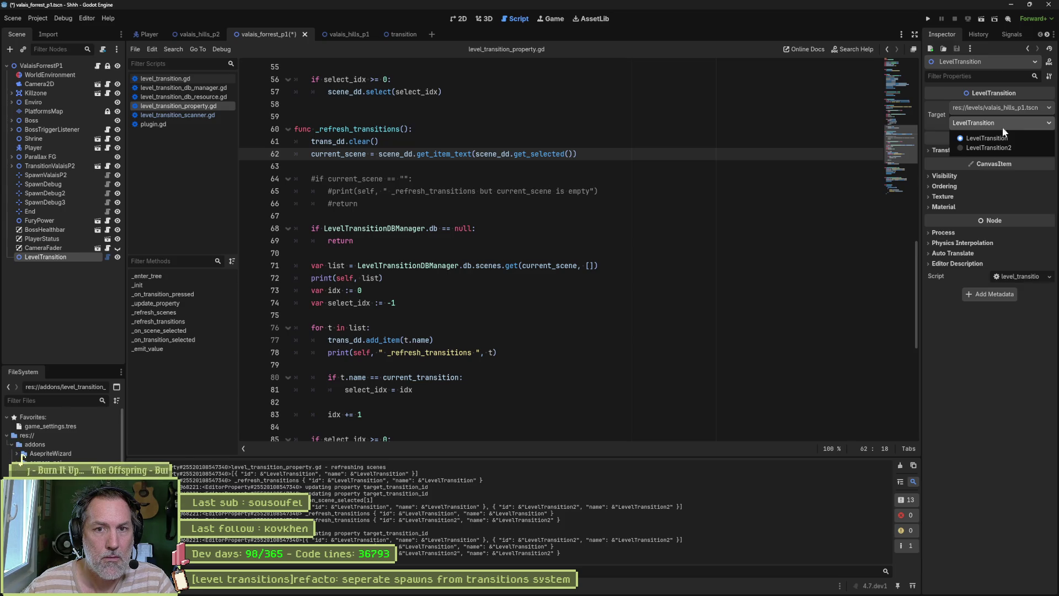
pyautogui.click(1010, 125)
pyautogui.click(349, 35)
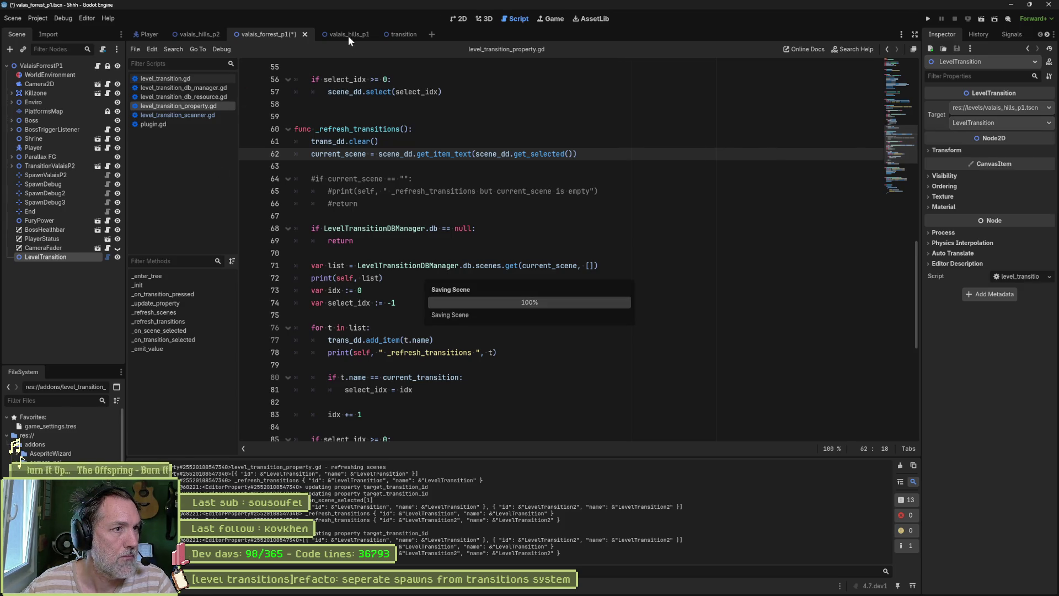
pyautogui.press('Home')
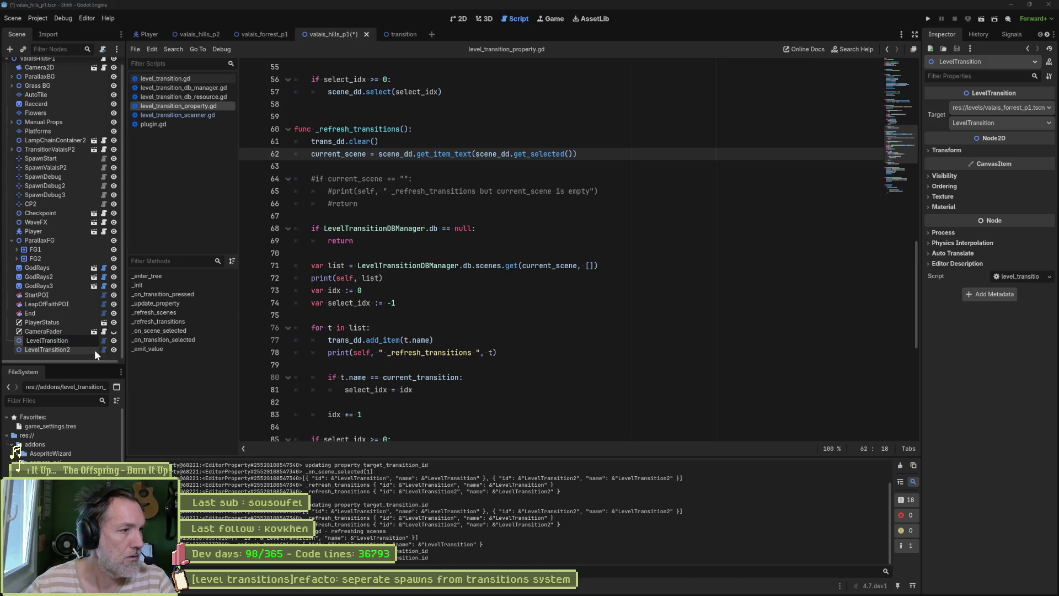
# - Rename LevelTransition to P1LevelTransition and save valais_hills_p1
pyautogui.write('P1')
pyautogui.press('Return')
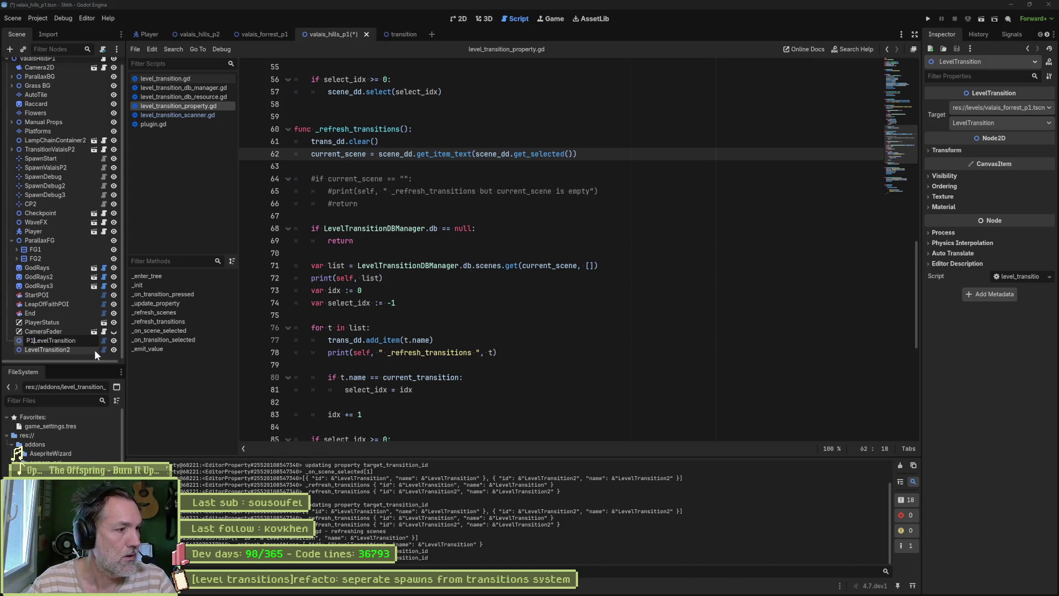
pyautogui.click(94, 349)
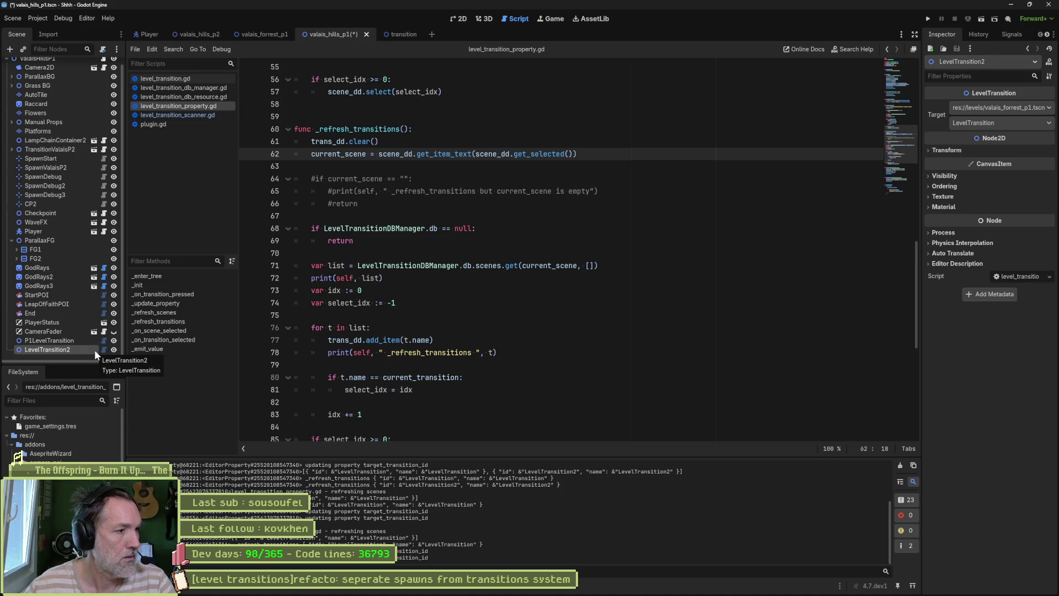
pyautogui.hotkey('ctrl', 's')
# - Set LevelTransition2's Target to valais_hills_p1.tscn with LevelTransition
pyautogui.click(974, 124)
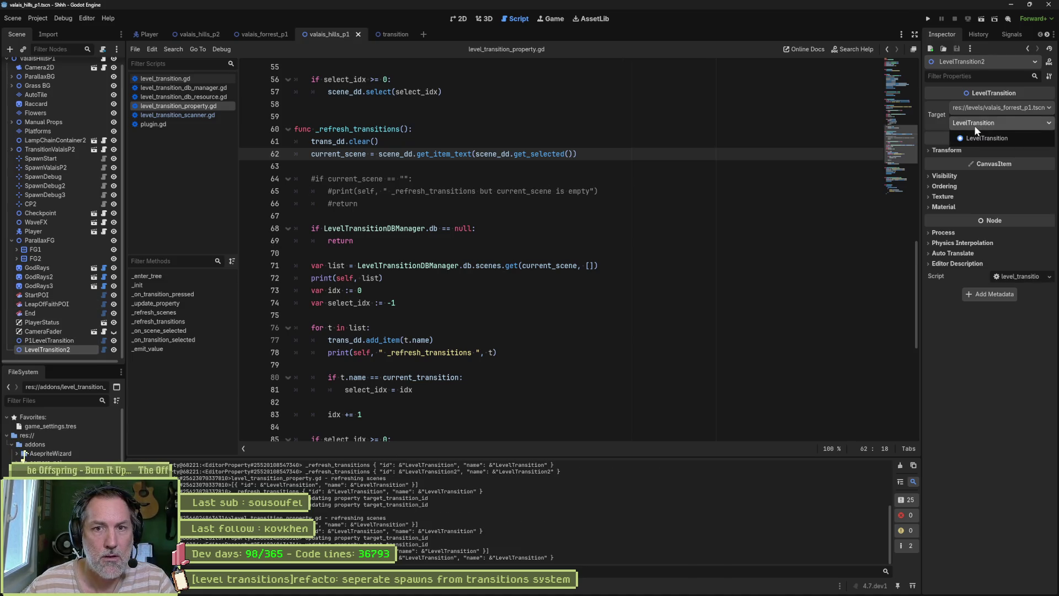
pyautogui.click(1004, 137)
pyautogui.click(1004, 108)
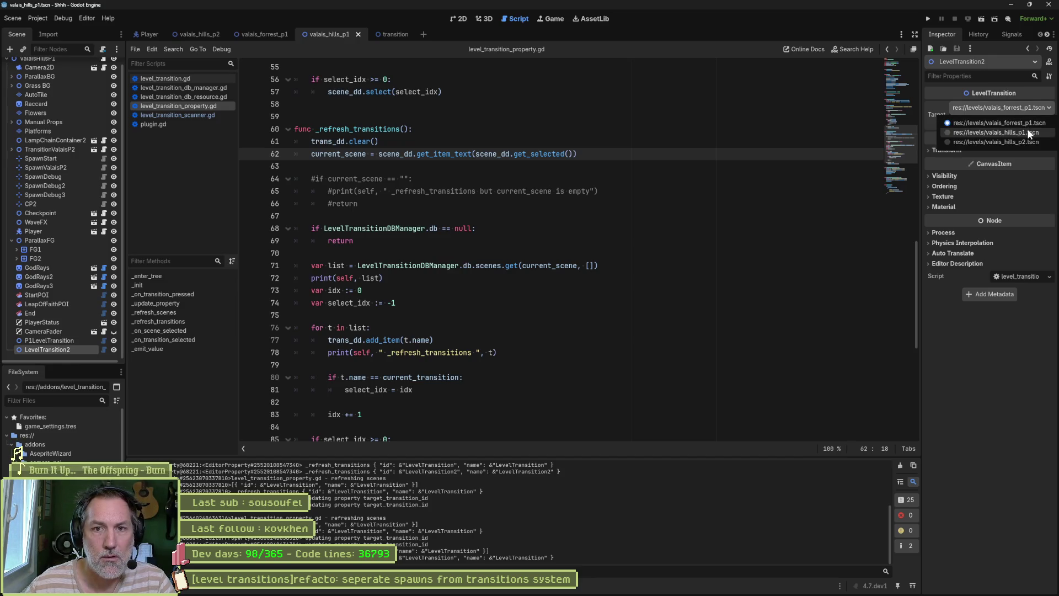
pyautogui.click(1028, 131)
pyautogui.click(1005, 122)
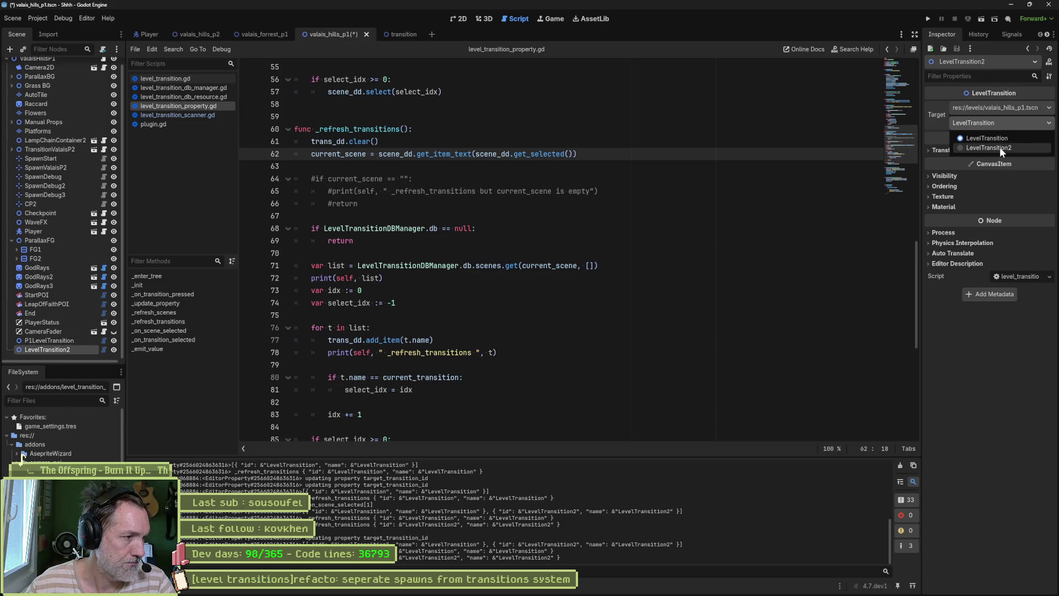
pyautogui.click(61, 331)
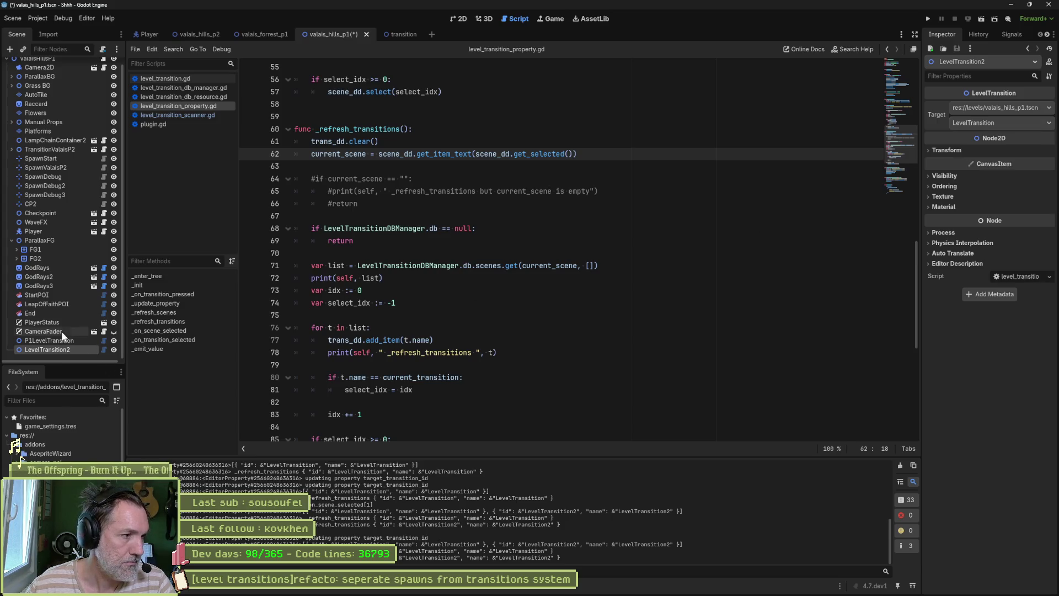
# - Set P1LevelTransition's Target to valais_hills_p1.tscn, save, and return to valais_forrest_p1
pyautogui.click(54, 337)
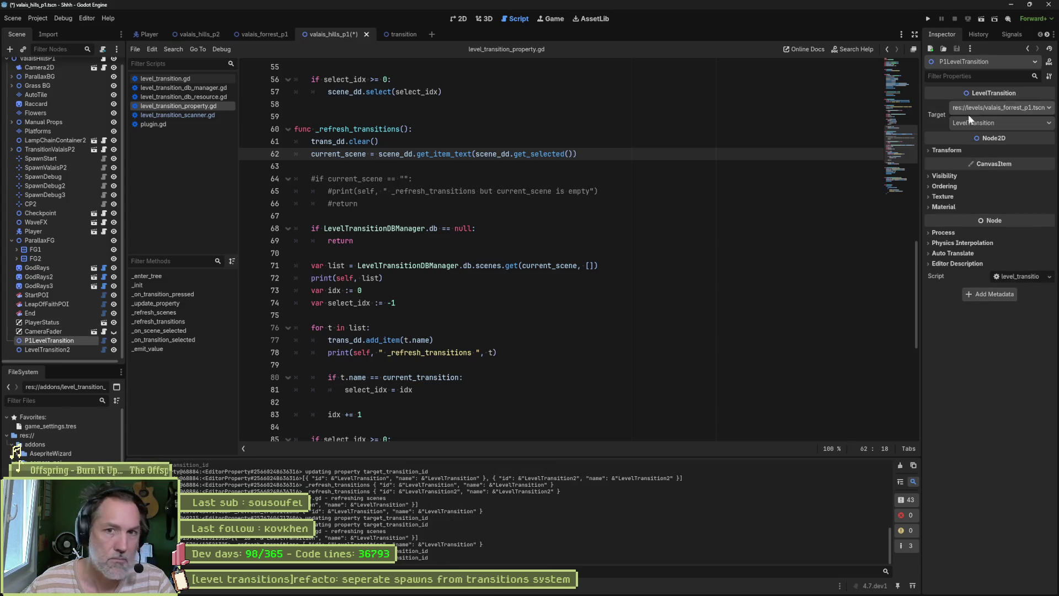
pyautogui.click(1002, 124)
pyautogui.click(1005, 111)
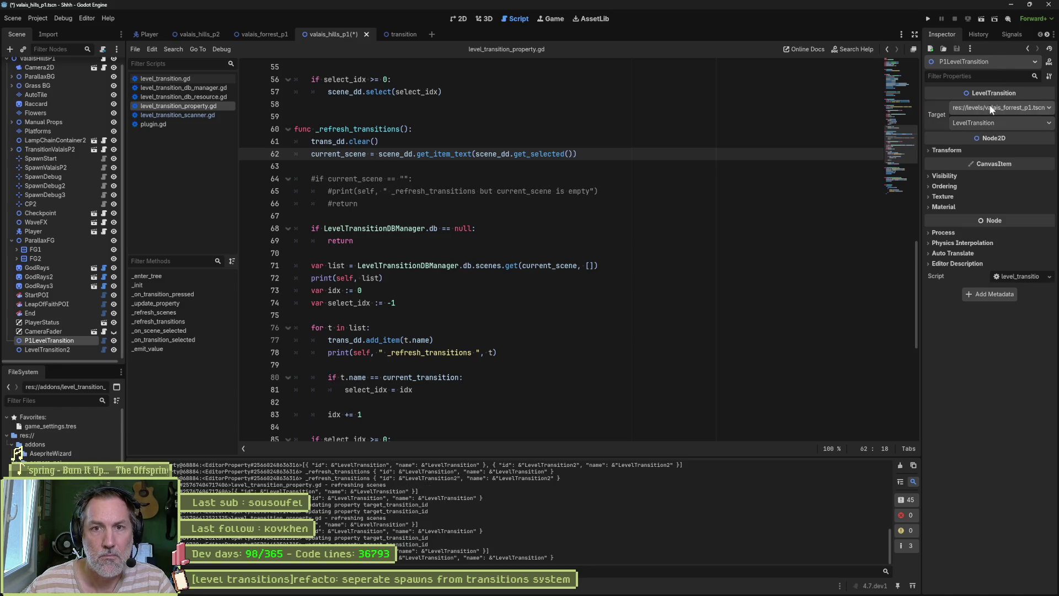
pyautogui.click(1005, 111)
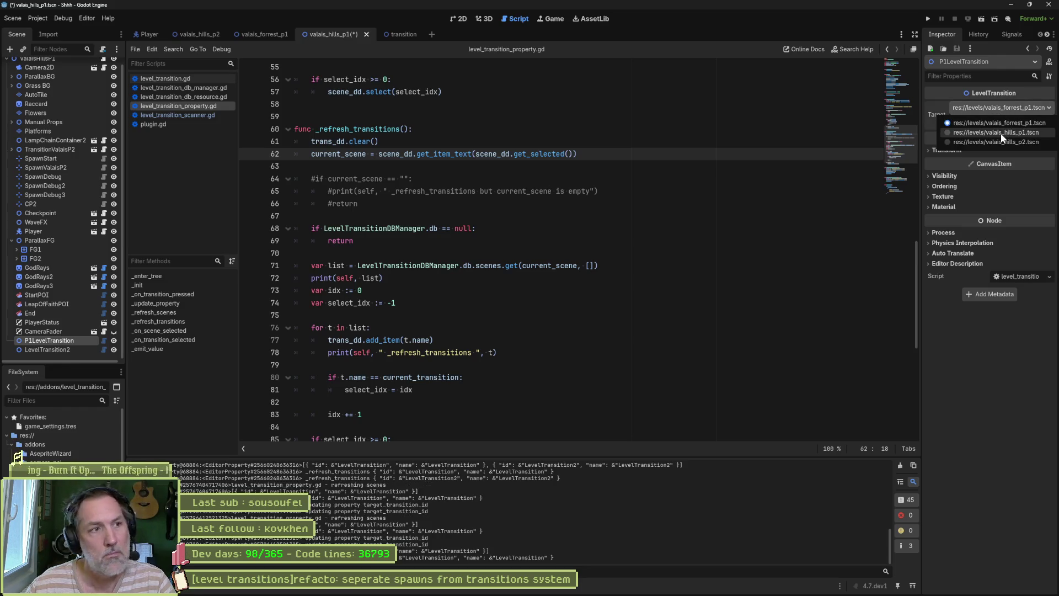
pyautogui.click(1002, 133)
pyautogui.click(998, 121)
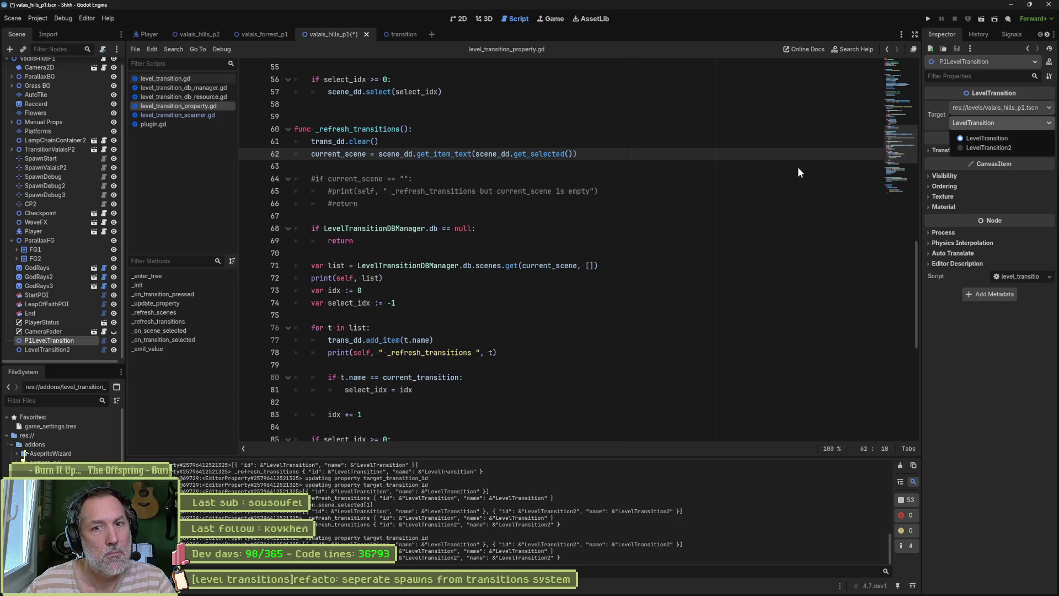
pyautogui.click(813, 167)
pyautogui.hotkey('ctrl', 's')
pyautogui.click(1004, 125)
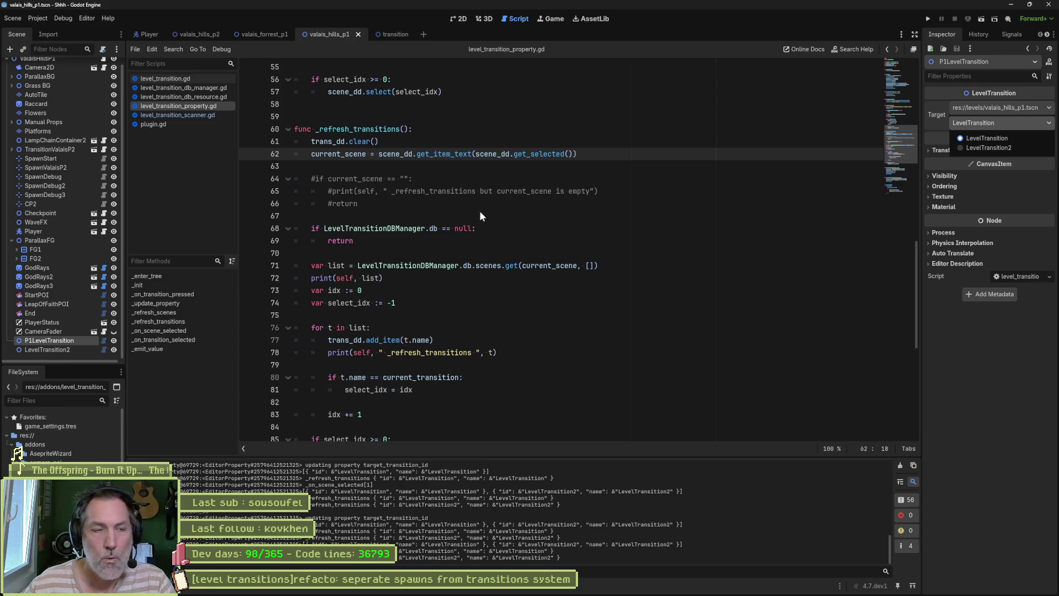
pyautogui.click(260, 35)
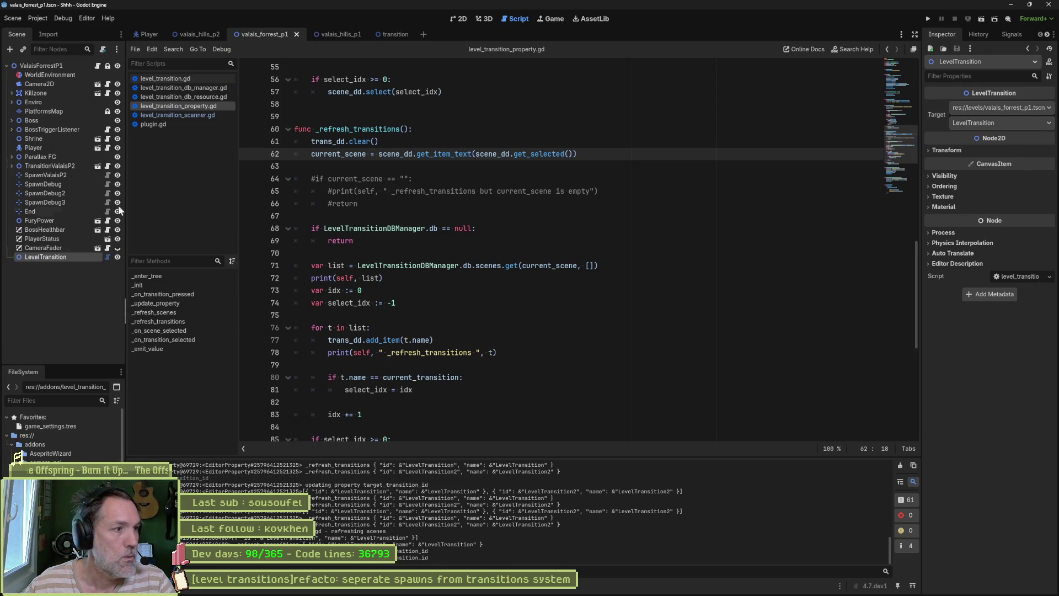
# - Change the forest LevelTransition's Target scene to valais_hills_p2.tscn
pyautogui.click(58, 256)
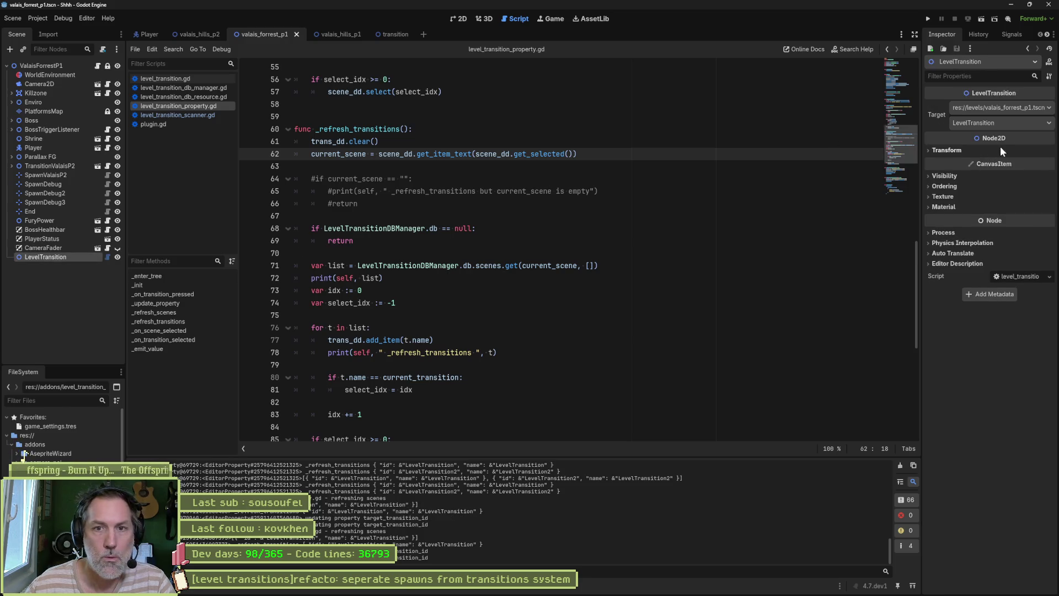
pyautogui.click(1015, 108)
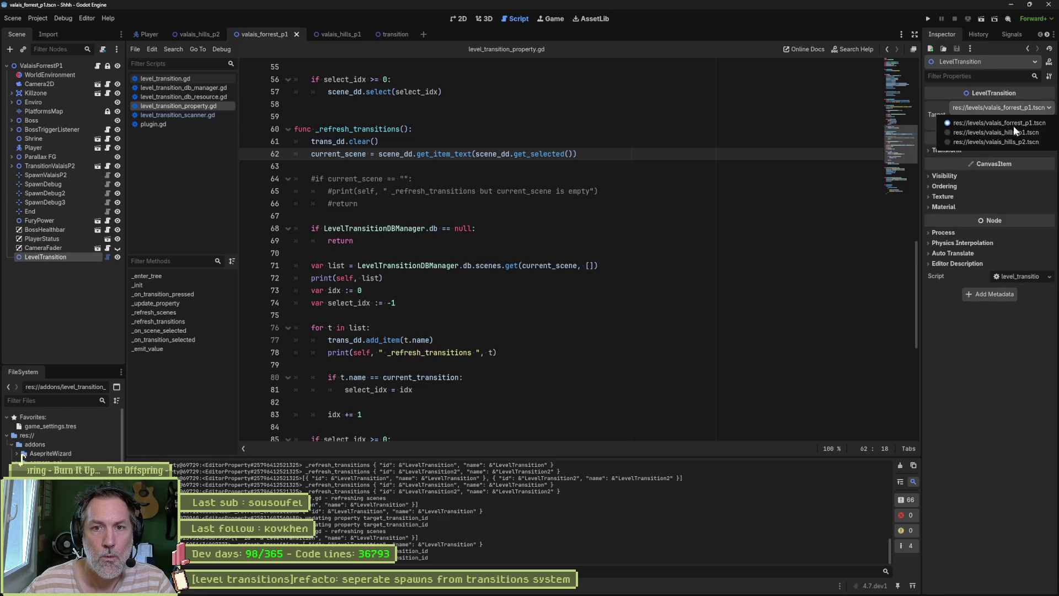
pyautogui.click(1013, 125)
pyautogui.click(1013, 125)
pyautogui.click(1012, 123)
pyautogui.click(1011, 107)
pyautogui.click(1004, 142)
pyautogui.click(1011, 122)
pyautogui.click(1011, 123)
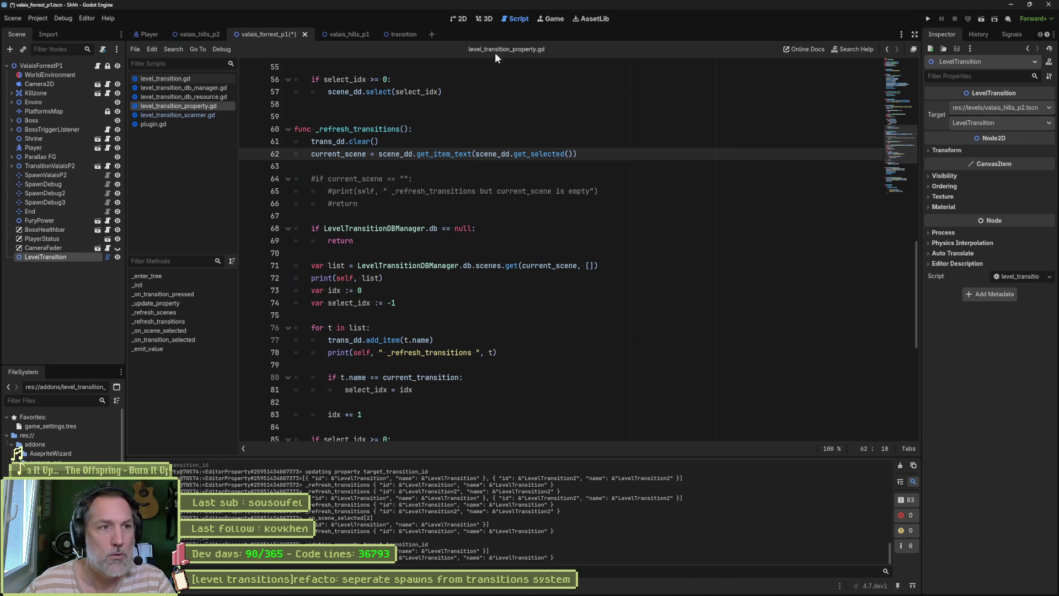
# - Rename valais_hills_p2's LevelTransition node to P2Tx and save that scene
pyautogui.click(202, 34)
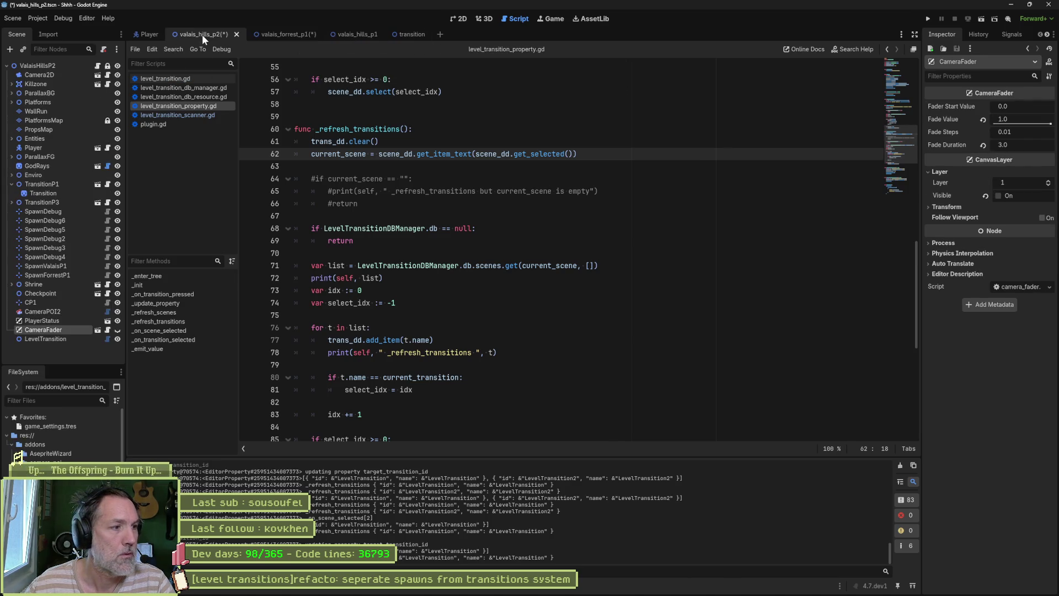
pyautogui.click(58, 338)
pyautogui.press('F2')
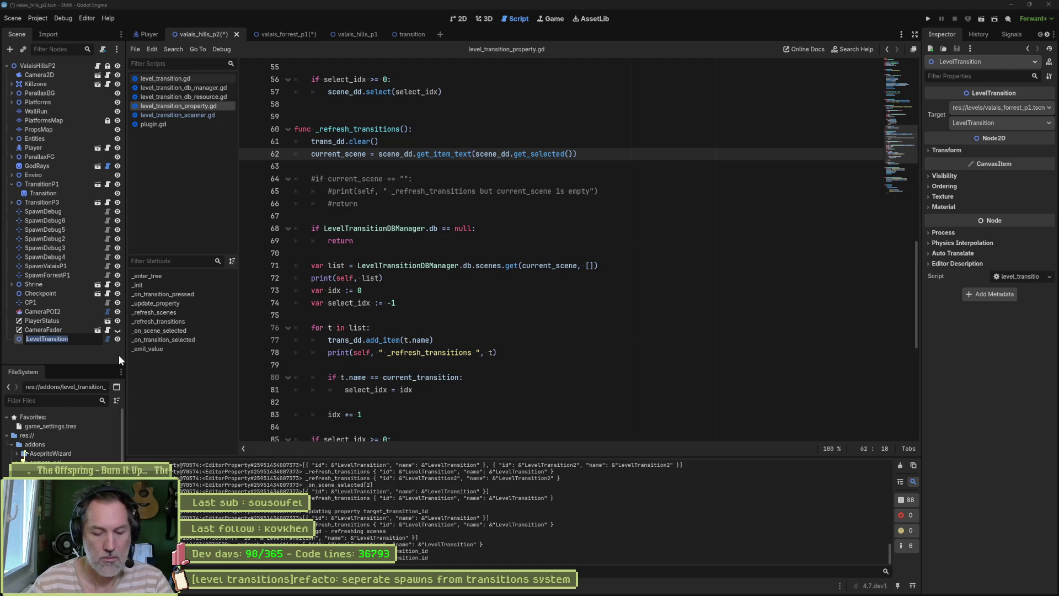
pyautogui.write('P2')
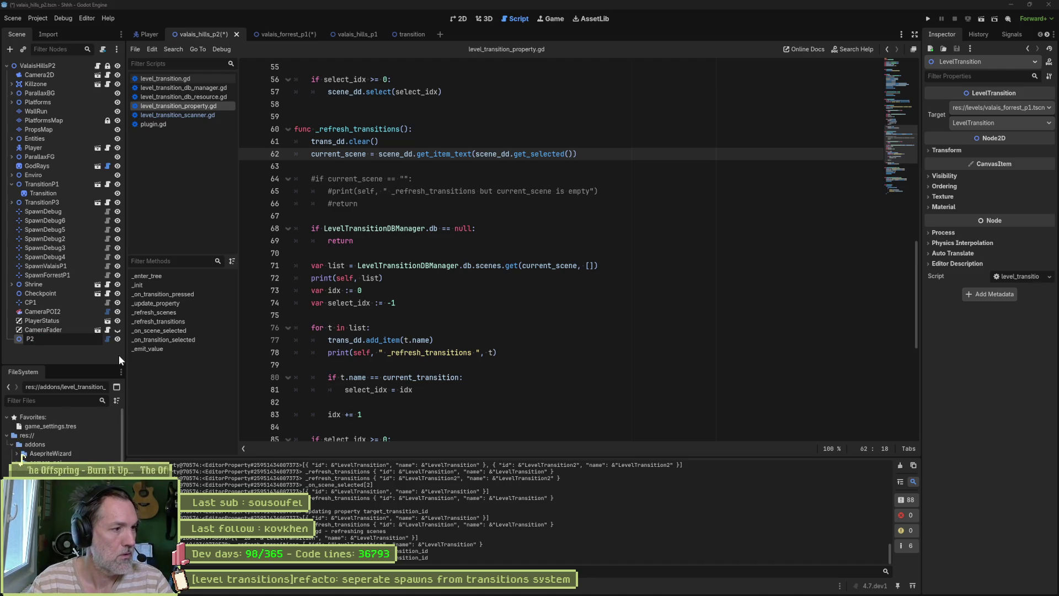
pyautogui.write('Tx')
pyautogui.press('Return')
pyautogui.hotkey('ctrl', 's')
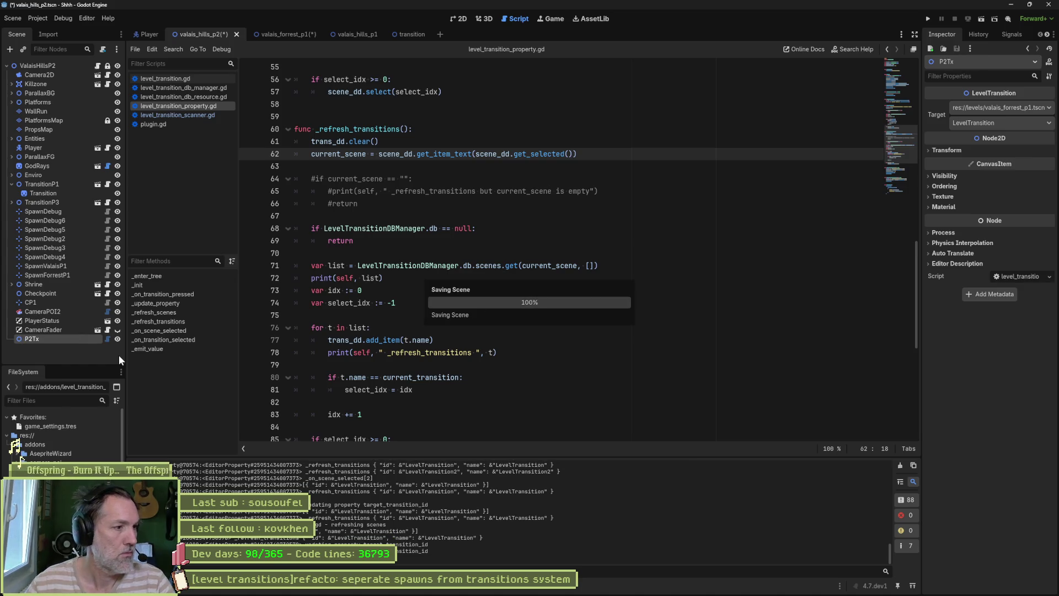
# - Back in valais_forrest_p1, reselect valais_hills_p2.tscn as LevelTransition's Target
pyautogui.click(272, 37)
pyautogui.click(38, 257)
pyautogui.click(1004, 108)
pyautogui.click(1002, 141)
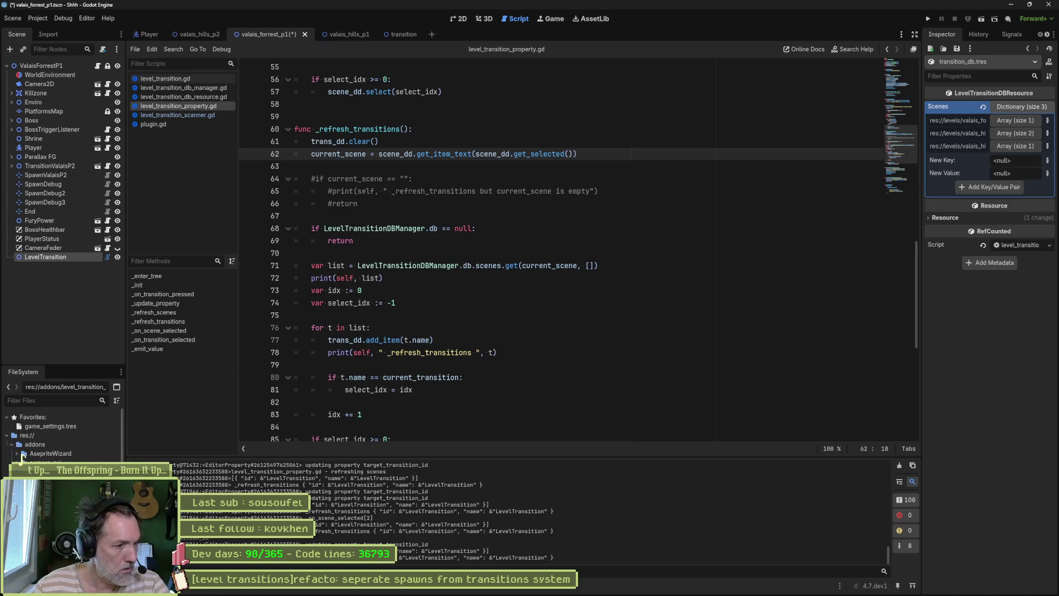
pyautogui.click(1019, 133)
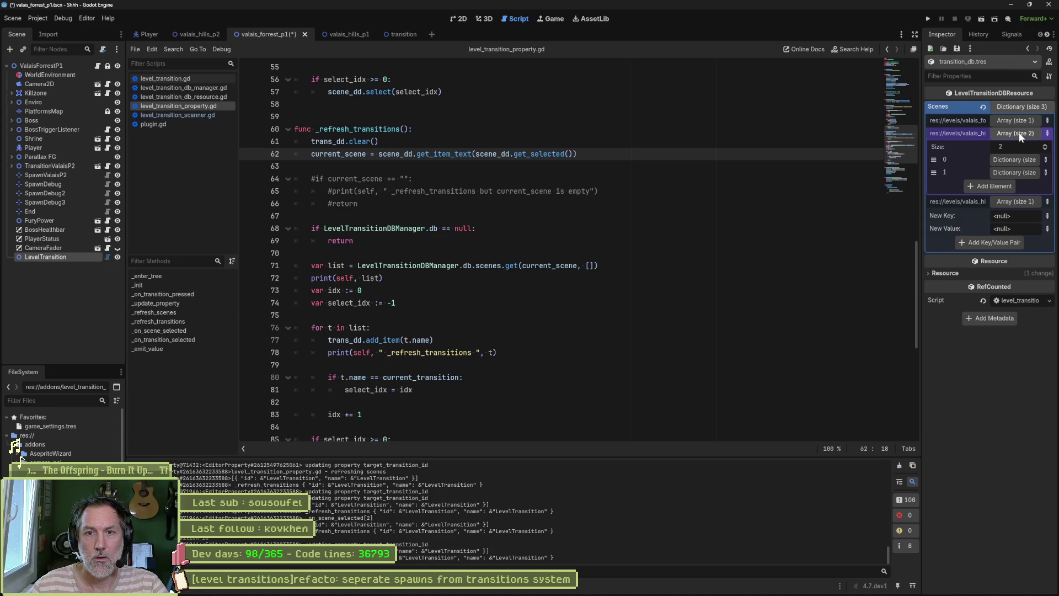
pyautogui.click(1014, 160)
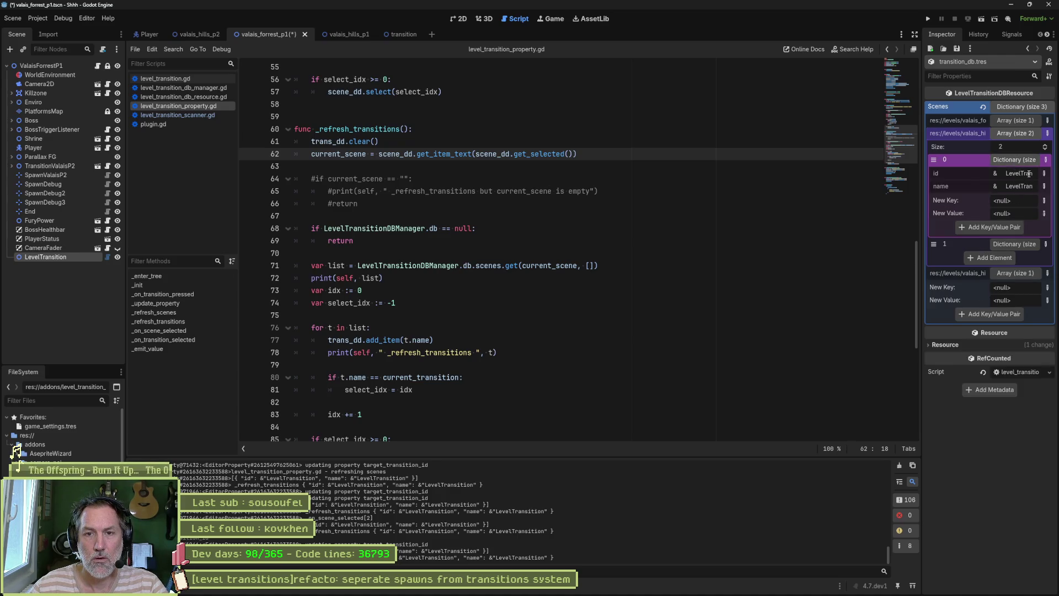
pyautogui.click(1014, 244)
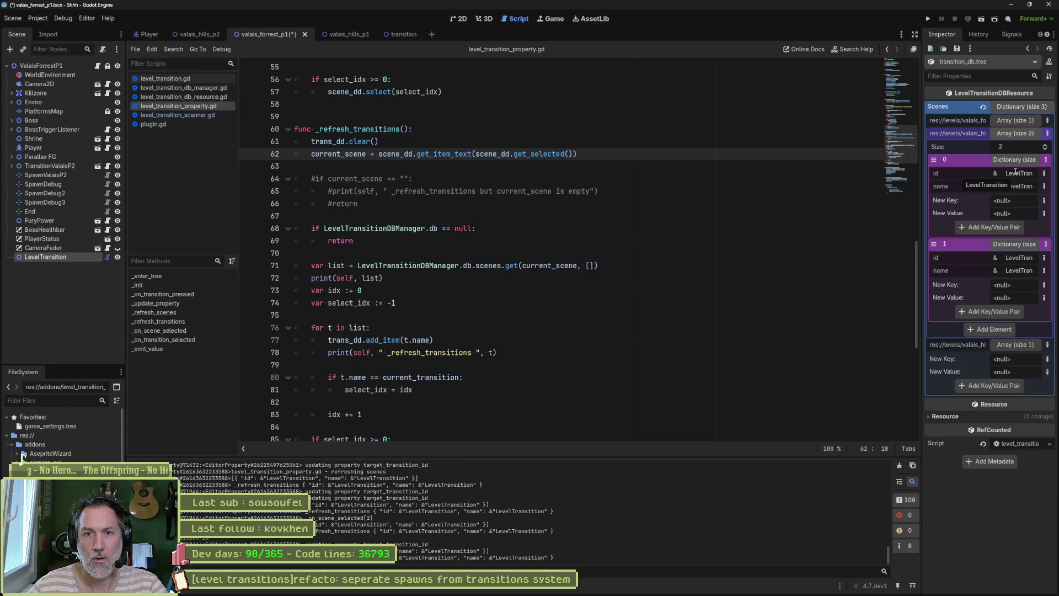
pyautogui.click(1016, 120)
pyautogui.click(1015, 147)
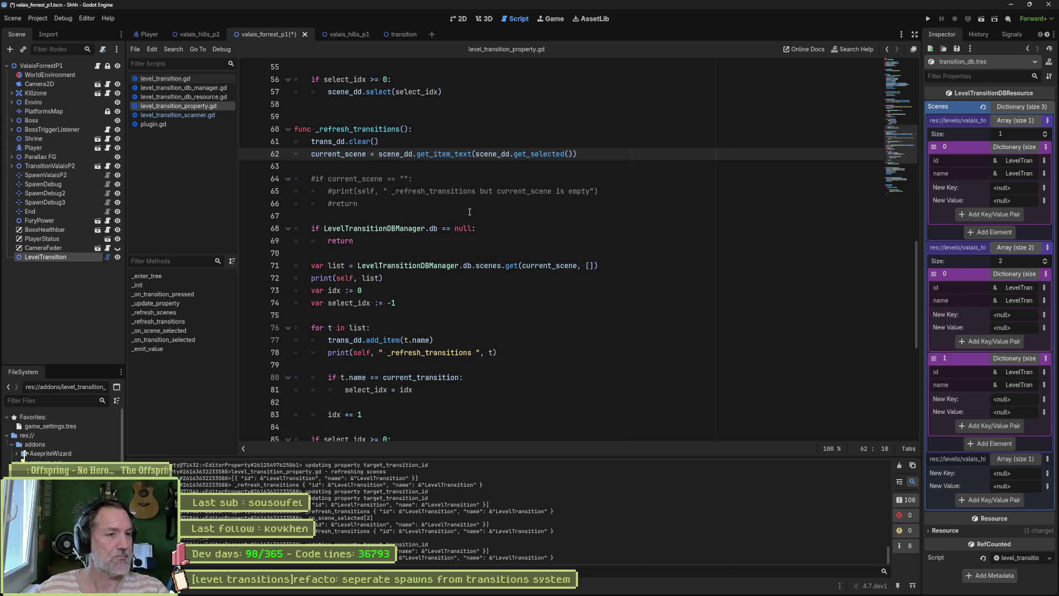
pyautogui.doubleClick(358, 129)
pyautogui.scroll(10, 441, 199)
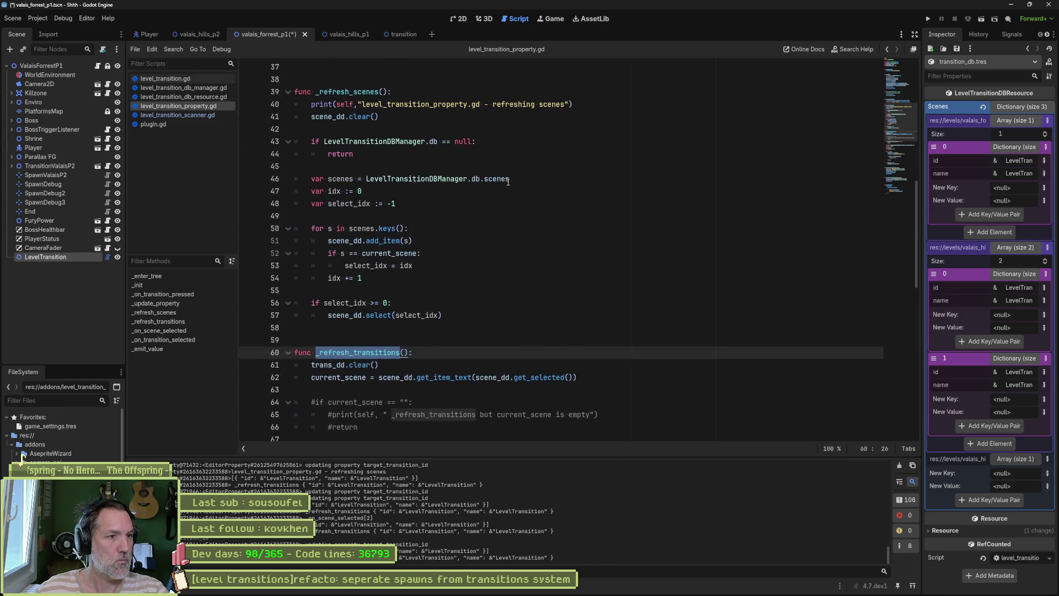
# - Open level_transition_db_manager.gd from the scripts list and save the valais_forrest_p1 scene
pyautogui.scroll(3, 340, 142)
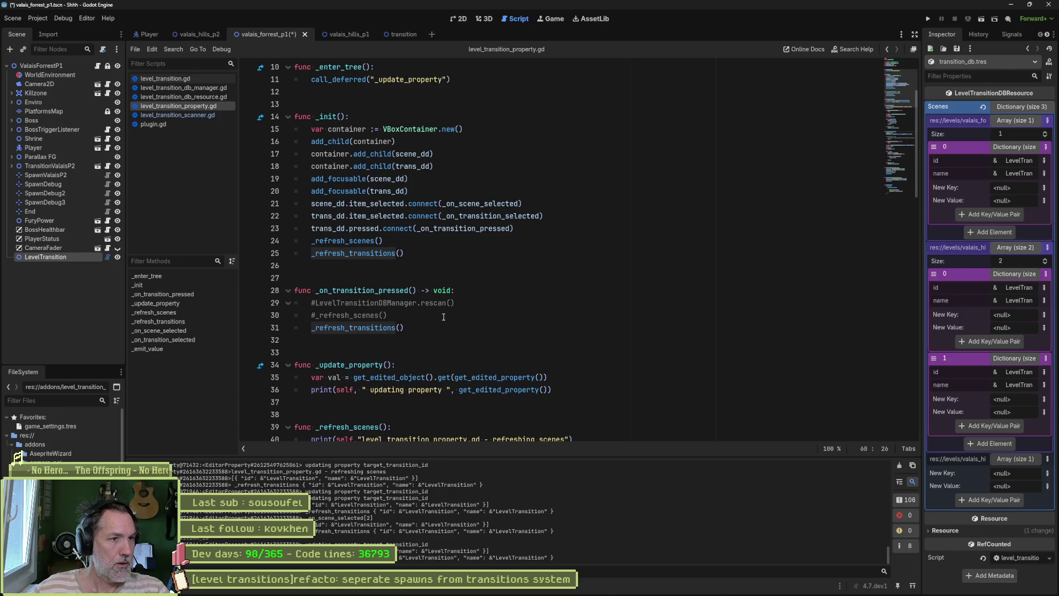
pyautogui.click(203, 88)
pyautogui.hotkey('ctrl', 's')
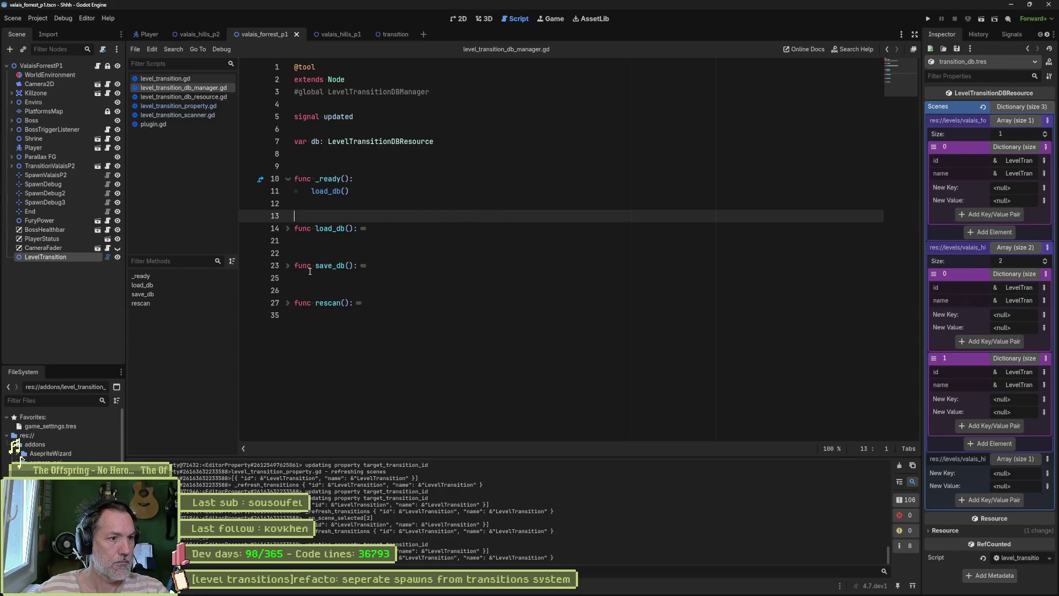
# - Unfold rescan(), inspect the scanner's scan_scene definition, then unfold save_db() and select its name
pyautogui.click(288, 303)
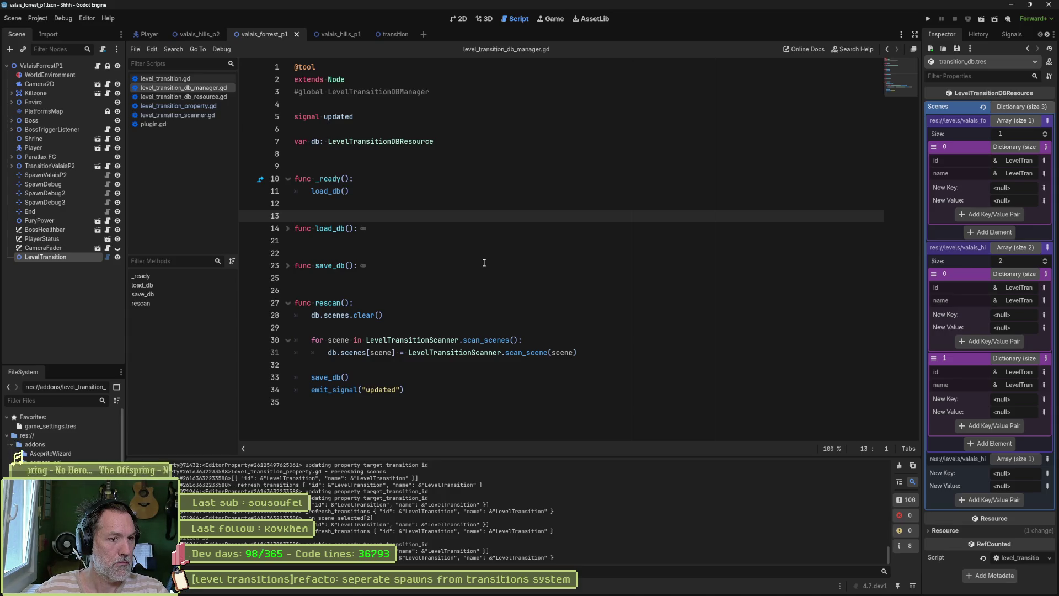
pyautogui.keyDown('ctrl'); pyautogui.click(543, 357); pyautogui.keyUp('ctrl')
pyautogui.scroll(-4, 399, 285)
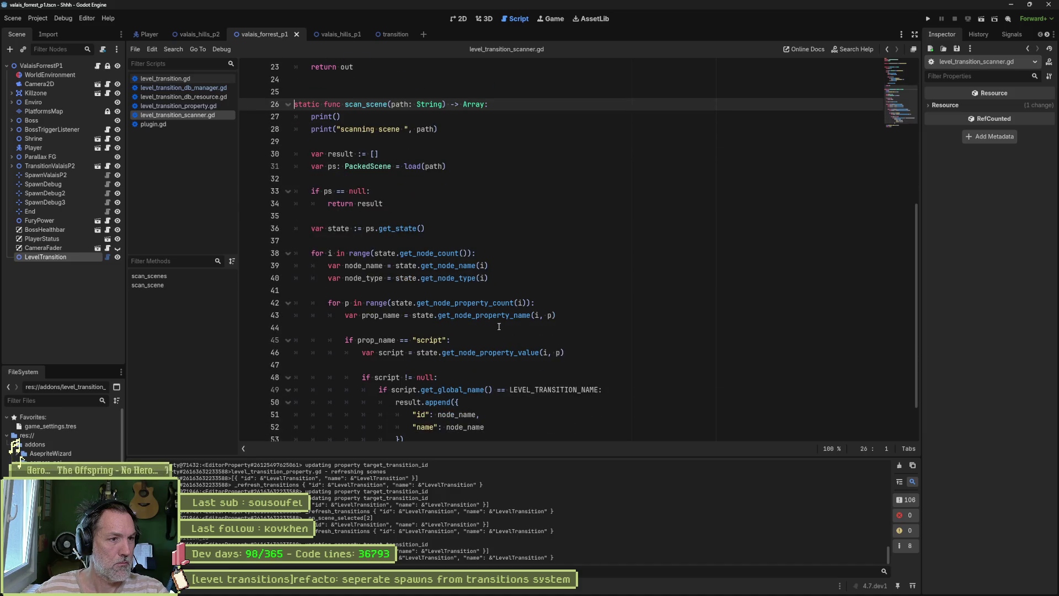
pyautogui.scroll(-2, 666, 316)
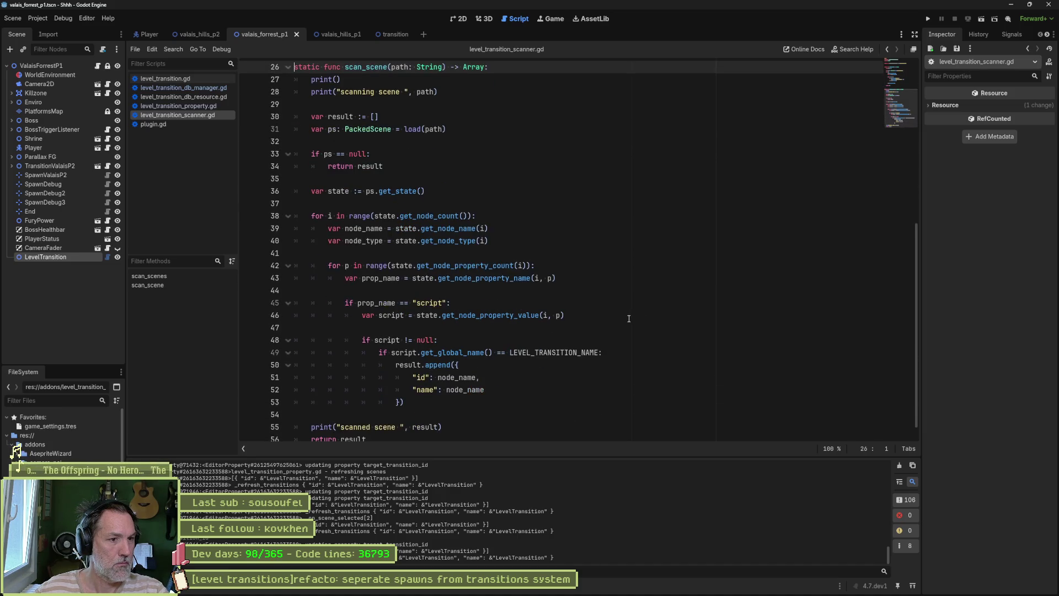
pyautogui.moveTo(602, 340); pyautogui.dragTo(507, 340)
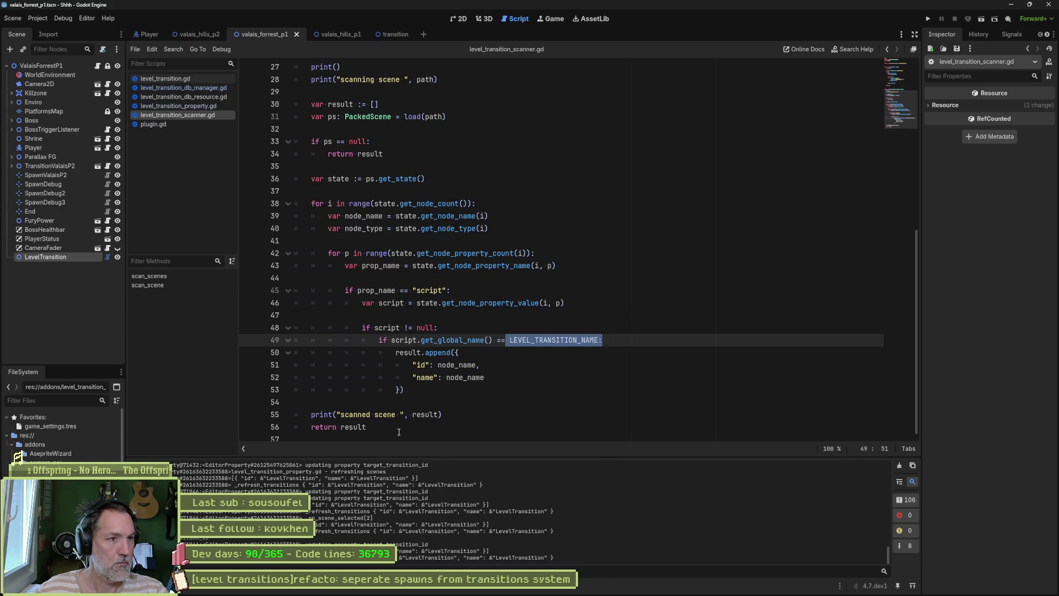
pyautogui.click(585, 228)
pyautogui.scroll(3, 585, 266)
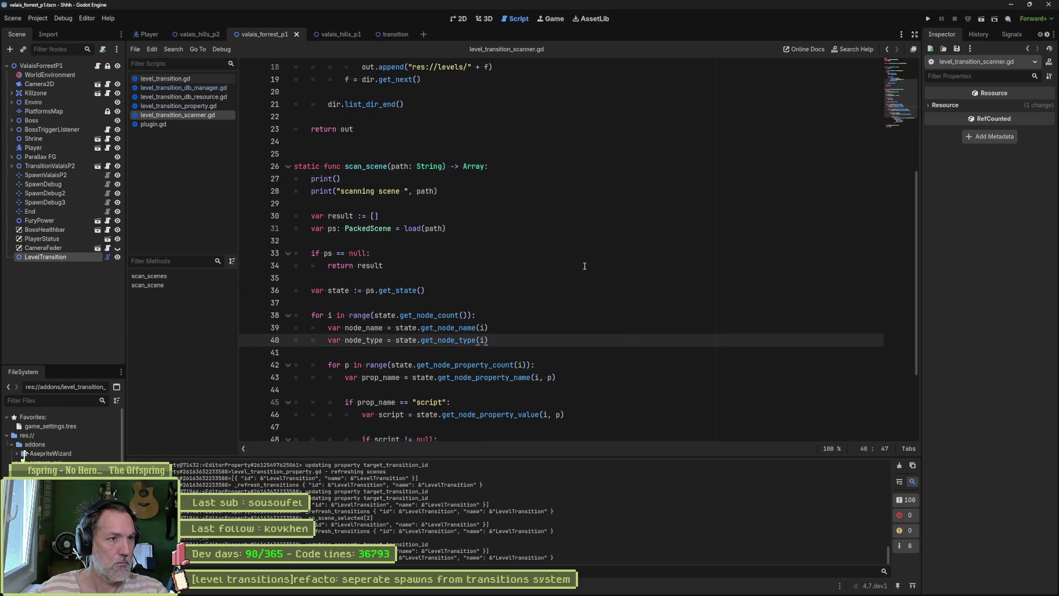
pyautogui.hotkey('alt', 'Left')
pyautogui.hotkey('alt', 'Left')
pyautogui.hotkey('alt', 'Left')
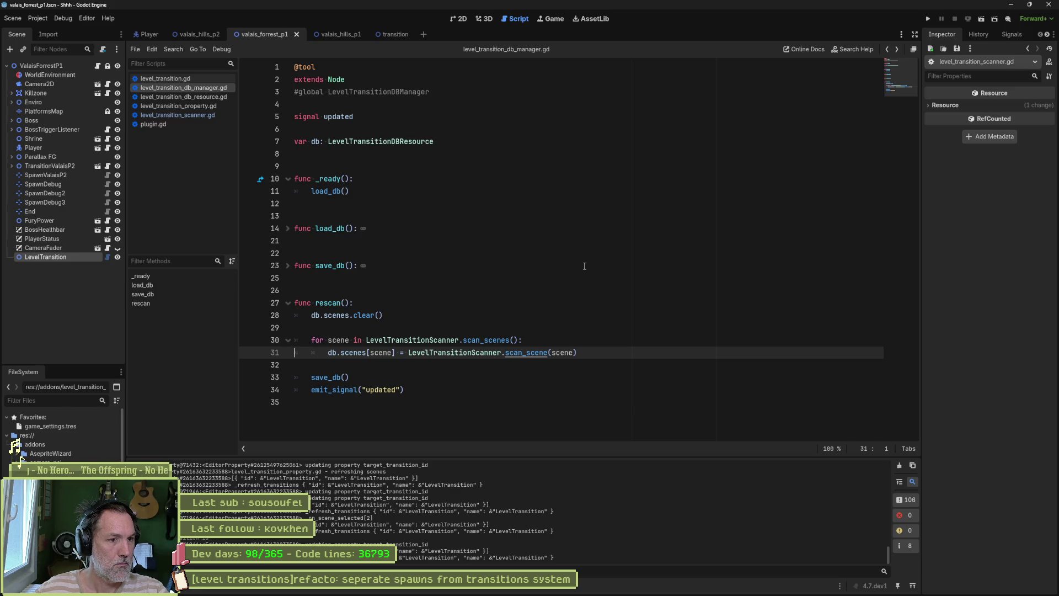
pyautogui.click(288, 266)
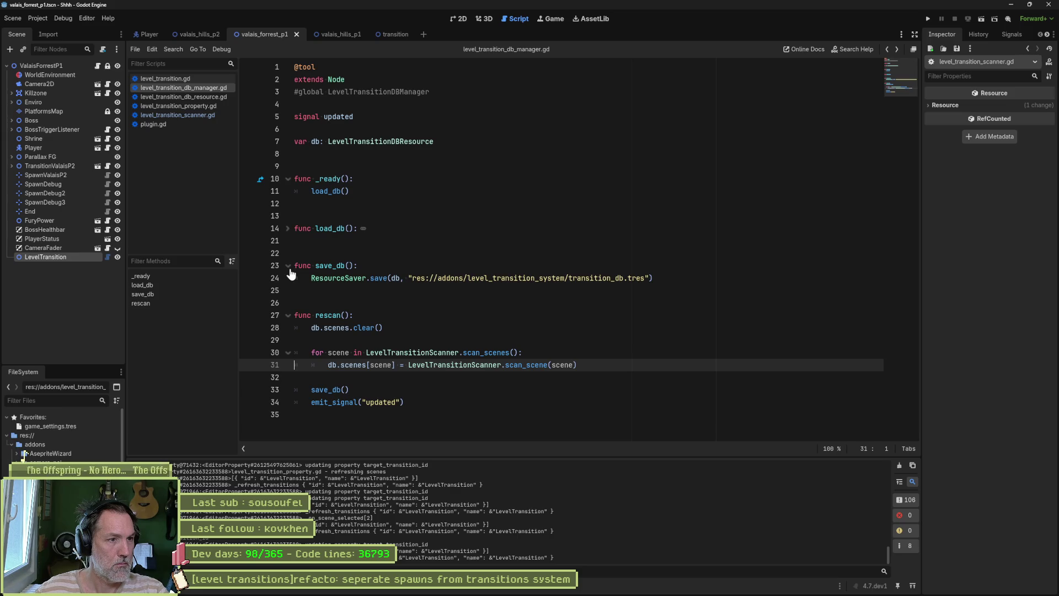
pyautogui.doubleClick(328, 266)
# - Find every save_db occurrence in the project with Find in Files
pyautogui.hotkey('ctrl', 'shift', 'f')
pyautogui.press('Return')
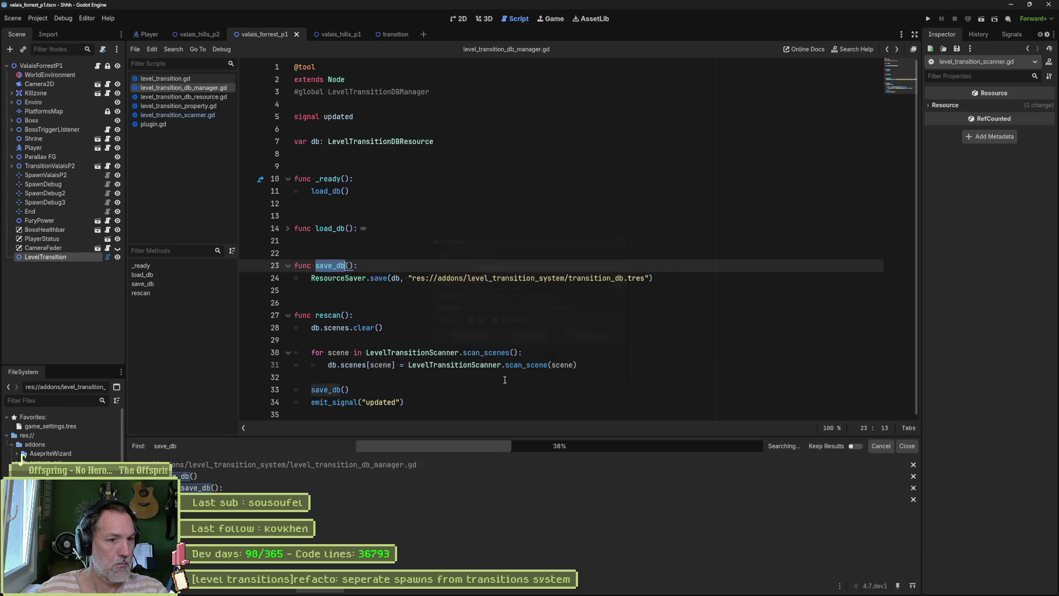
pyautogui.click(317, 478)
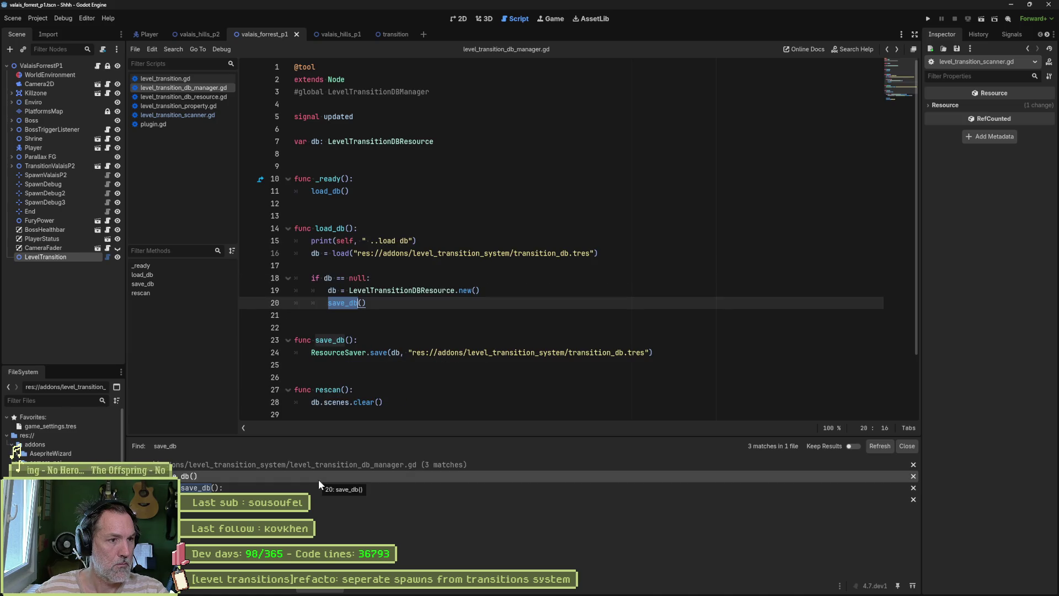
pyautogui.click(316, 499)
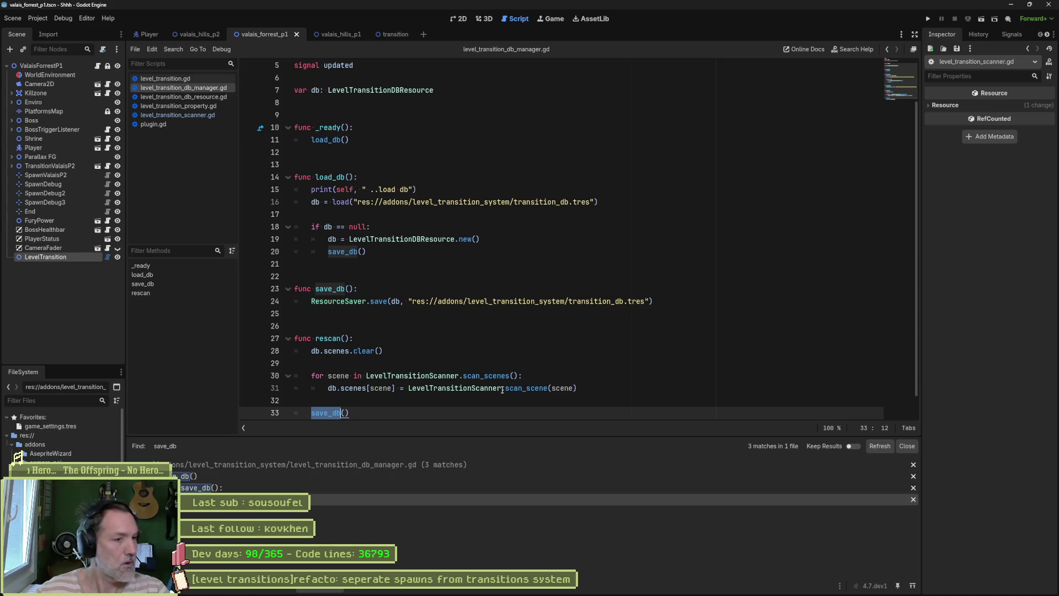
pyautogui.moveTo(502, 389)
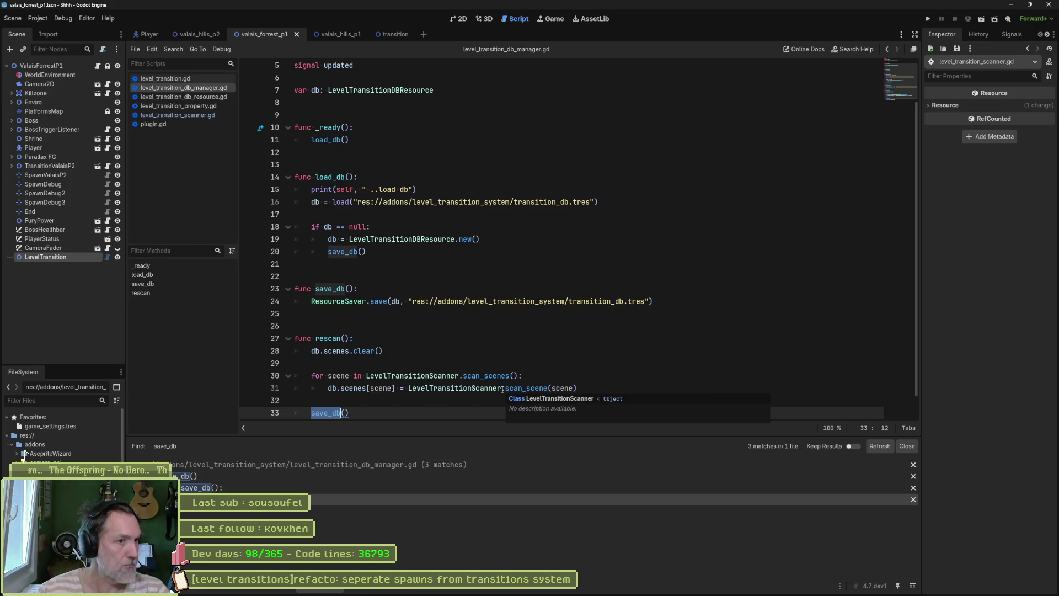
# - Rename the save_db definition and its calls to _save_db, and save the manager script
pyautogui.click(312, 288)
pyautogui.click(316, 289)
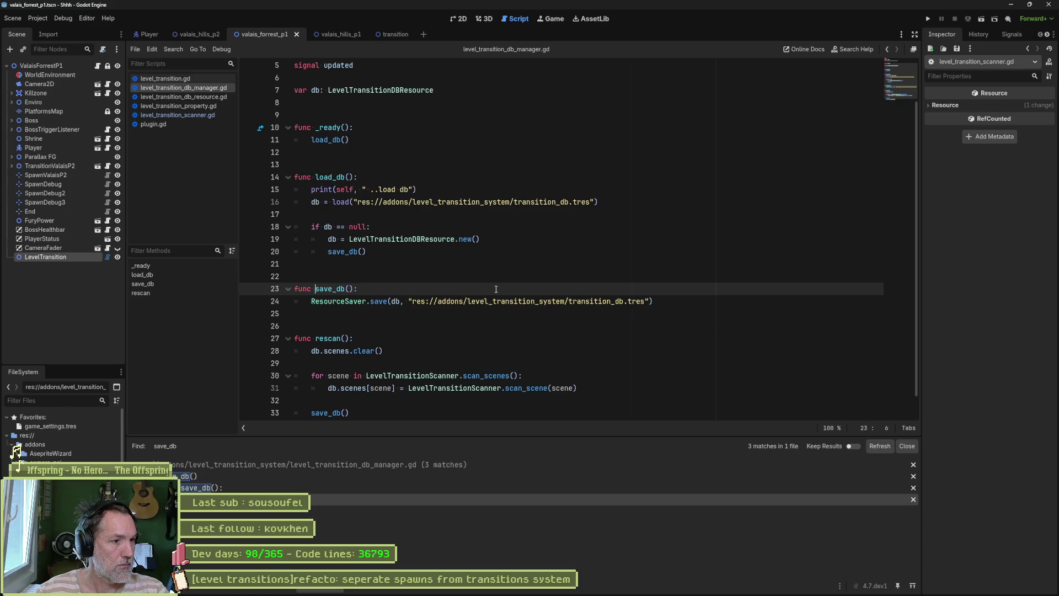
pyautogui.write('_')
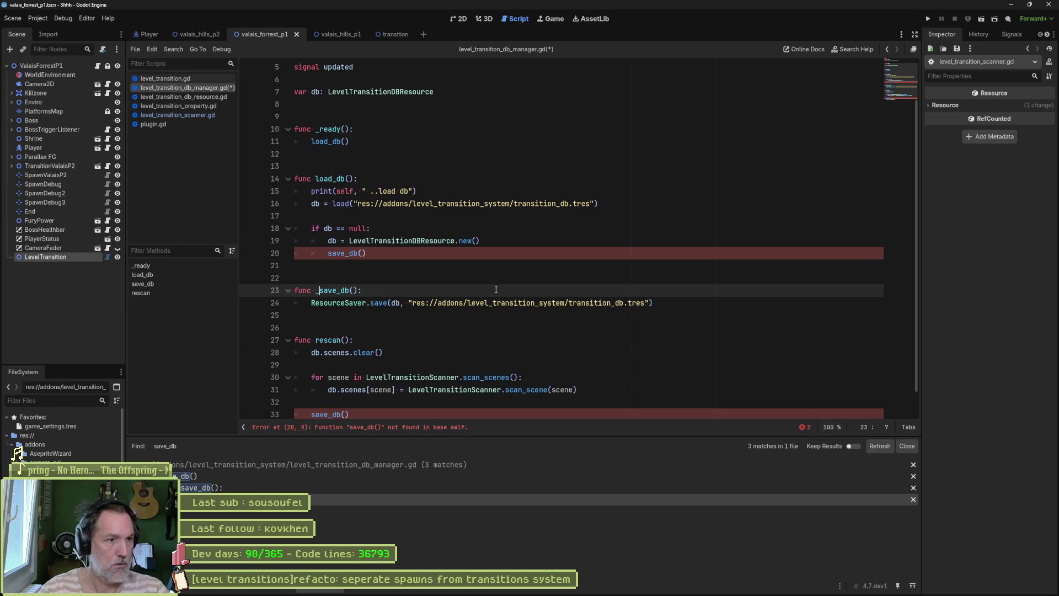
pyautogui.doubleClick(341, 291)
pyautogui.hotkey('ctrl', 'c')
pyautogui.doubleClick(345, 253)
pyautogui.hotkey('ctrl', 'v')
pyautogui.doubleClick(333, 412)
pyautogui.hotkey('ctrl', 'v')
pyautogui.hotkey('ctrl', 's')
# - Rename load_db and its _ready call to _load_db, and save the script
pyautogui.doubleClick(331, 180)
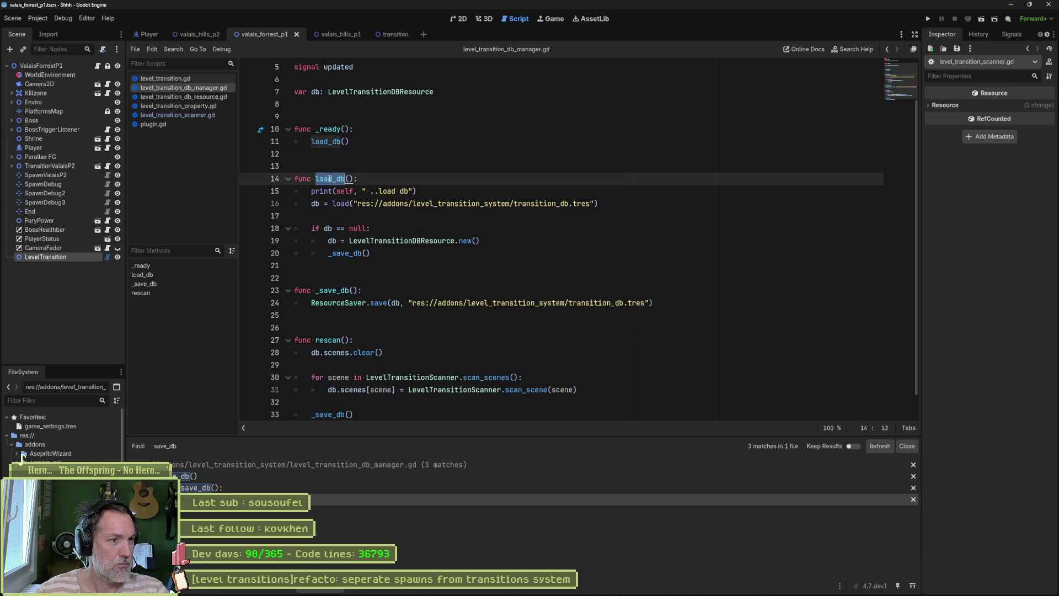
pyautogui.hotkey('ctrl', 'shift', 'f')
pyautogui.press('Return')
pyautogui.click(315, 179)
pyautogui.write('_')
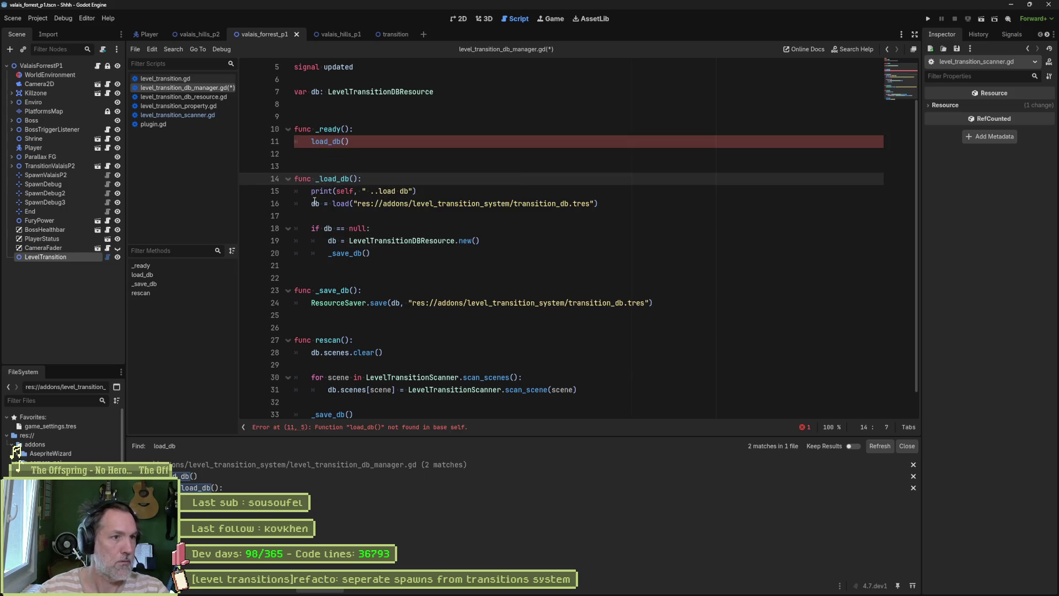
pyautogui.press('Up')
pyautogui.press('Up')
pyautogui.press('Up')
pyautogui.press('Home')
pyautogui.write('_')
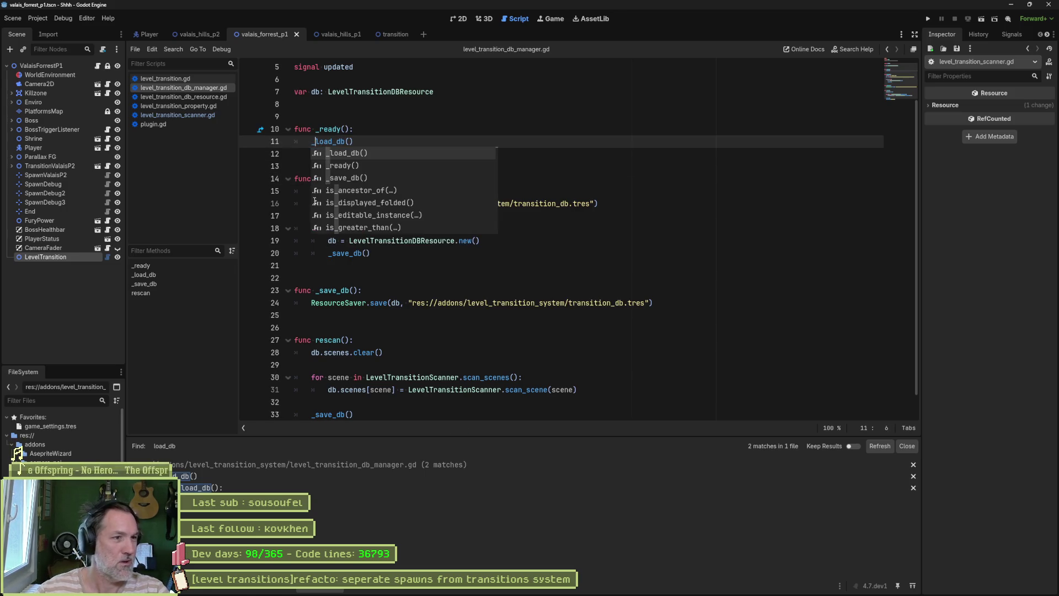
pyautogui.click(556, 138)
pyautogui.hotkey('ctrl', 's')
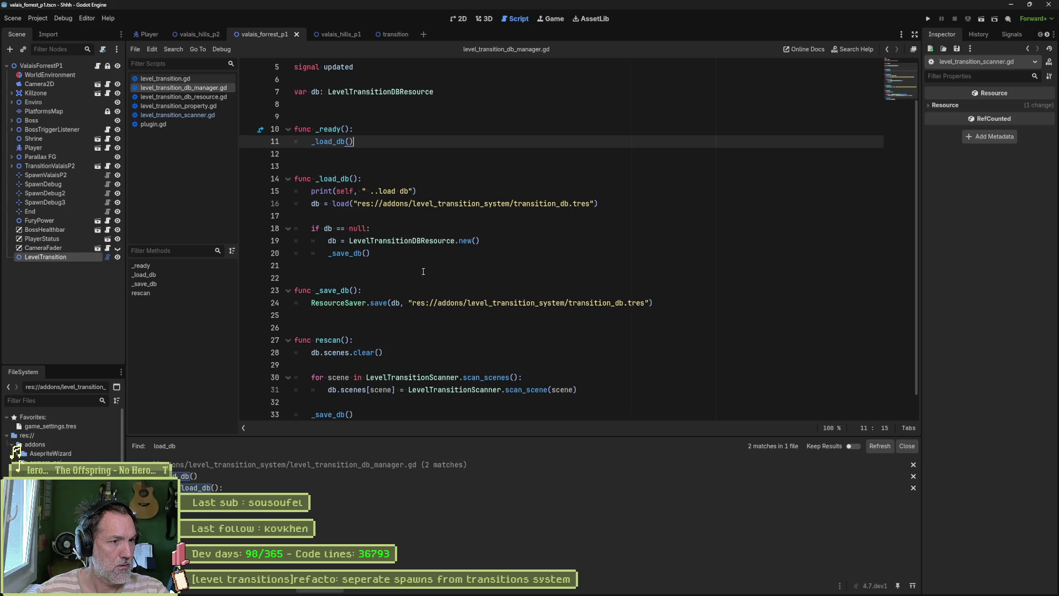
pyautogui.doubleClick(330, 338)
pyautogui.hotkey('ctrl', 'shift', 'f')
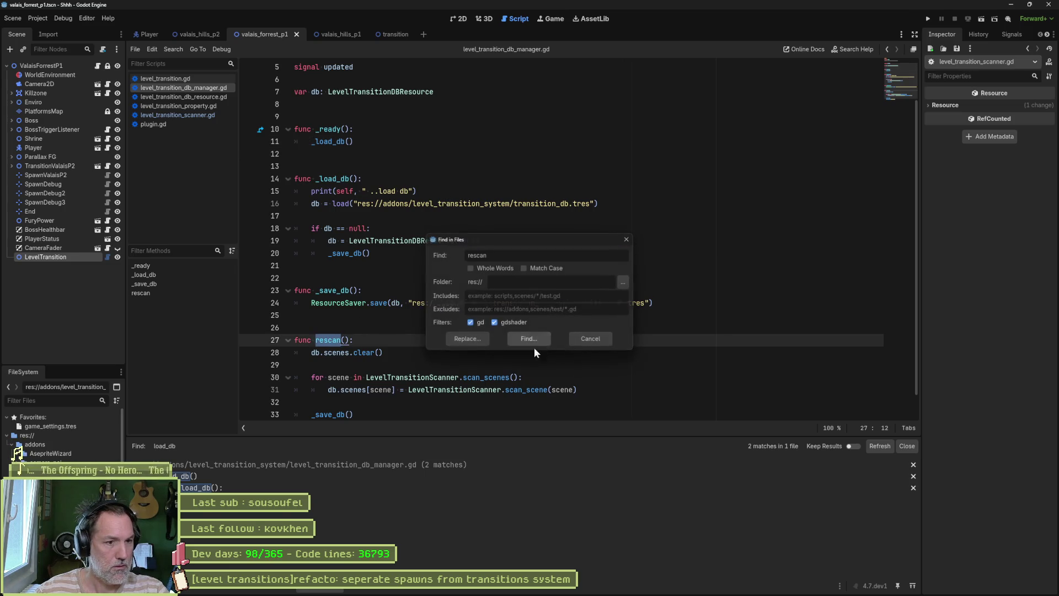
# - Uncomment the LevelTransitionDBManager.rescan() call on line 29 of level_transition_property.gd, then select LevelTransition
pyautogui.click(541, 347)
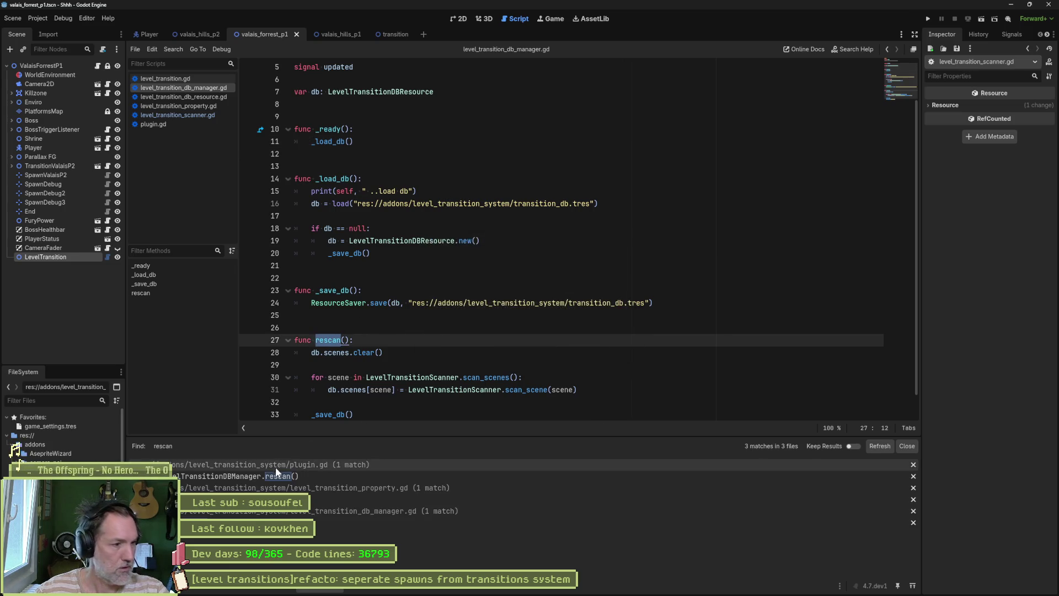
pyautogui.click(382, 472)
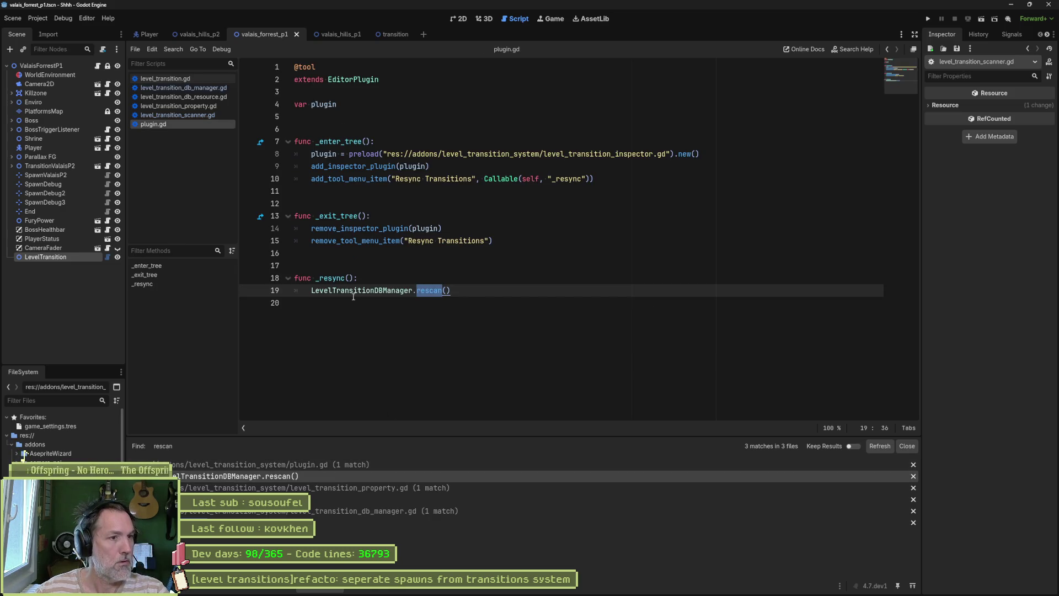
pyautogui.click(339, 279)
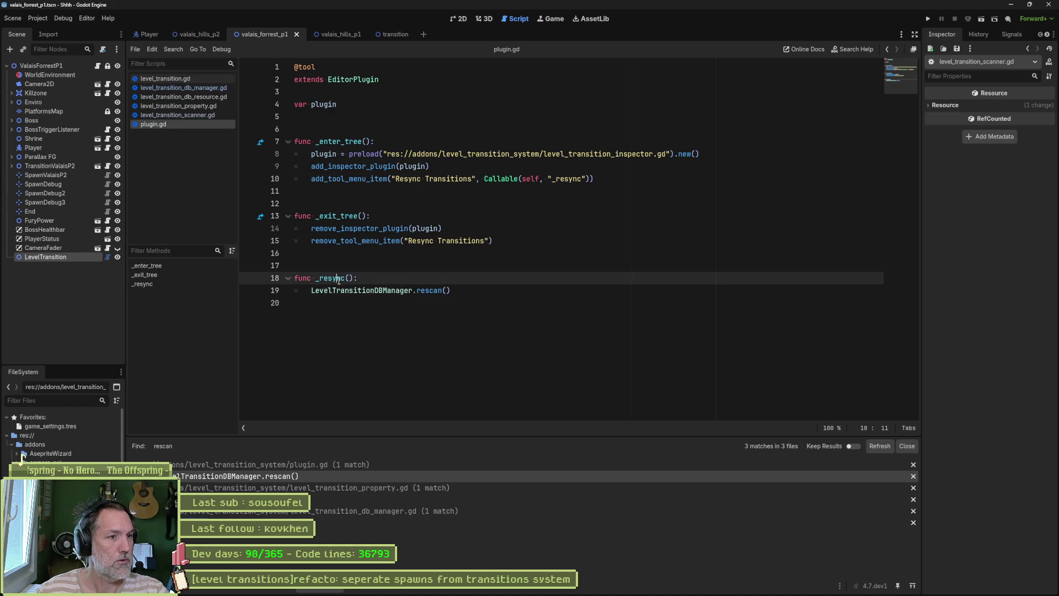
pyautogui.moveTo(584, 175)
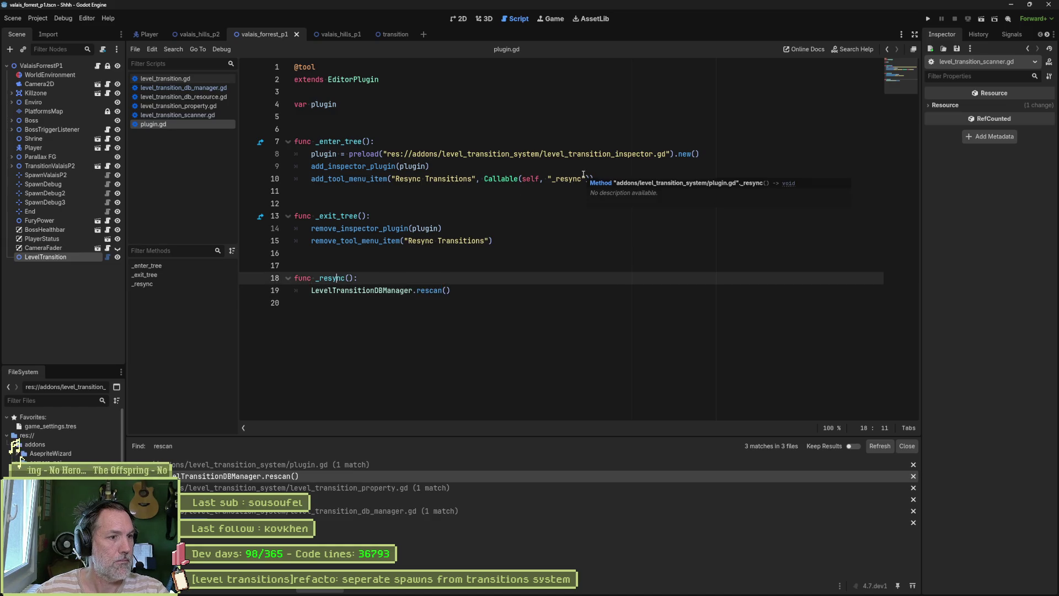
pyautogui.click(313, 498)
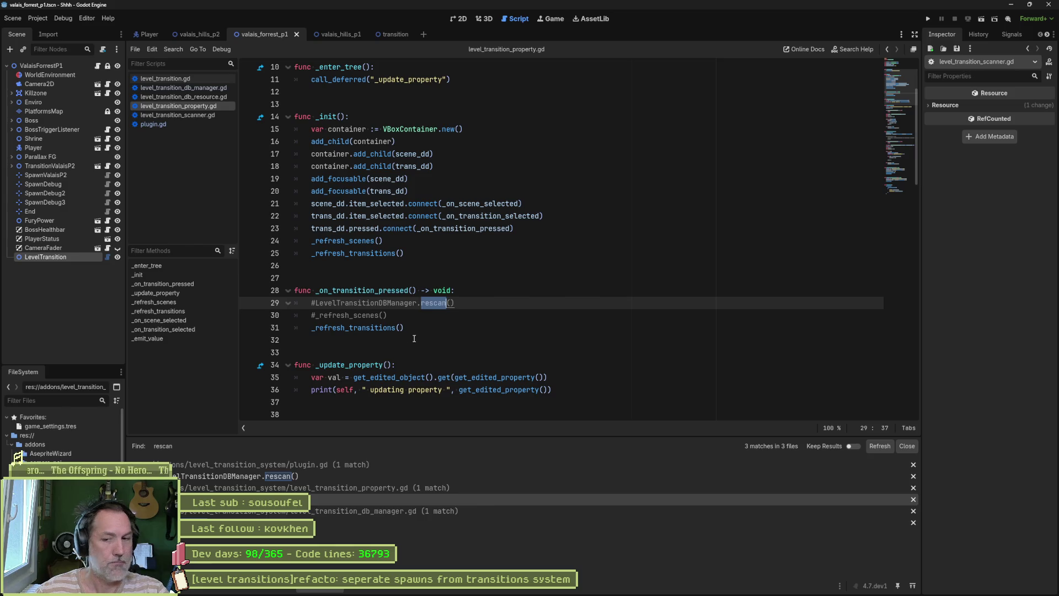
pyautogui.click(317, 303)
pyautogui.press('BackSpace')
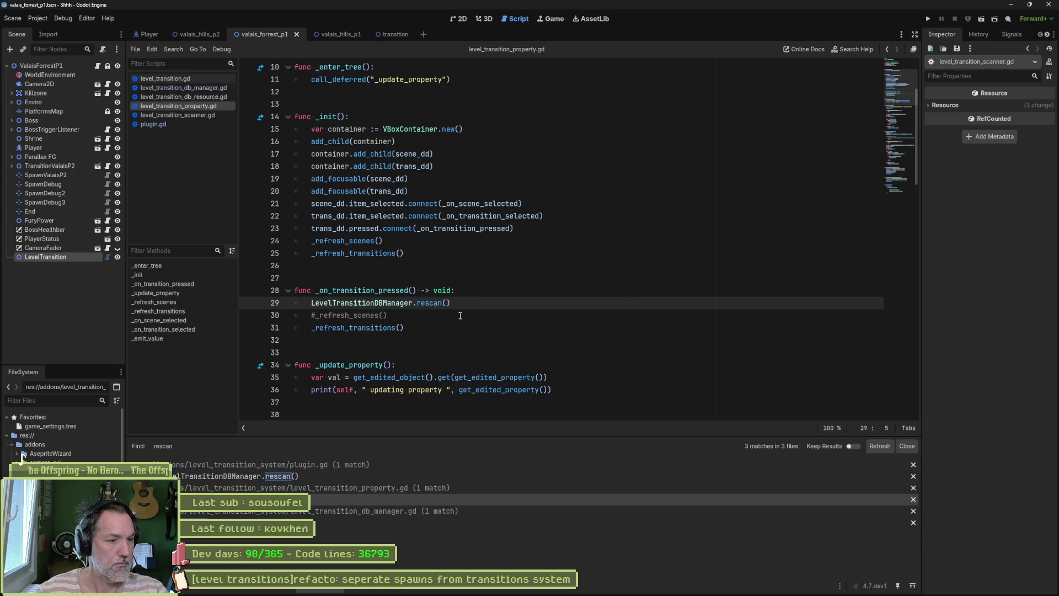
pyautogui.click(64, 255)
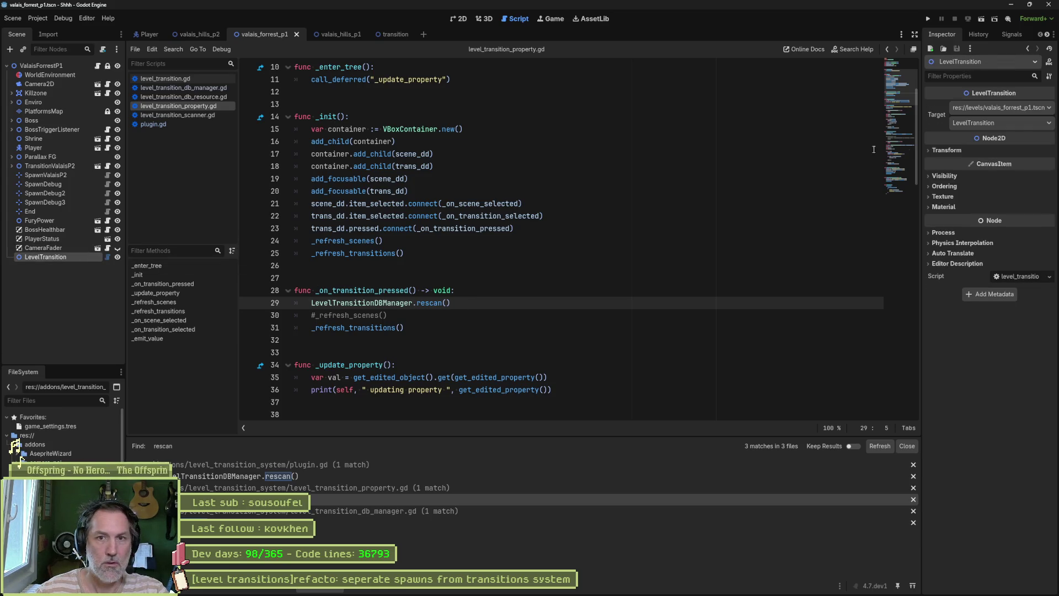
# - Try valais_hills_p1 and then valais_hills_p2 as the Target scene, and review the transition options
pyautogui.click(1016, 108)
pyautogui.click(1008, 130)
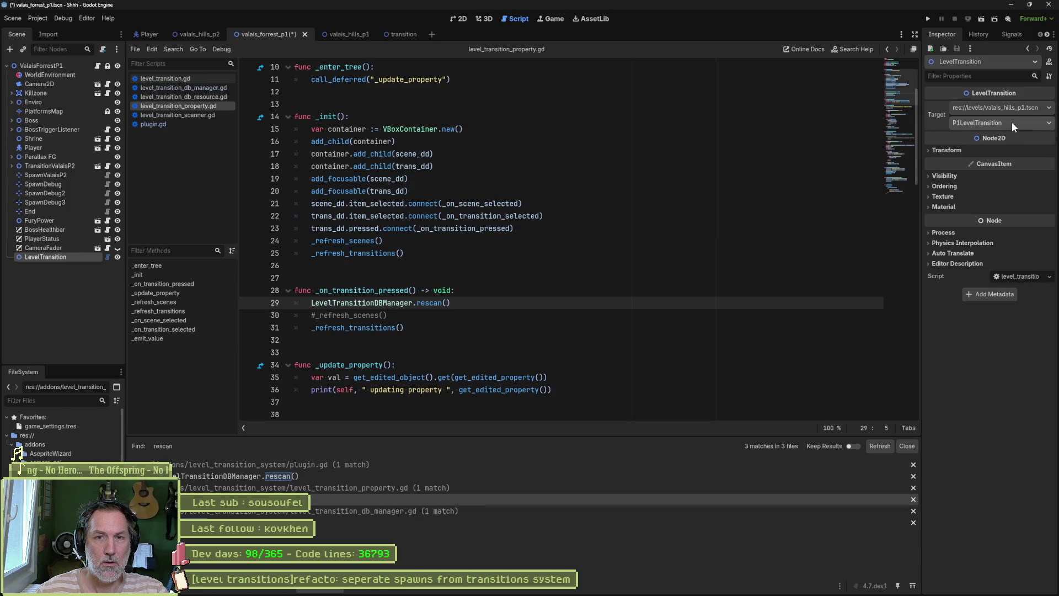
pyautogui.click(1008, 108)
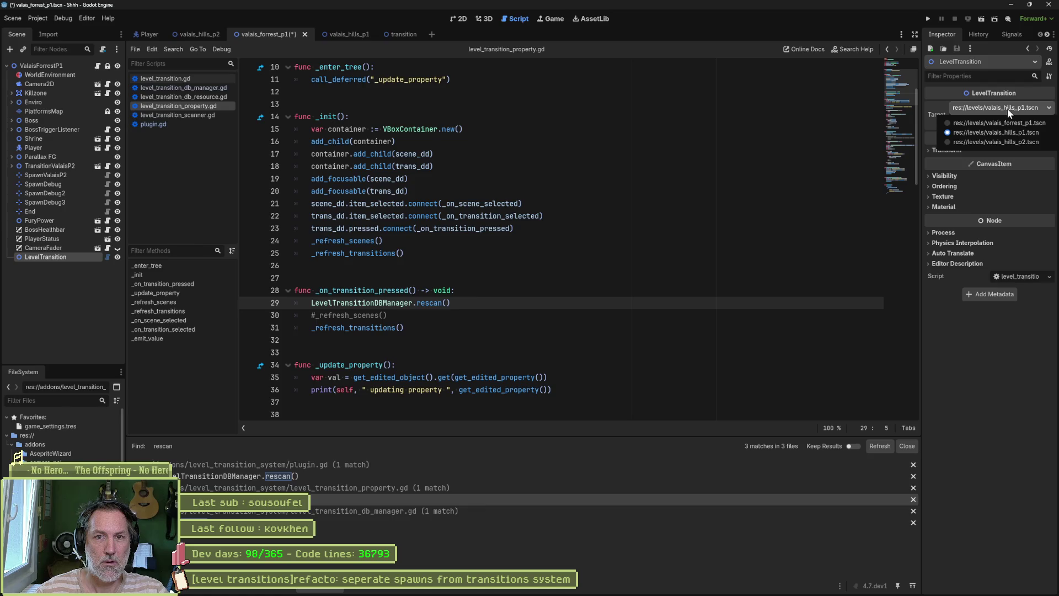
pyautogui.click(994, 138)
pyautogui.click(1000, 122)
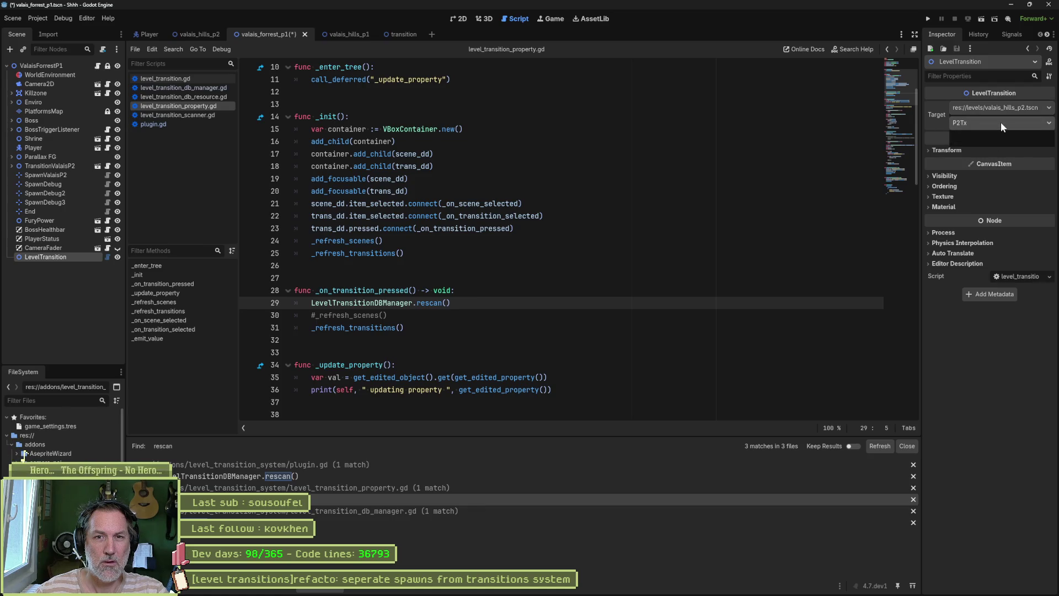
pyautogui.click(738, 194)
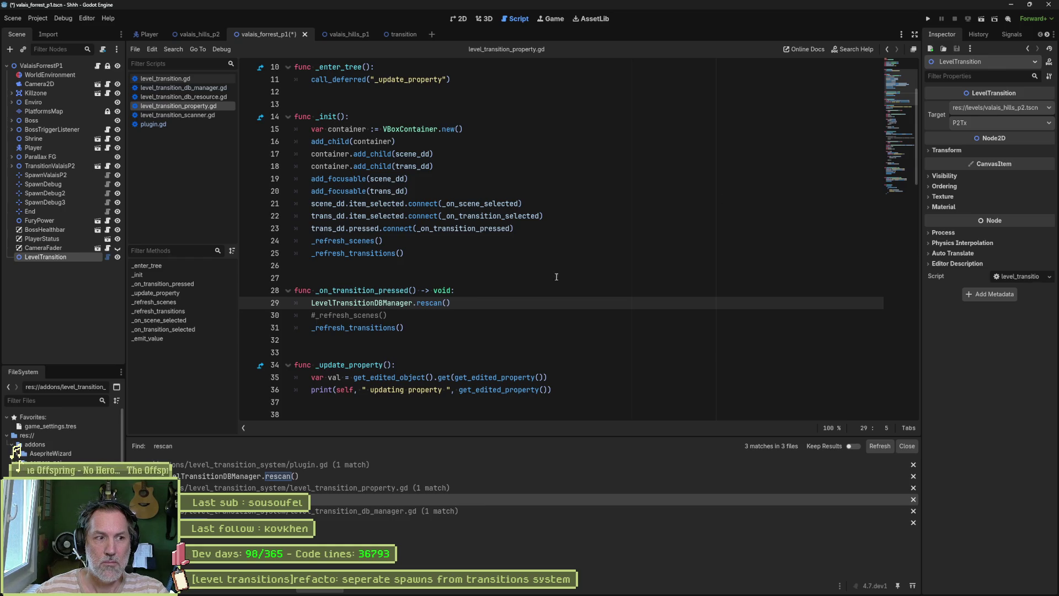
# - Comment out _refresh_transitions() in _on_transition_pressed, save the script, and reload LevelTransition's Inspector
pyautogui.press('Down')
pyautogui.press('Down')
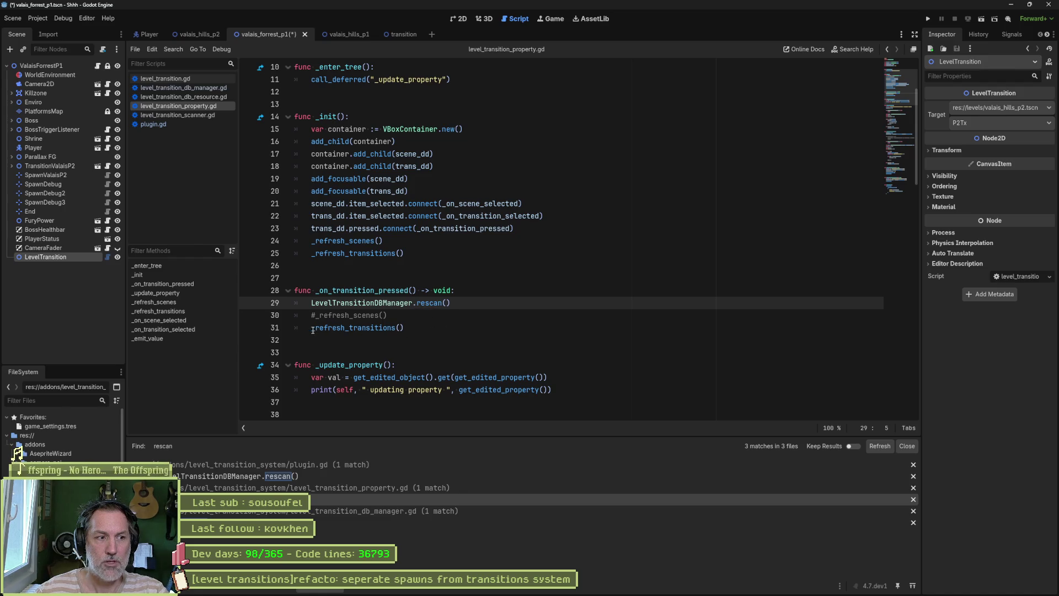
pyautogui.write('#')
pyautogui.hotkey('ctrl', 's')
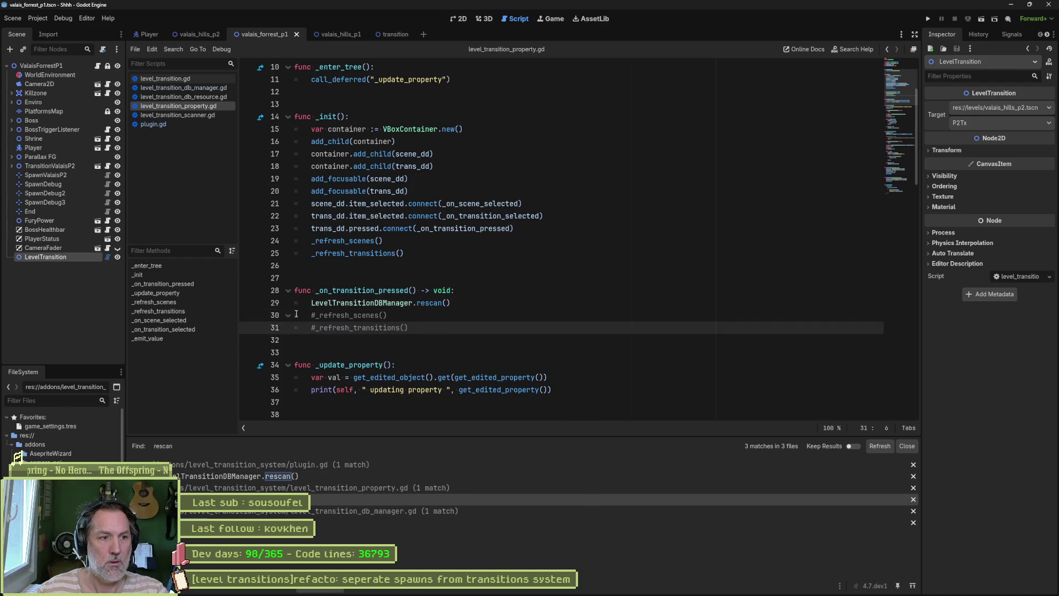
pyautogui.click(61, 248)
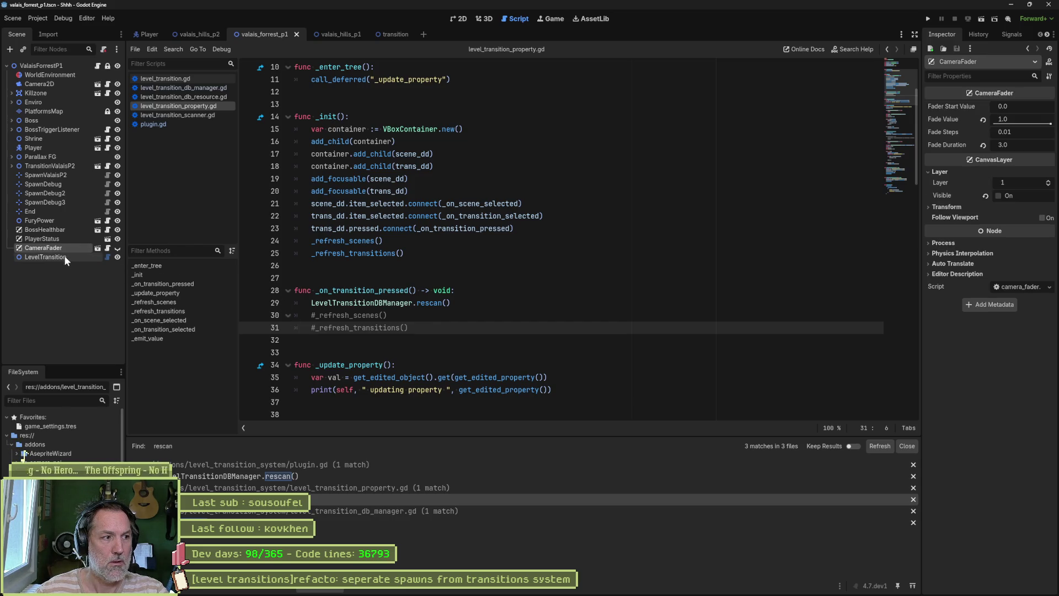
pyautogui.click(65, 257)
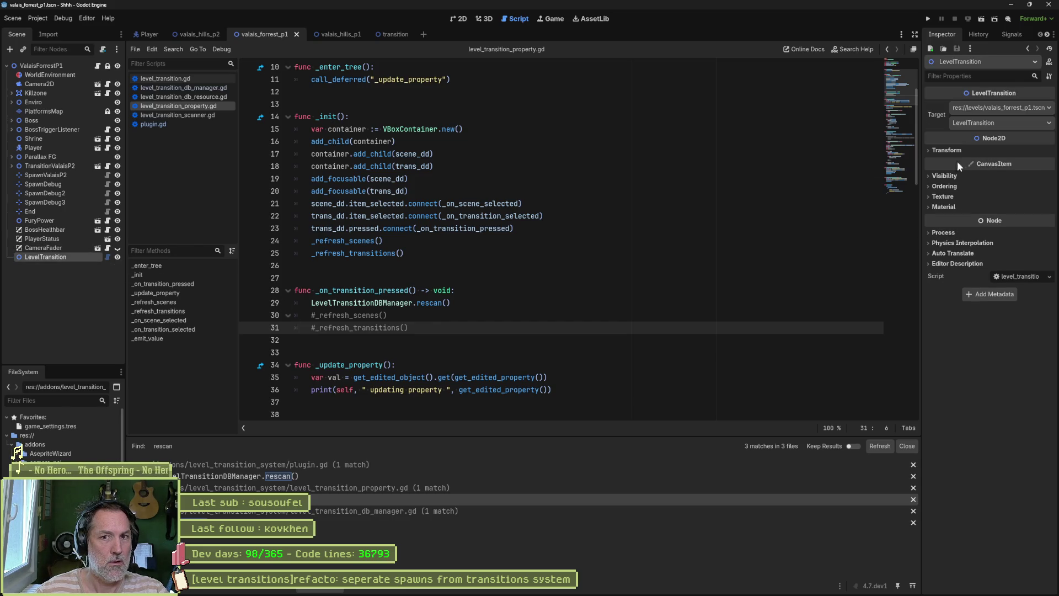
# - Set the Target to valais_hills_p1 / LevelTransition2 and save the scene
pyautogui.click(1001, 108)
pyautogui.click(994, 130)
pyautogui.click(1001, 123)
pyautogui.click(995, 145)
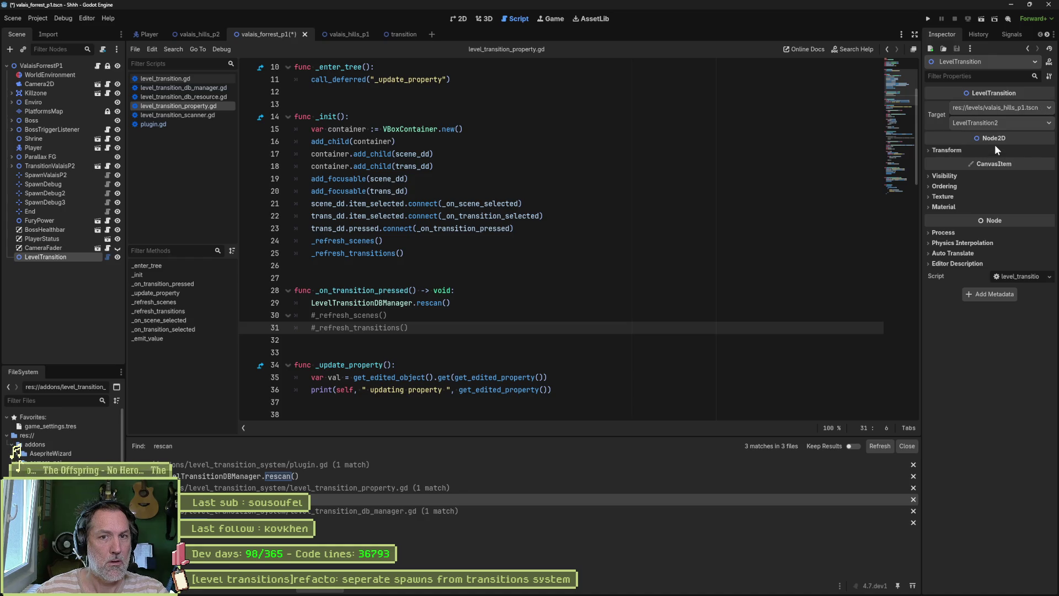
pyautogui.hotkey('ctrl', 's')
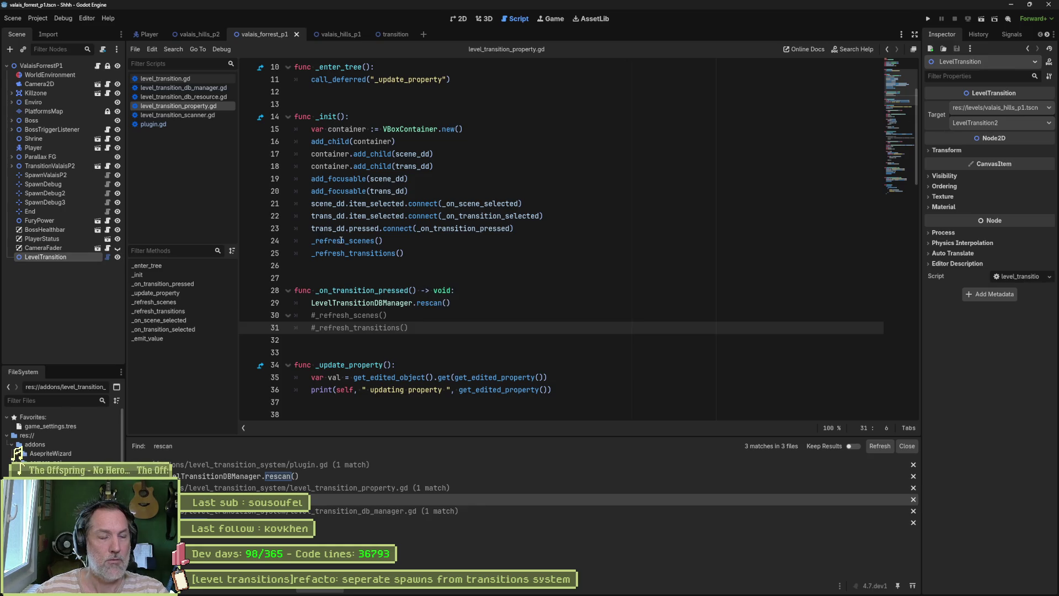
# - Reselect LevelTransition to check which Target transition was kept, then return to the script top
pyautogui.click(44, 257)
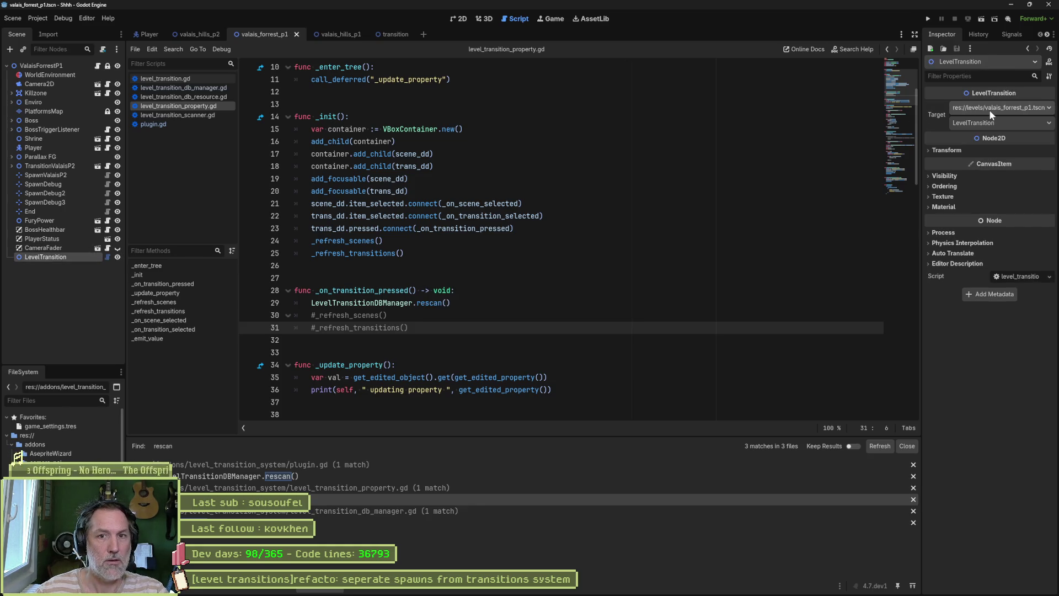
pyautogui.click(988, 125)
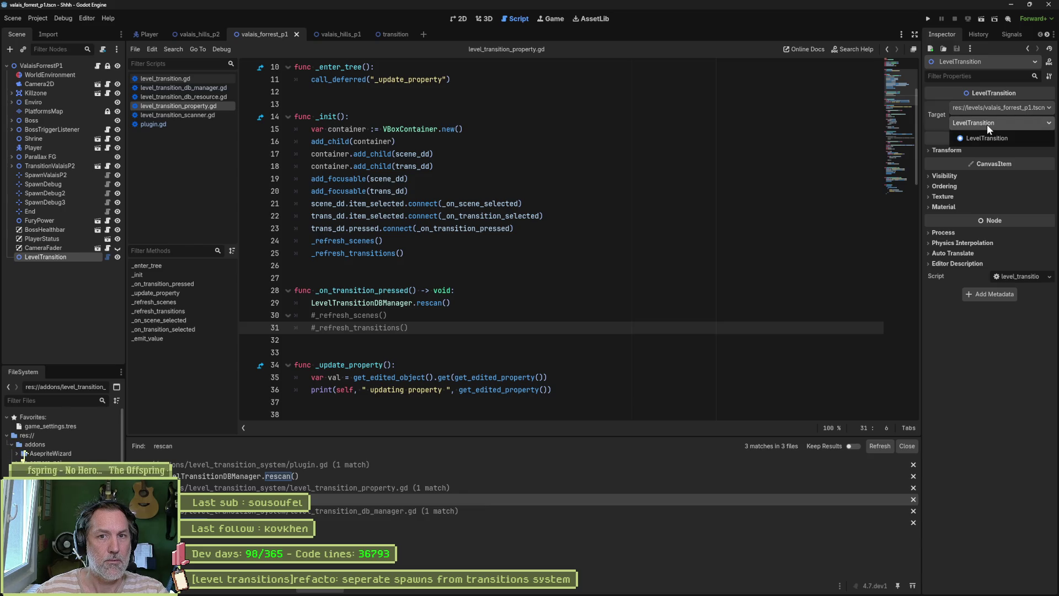
pyautogui.click(698, 170)
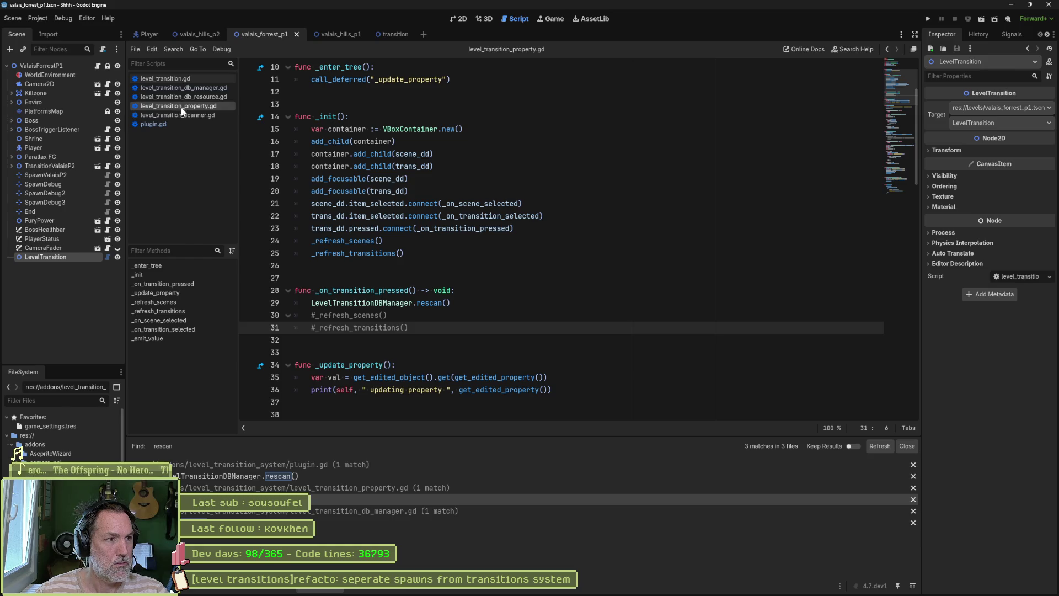
pyautogui.click(899, 82)
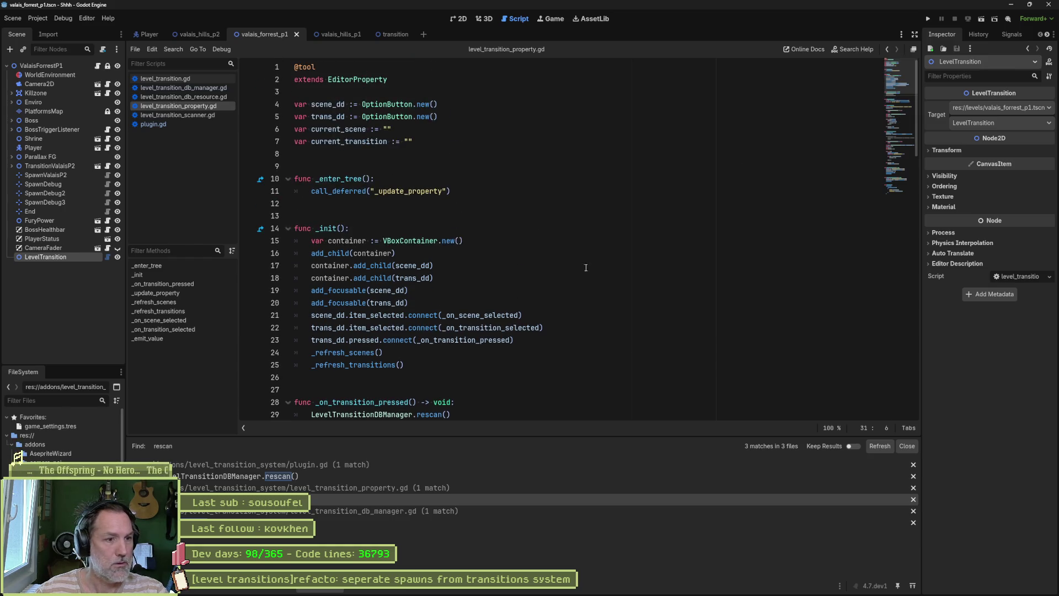
# - Close the Find-in-files results, clear the Output log and reselect LevelTransition
pyautogui.click(492, 328)
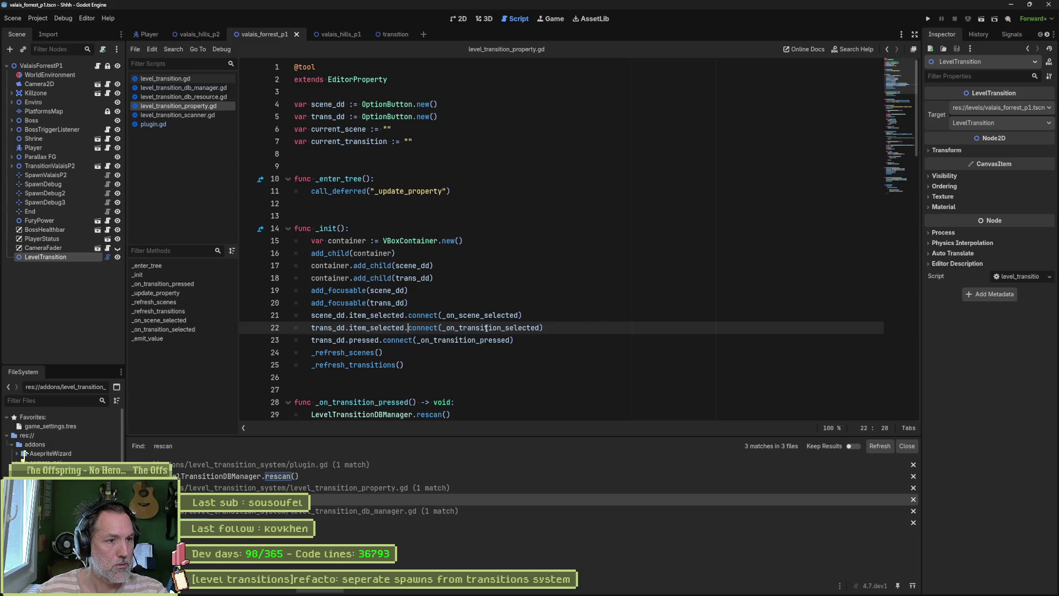
pyautogui.click(494, 315)
pyautogui.keyDown('ctrl'); pyautogui.click(494, 315); pyautogui.keyUp('ctrl')
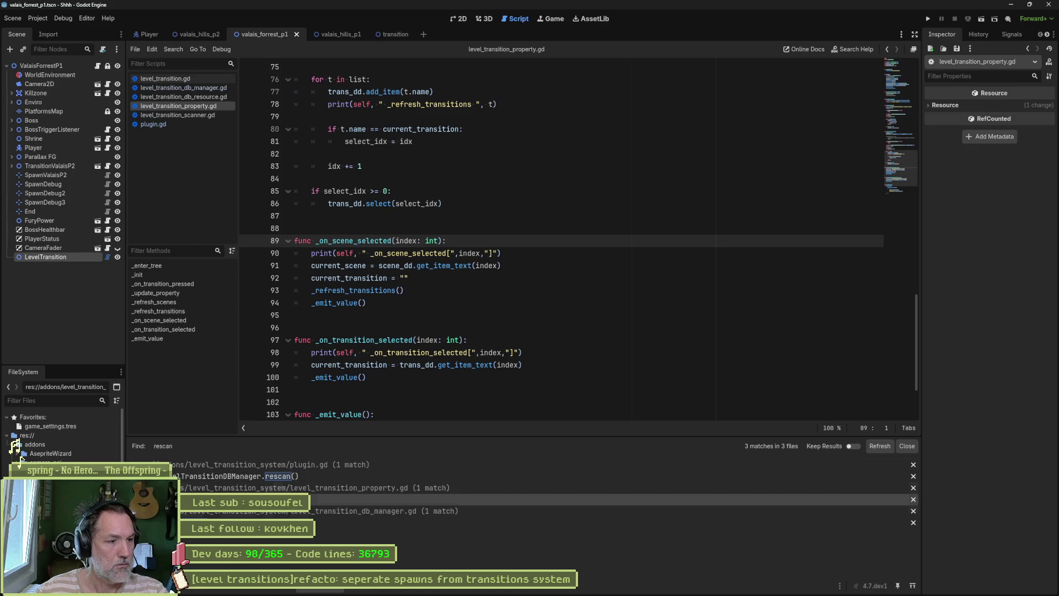
pyautogui.click(907, 445)
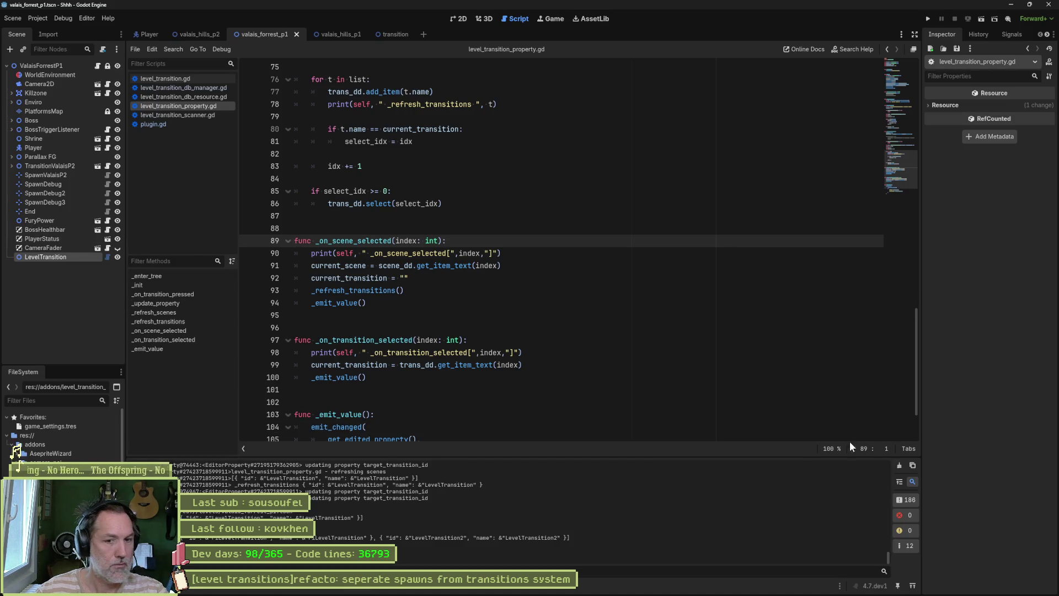
pyautogui.click(898, 465)
pyautogui.click(81, 256)
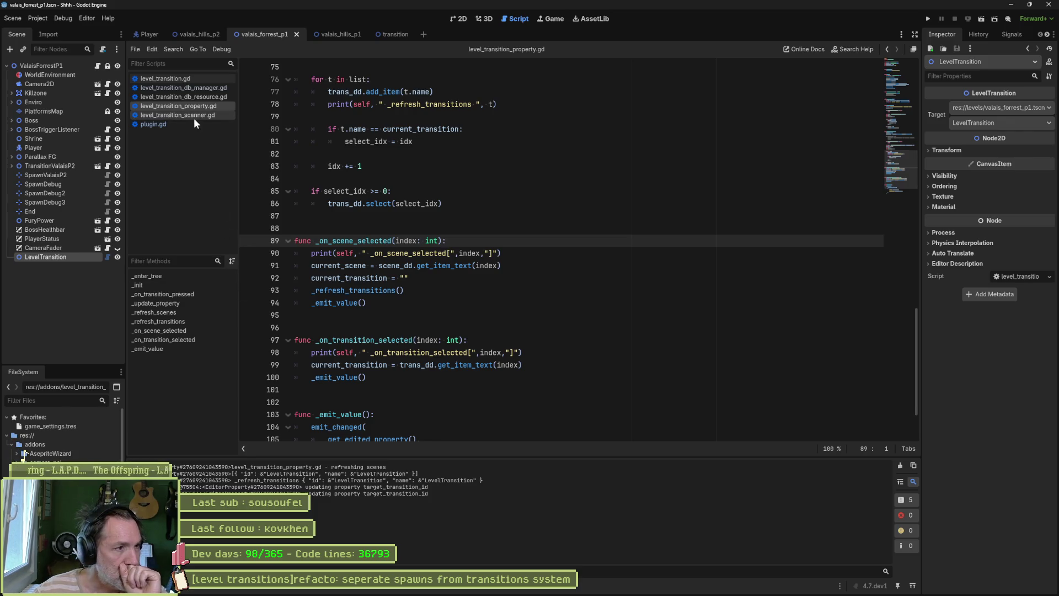
# - Comment out both refresh calls in _init with Ctrl+K, then recheck the empty Target Transition ID fields
pyautogui.click(193, 287)
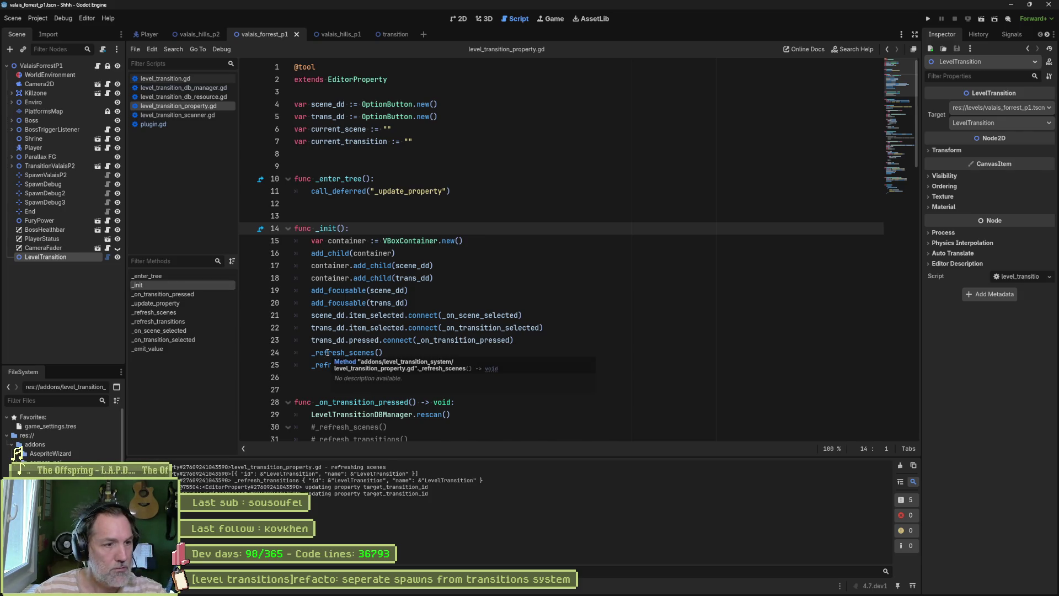
pyautogui.moveTo(327, 353); pyautogui.dragTo(325, 363)
pyautogui.hotkey('ctrl', 'k')
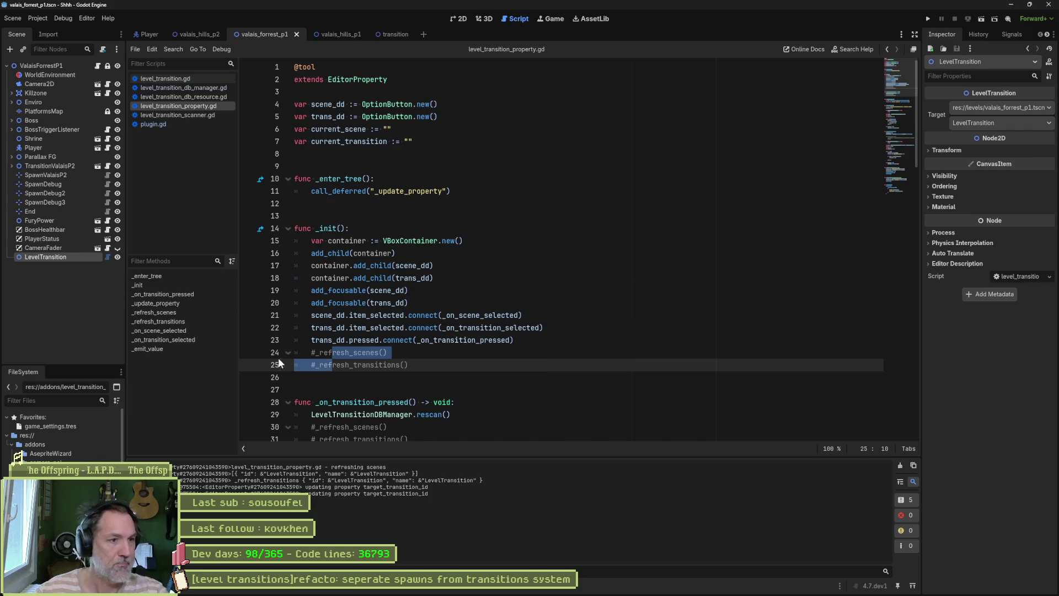
pyautogui.click(901, 467)
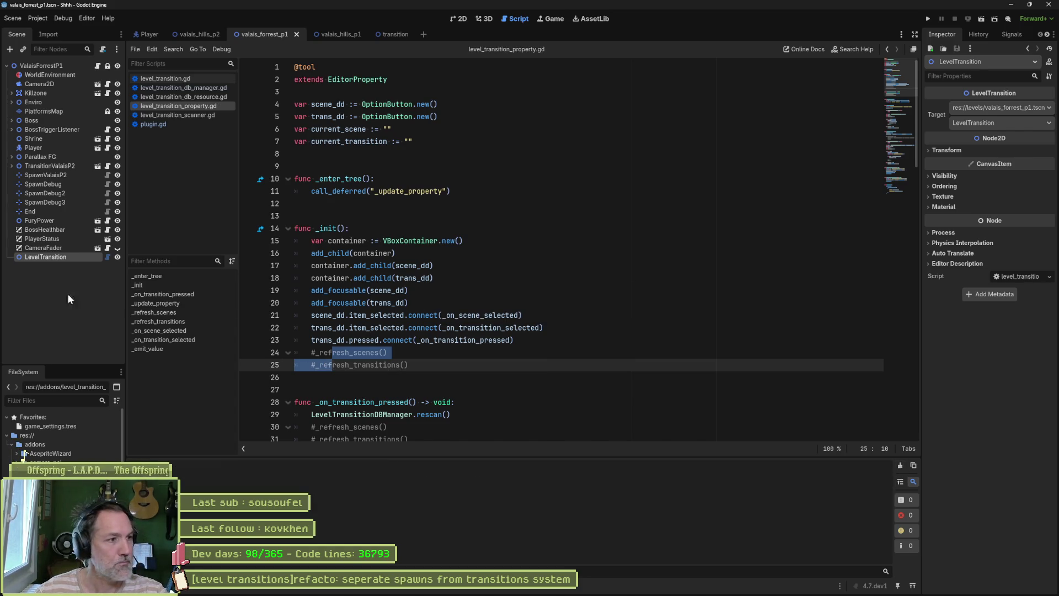
pyautogui.click(61, 255)
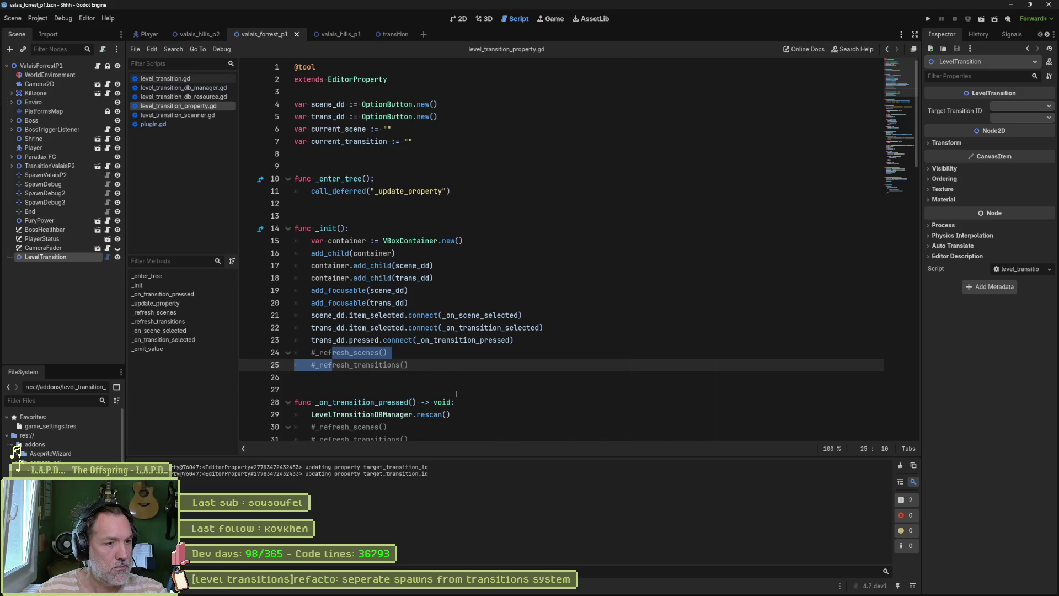
pyautogui.click(1008, 117)
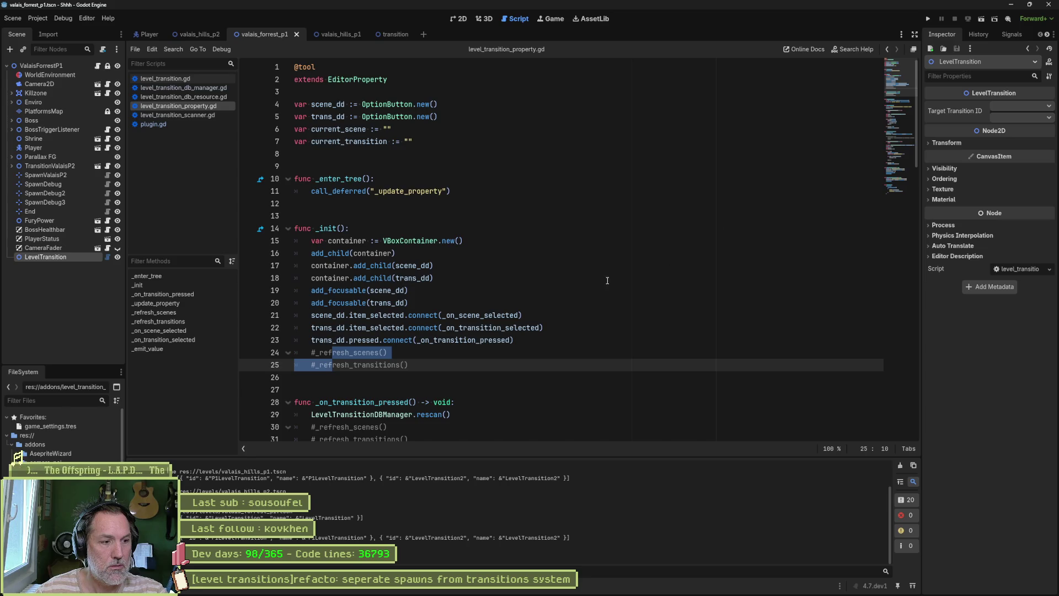
pyautogui.click(452, 351)
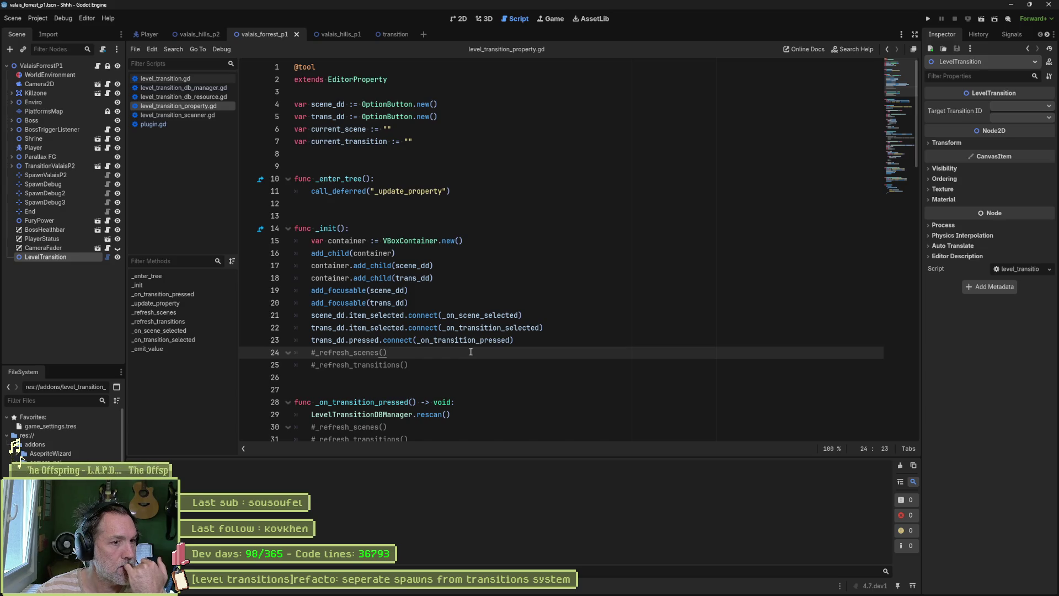
pyautogui.click(528, 343)
pyautogui.press('Return')
pyautogui.write('print()')
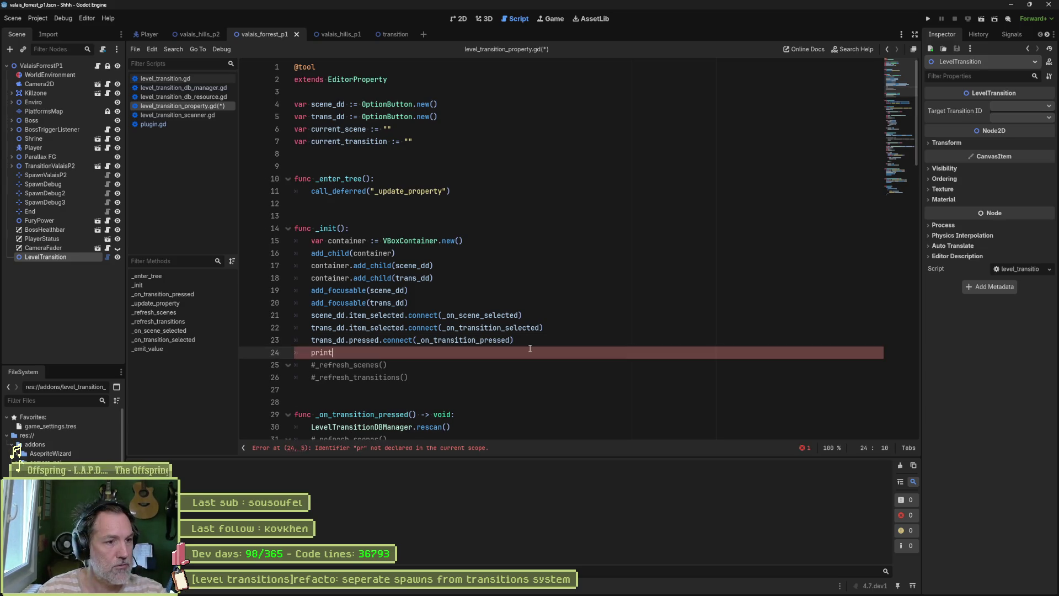
pyautogui.press('Left')
pyautogui.write('"2')
pyautogui.hotkey('ctrl', 's')
pyautogui.click(55, 262)
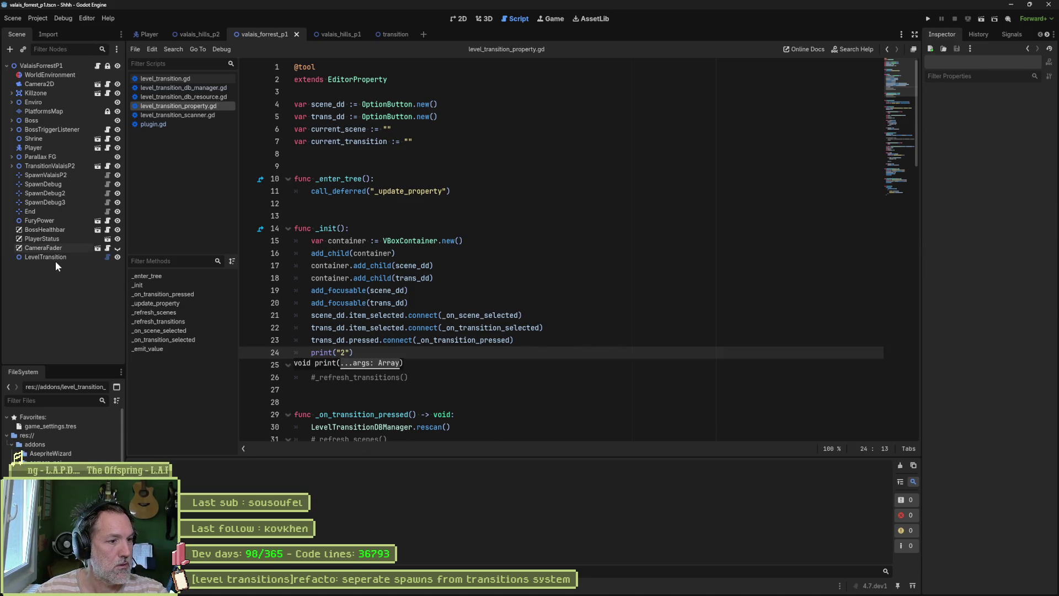
pyautogui.click(54, 256)
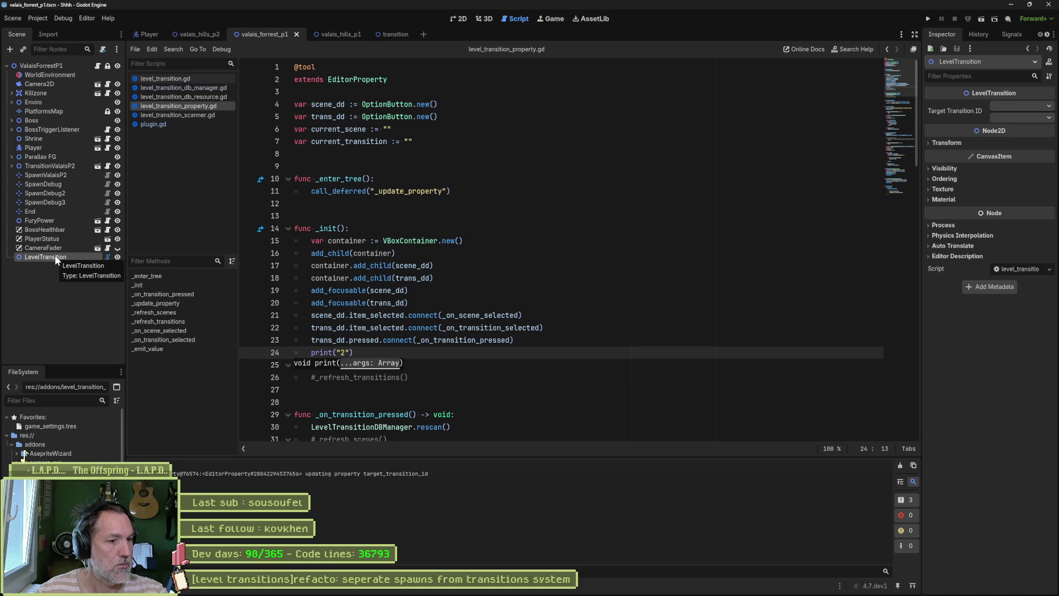
pyautogui.click(61, 246)
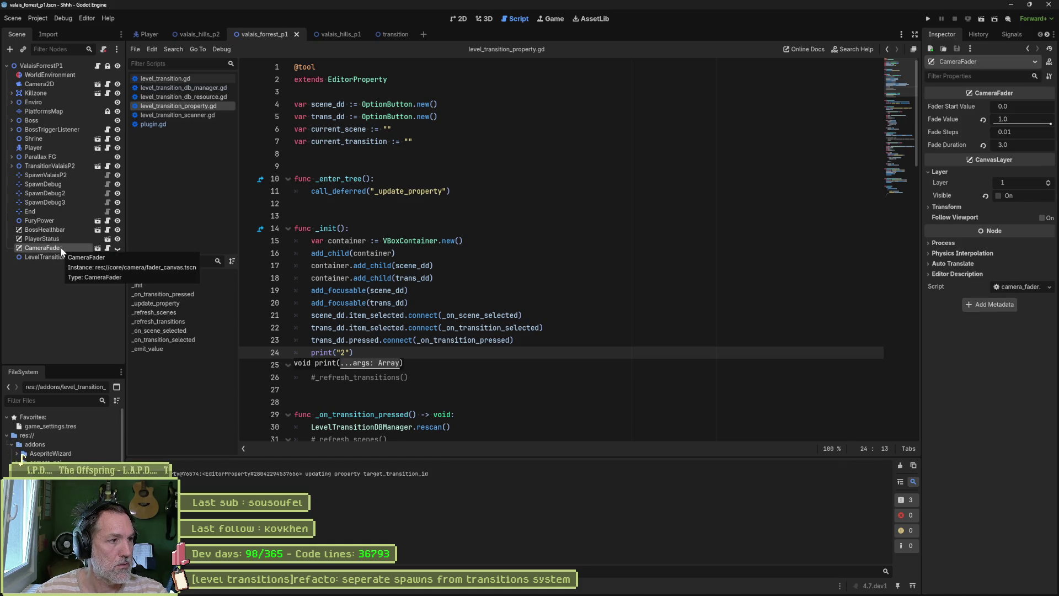
pyautogui.click(60, 256)
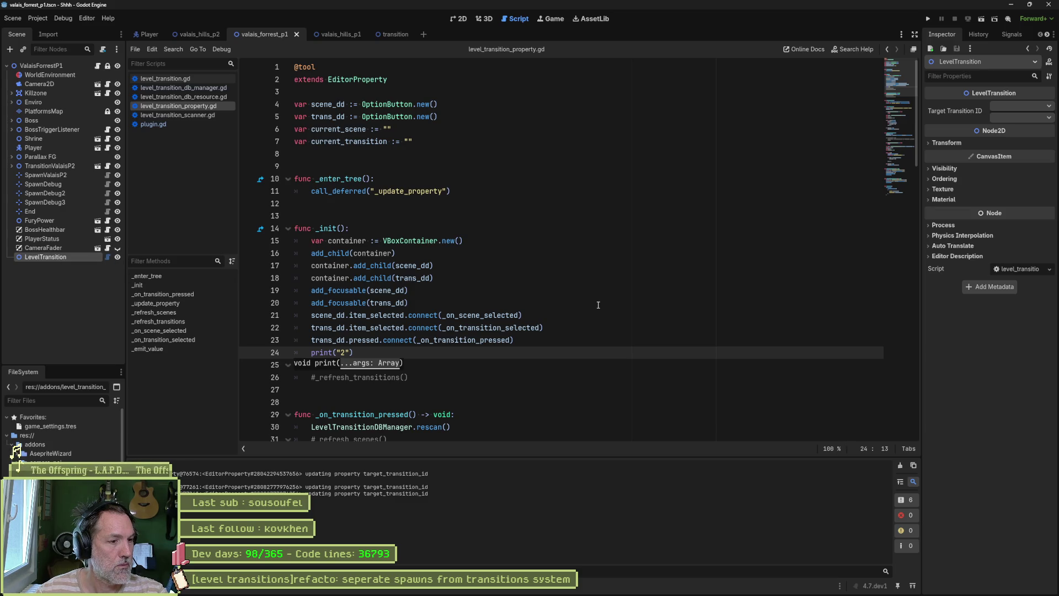
pyautogui.click(48, 248)
pyautogui.click(44, 257)
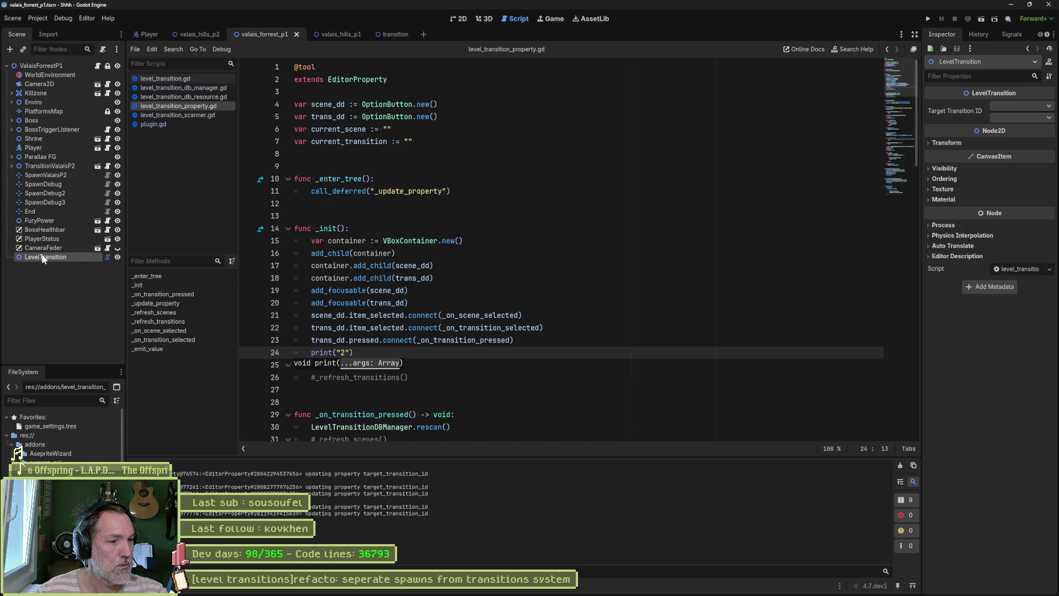
pyautogui.click(574, 347)
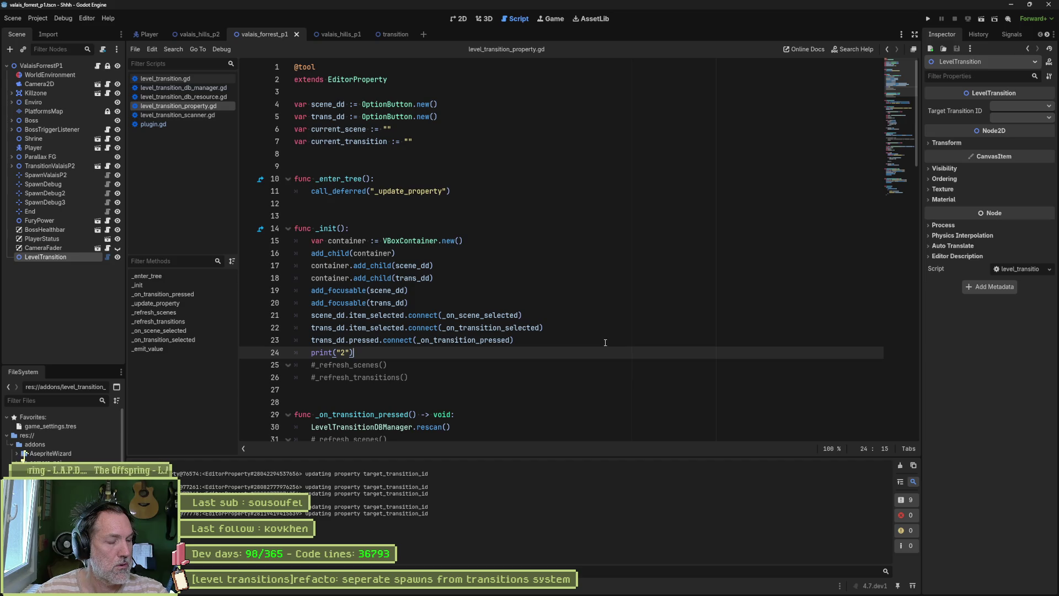
pyautogui.hotkey('ctrl', 'shift', 'k')
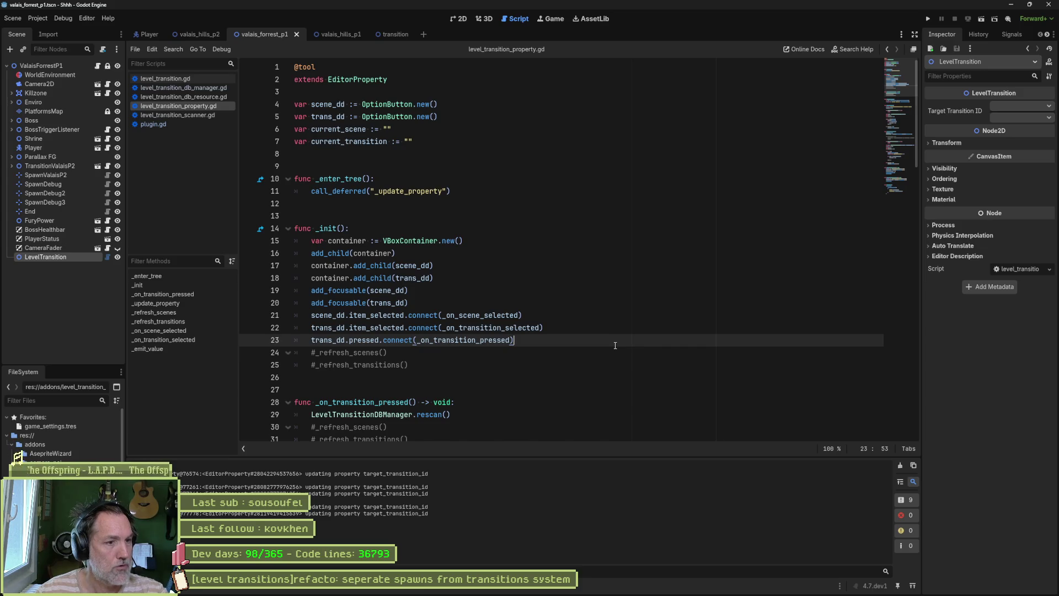
# - Delete the commented-out refresh lines under rescan() and save the script
pyautogui.moveTo(485, 361); pyautogui.dragTo(535, 340)
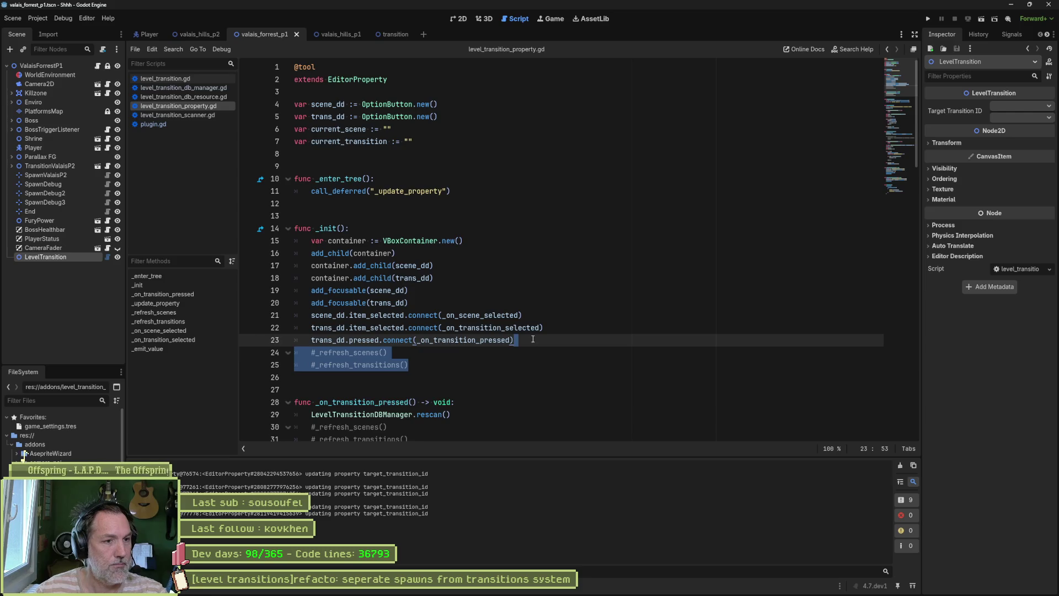
pyautogui.press('Delete')
pyautogui.moveTo(441, 415); pyautogui.dragTo(465, 394)
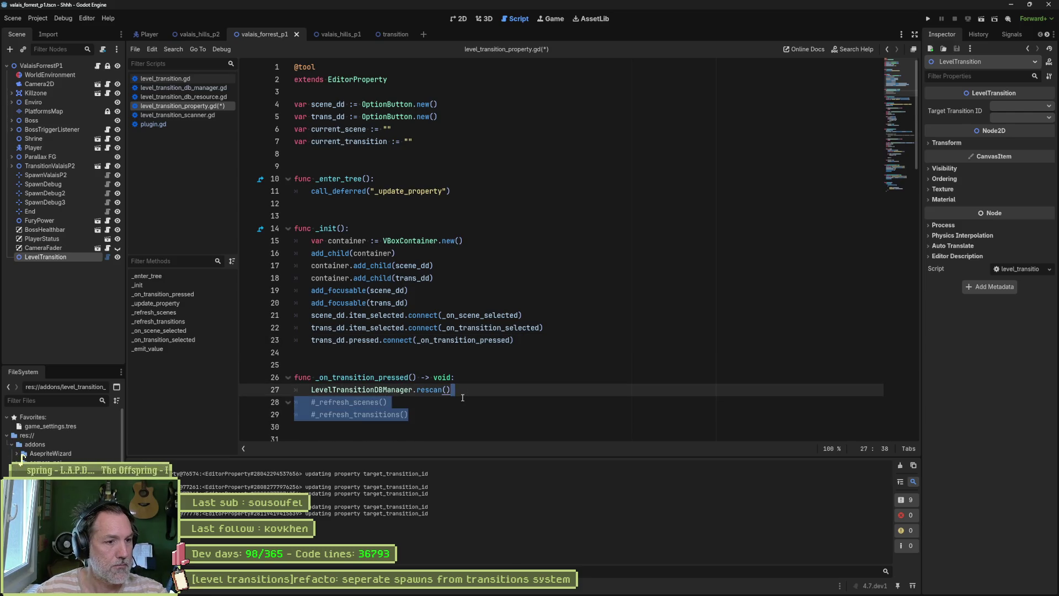
pyautogui.press('Delete')
pyautogui.hotkey('ctrl', 's')
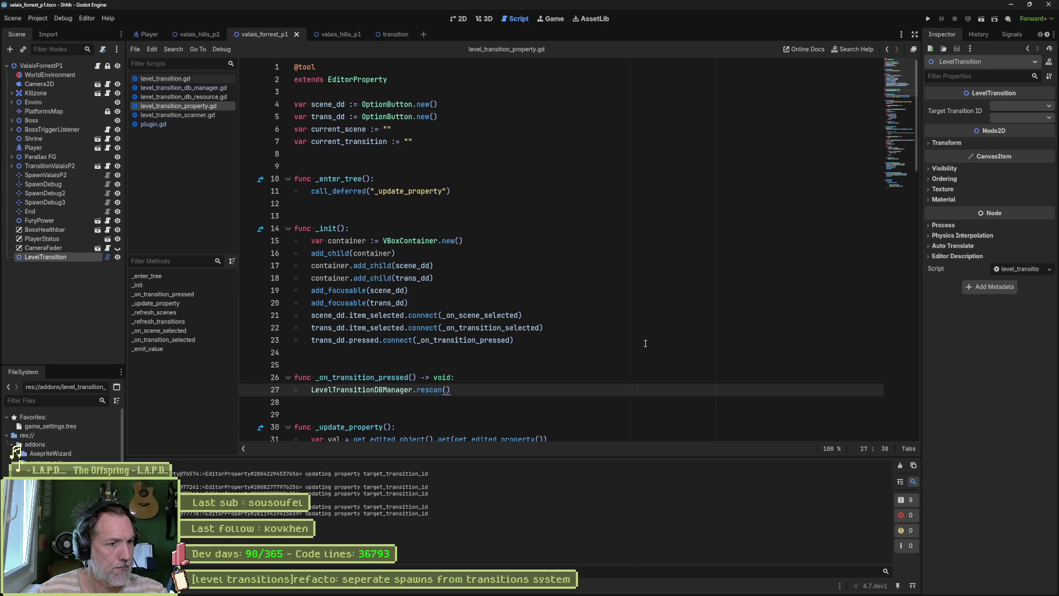
# - Clear the Output, reselect LevelTransition and navigate to the _update_property function
pyautogui.moveTo(526, 326)
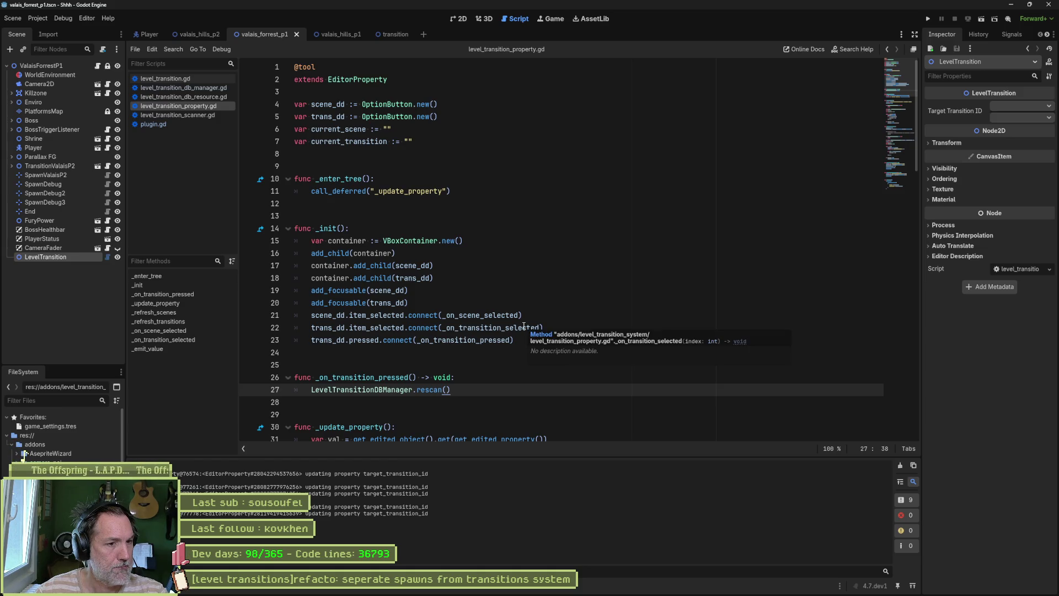
pyautogui.click(506, 319)
pyautogui.keyDown('ctrl'); pyautogui.click(502, 317); pyautogui.keyUp('ctrl')
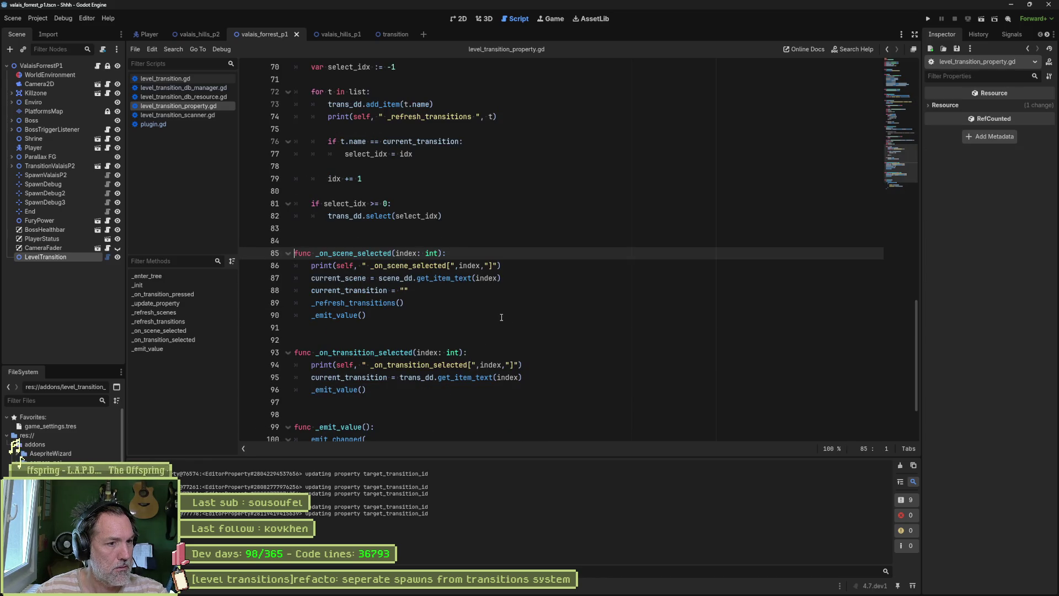
pyautogui.click(900, 467)
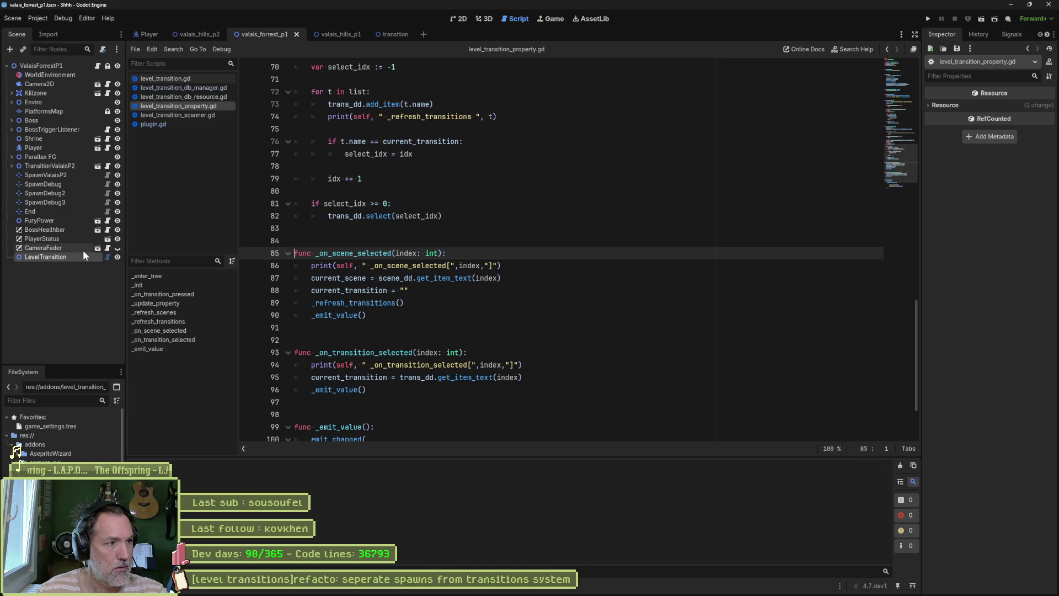
pyautogui.click(68, 254)
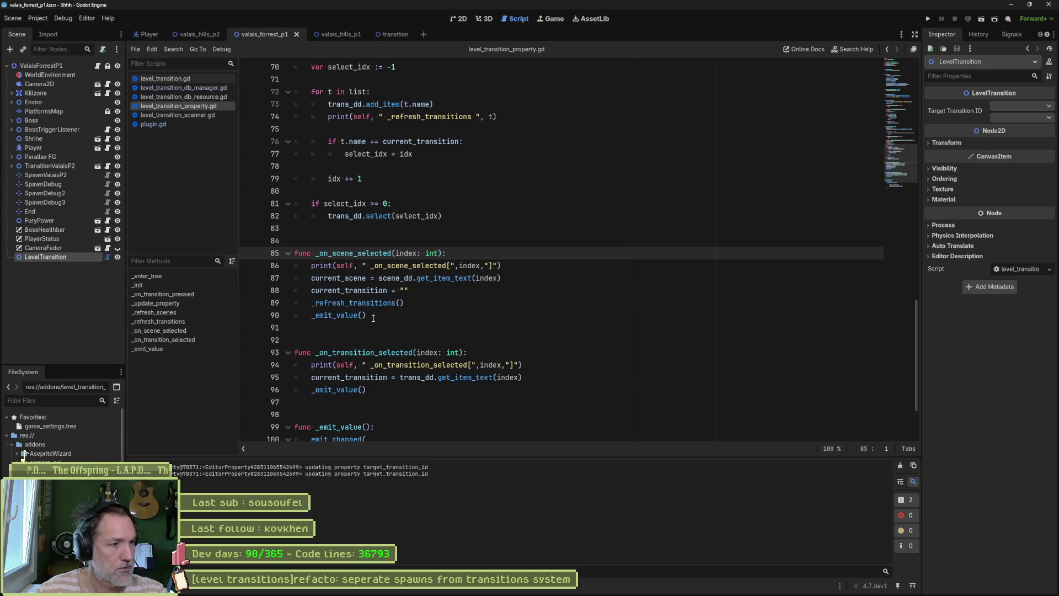
pyautogui.click(170, 303)
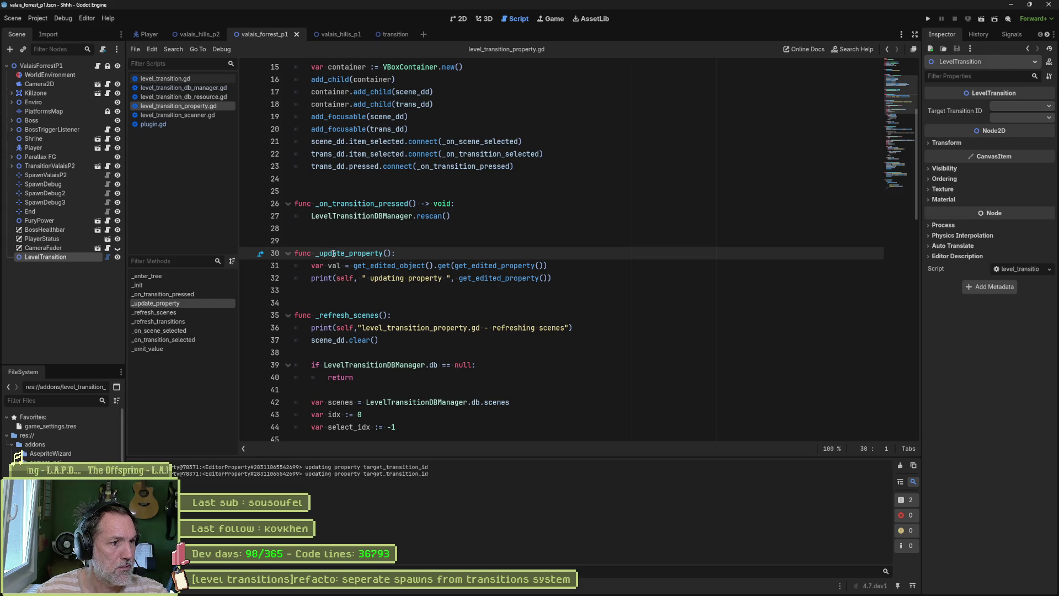
pyautogui.moveTo(333, 253)
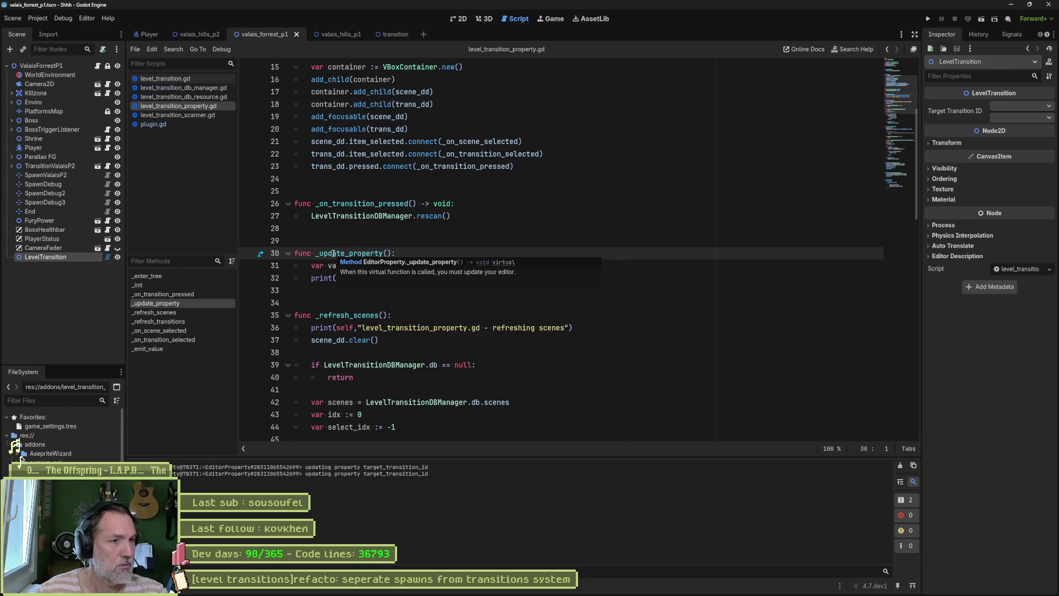
pyautogui.click(418, 252)
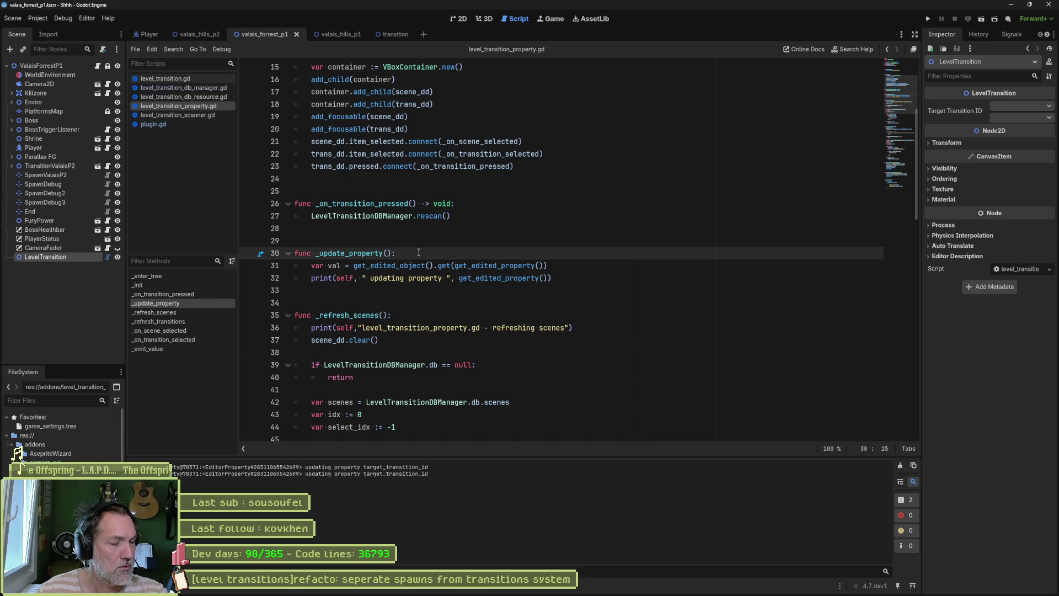
# - Send ChatGPT the whole plugin script with the note 'mon editeur ne gard…' about lost values
pyautogui.click(583, 282)
pyautogui.hotkey('ctrl', 'a')
pyautogui.hotkey('alt', 'Tab')
pyautogui.click(533, 491)
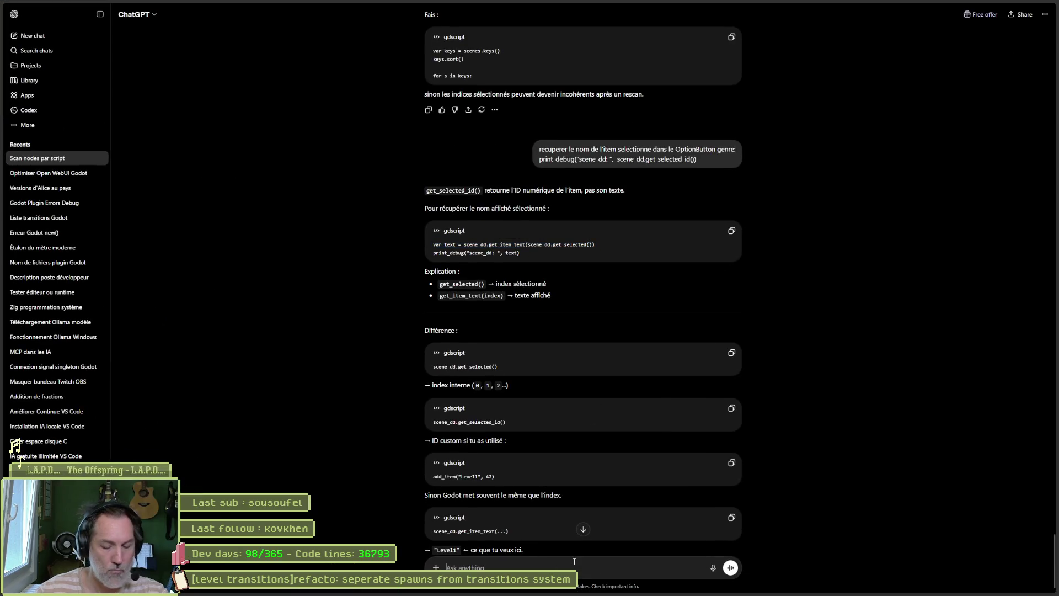
pyautogui.write('mon editeur ne garde pas les valeur')
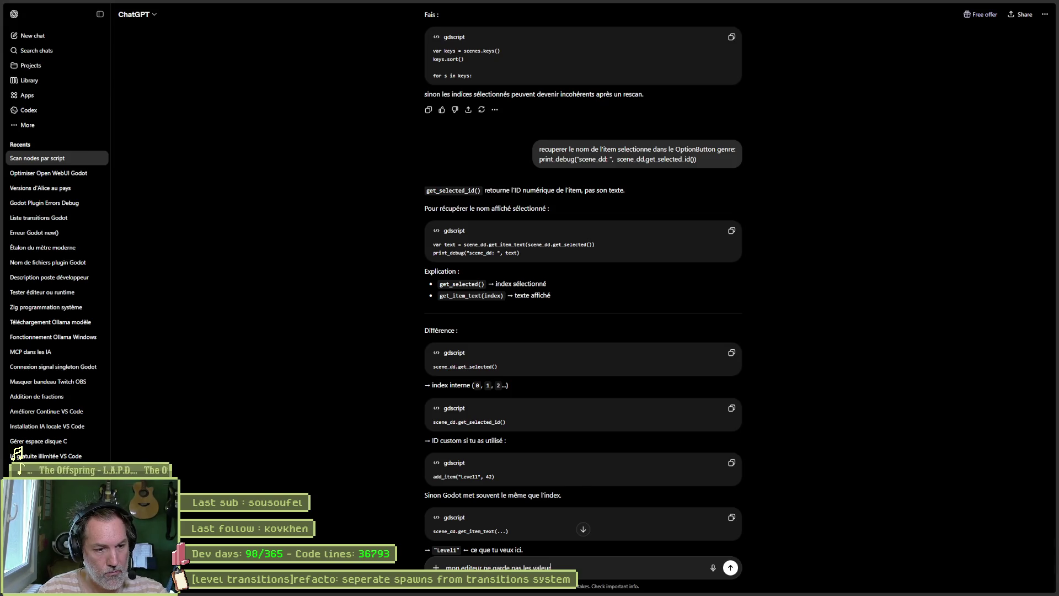
pyautogui.hotkey('shift', 'Return')
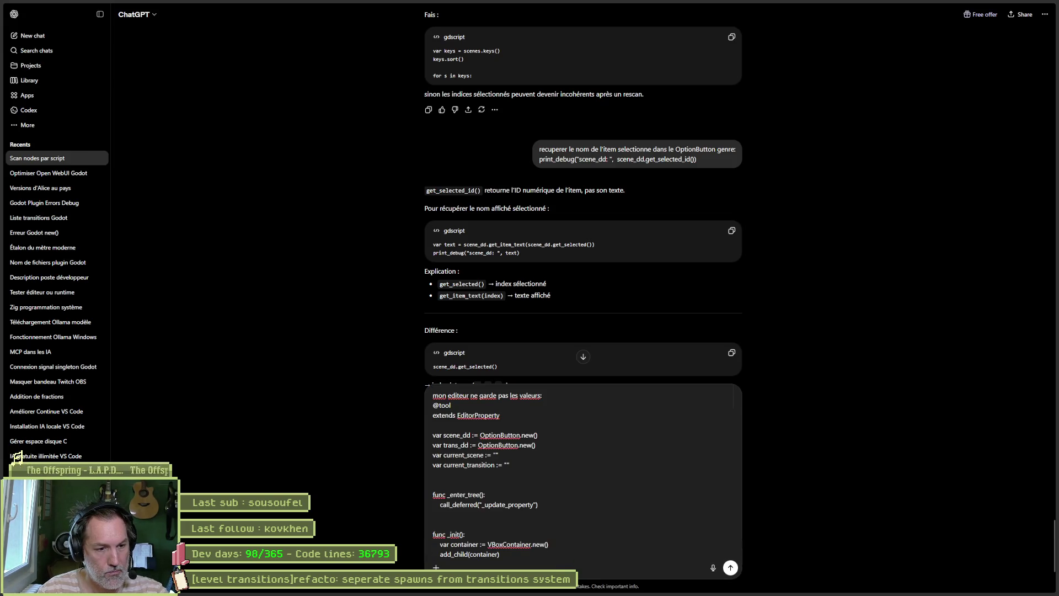
pyautogui.hotkey('ctrl', 'v')
pyautogui.press('Return')
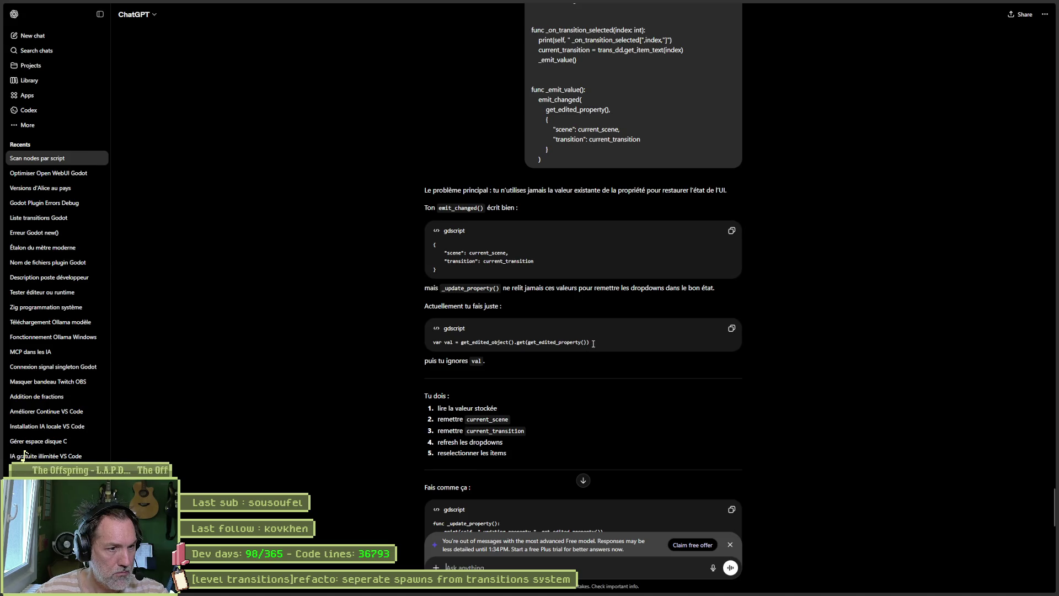
# - Copy the suggested _update_property code from ChatGPT's reply
pyautogui.scroll(-3, 670, 401)
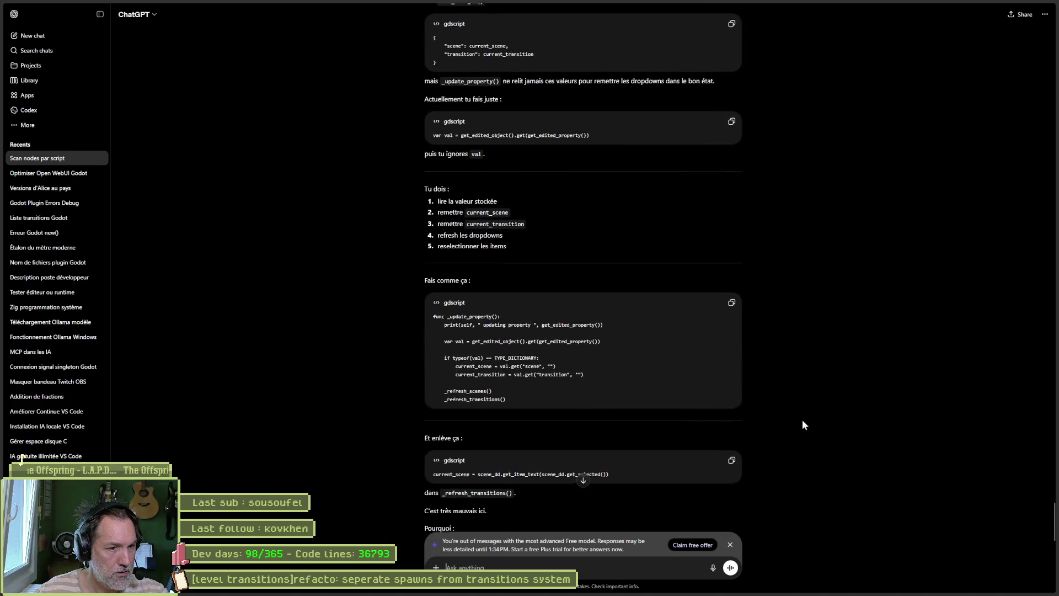
pyautogui.click(731, 303)
pyautogui.hotkey('alt', 'Tab')
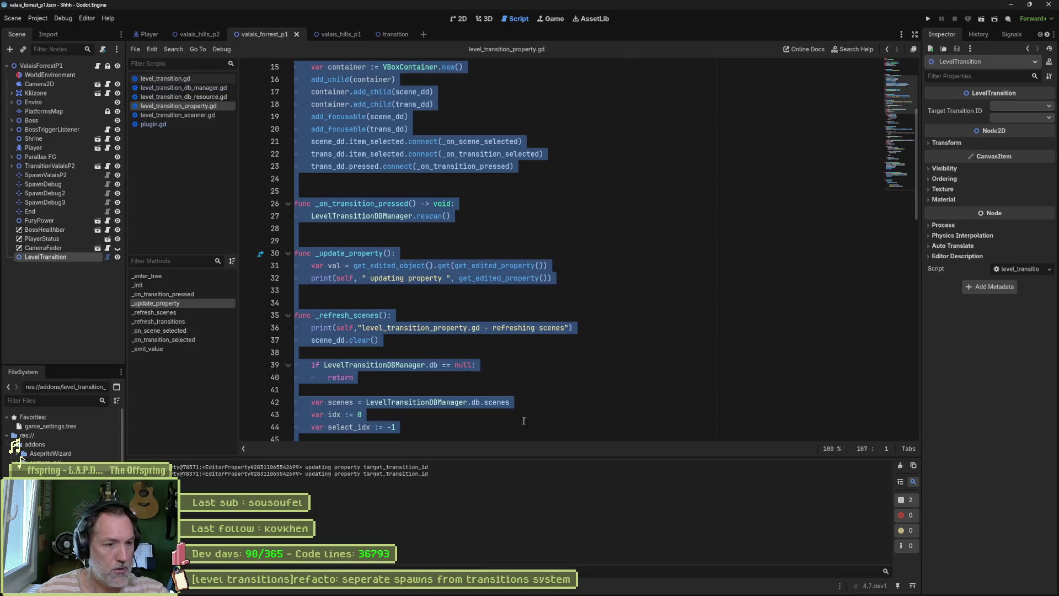
# - Replace the old _update_property body with the pasted code and save the script
pyautogui.click(451, 417)
pyautogui.moveTo(555, 278); pyautogui.dragTo(298, 262)
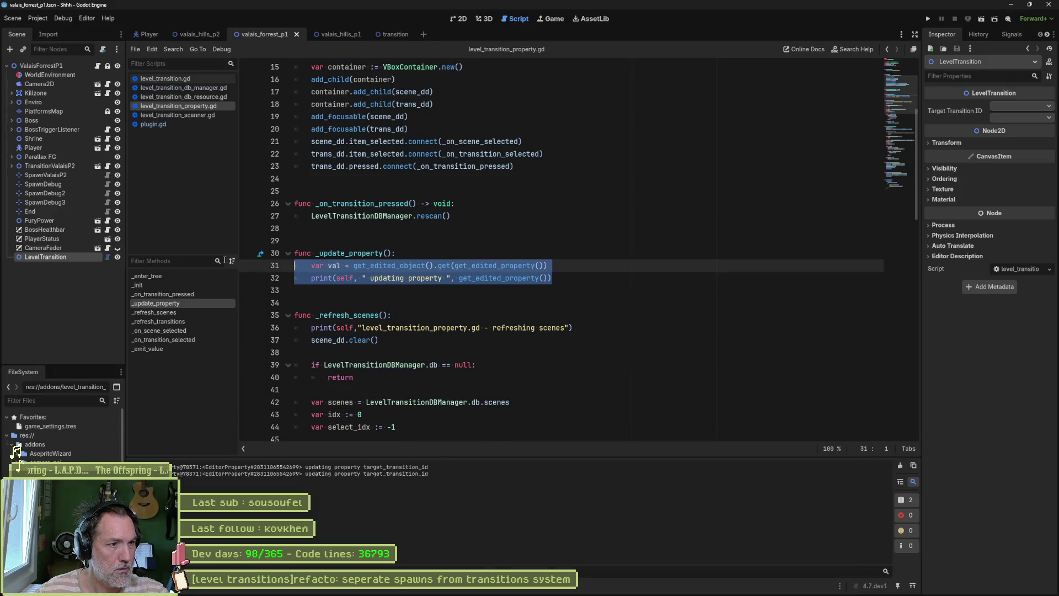
pyautogui.hotkey('ctrl', 'v')
pyautogui.hotkey('ctrl', 's')
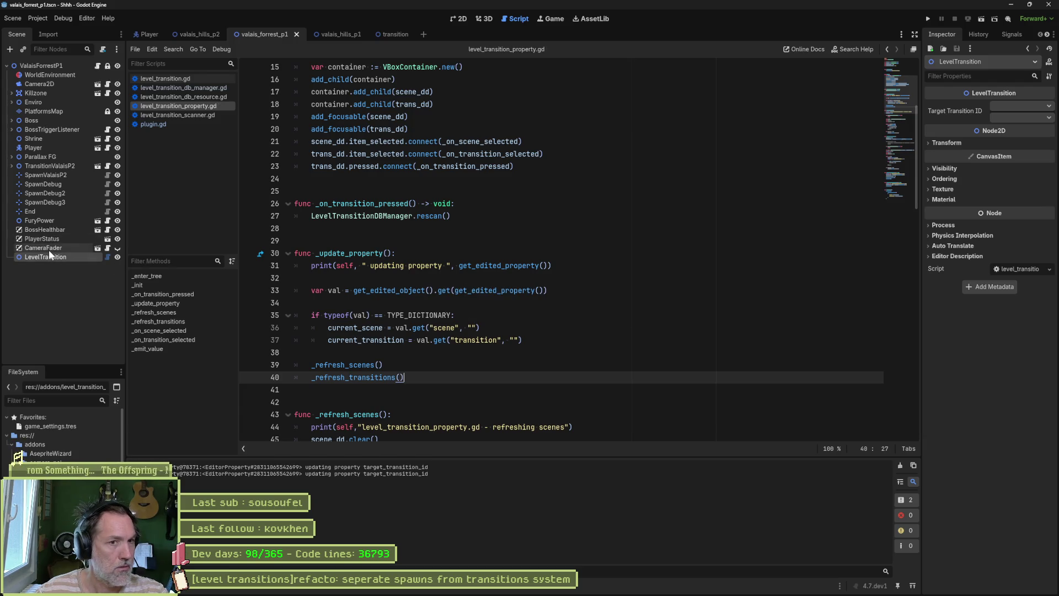
# - Set the Target scene to valais_hills_p1.tscn, save, and reselect LevelTransition to verify it's kept
pyautogui.click(49, 250)
pyautogui.click(52, 256)
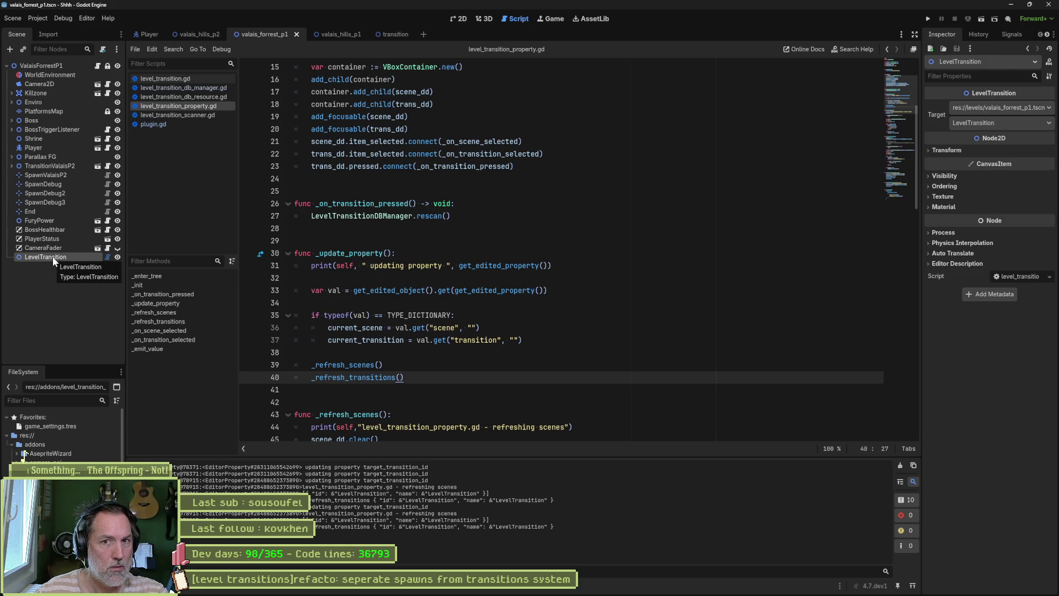
pyautogui.click(1014, 103)
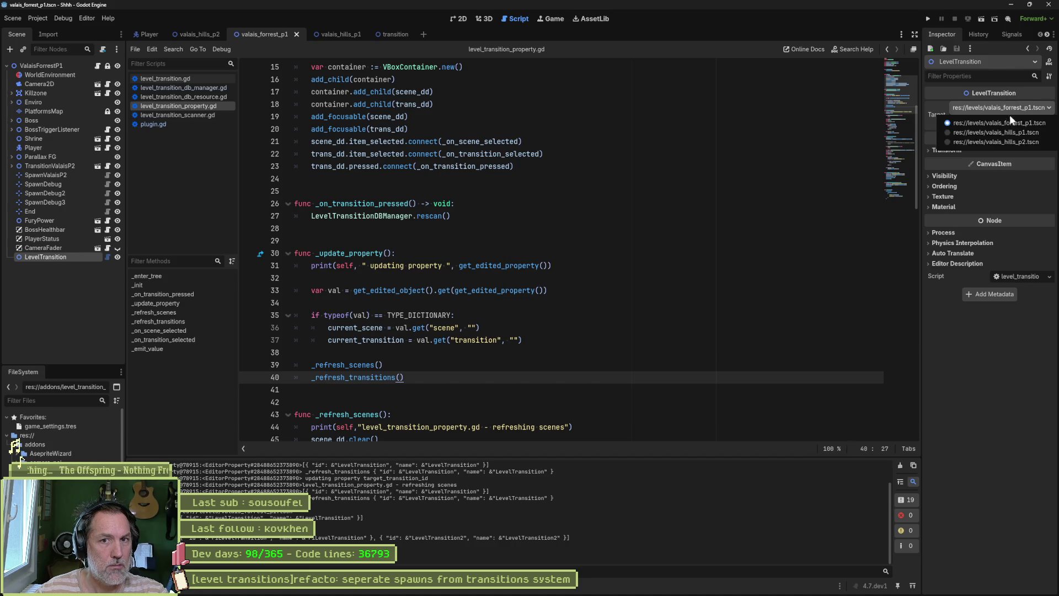
pyautogui.click(1006, 131)
pyautogui.click(496, 191)
pyautogui.hotkey('ctrl', 's')
pyautogui.click(50, 248)
pyautogui.click(53, 257)
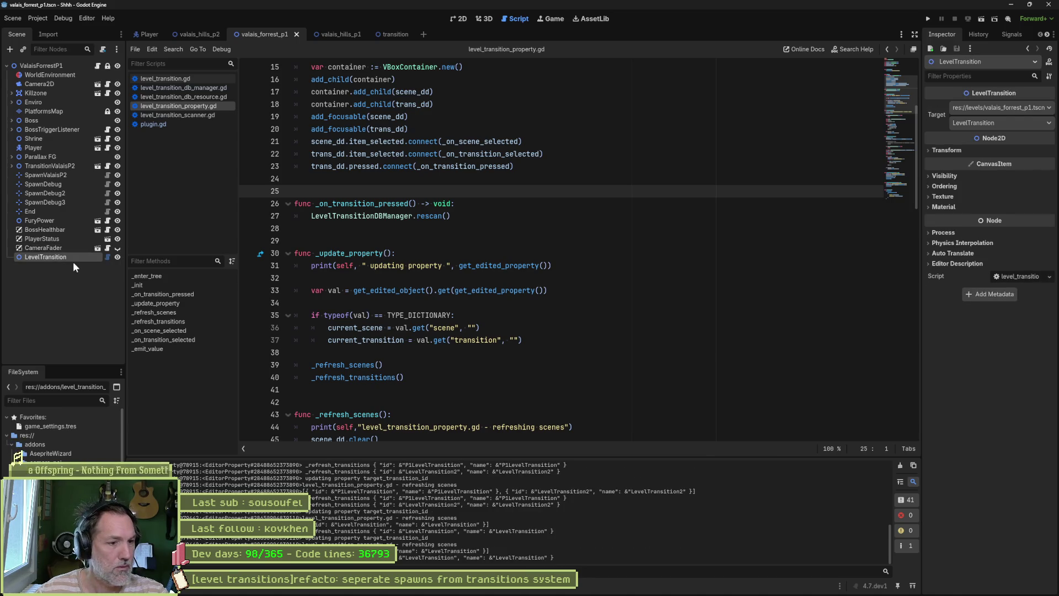
# - Clear the Output and select TYPE_DICTIONARY in the new code to ask about it
pyautogui.click(900, 467)
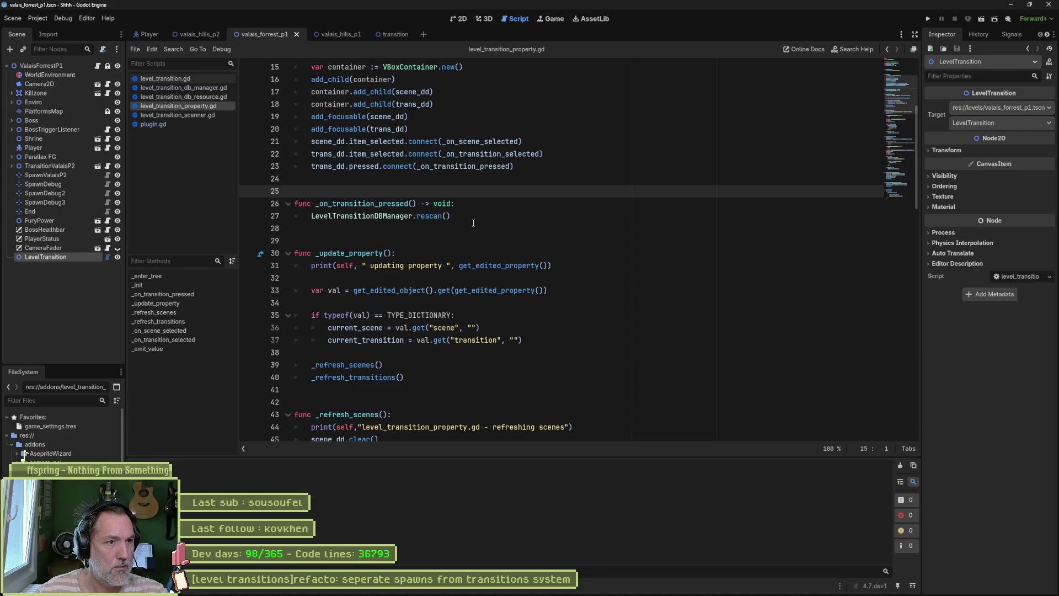
pyautogui.click(608, 226)
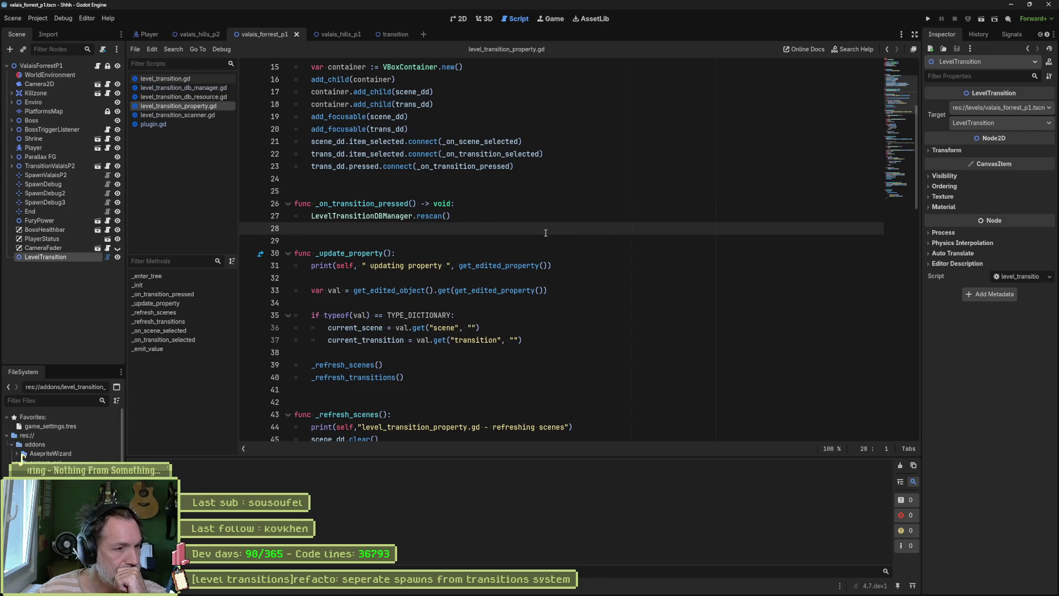
pyautogui.click(483, 266)
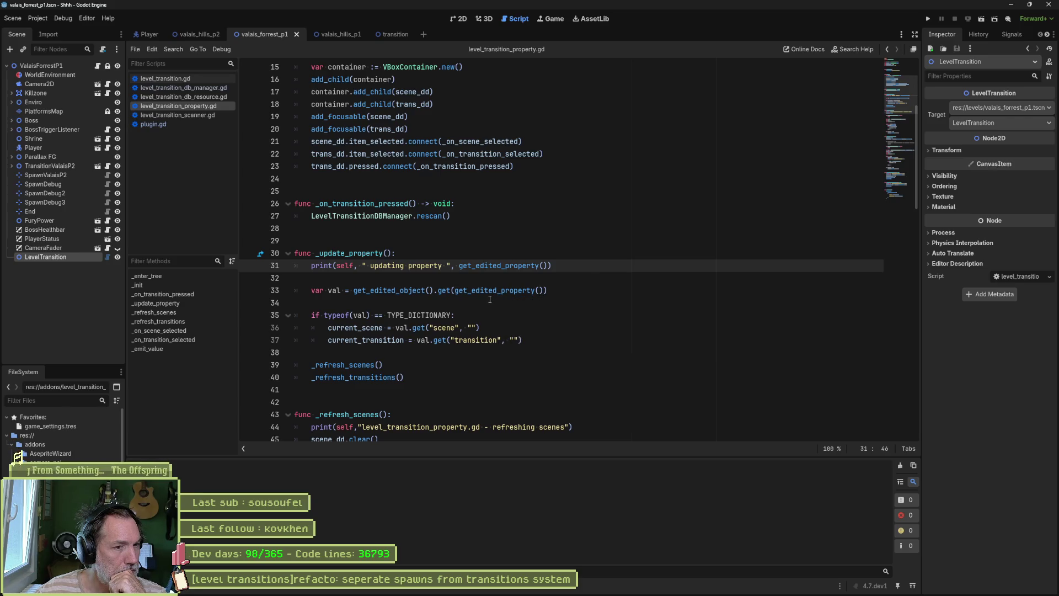
pyautogui.doubleClick(443, 315)
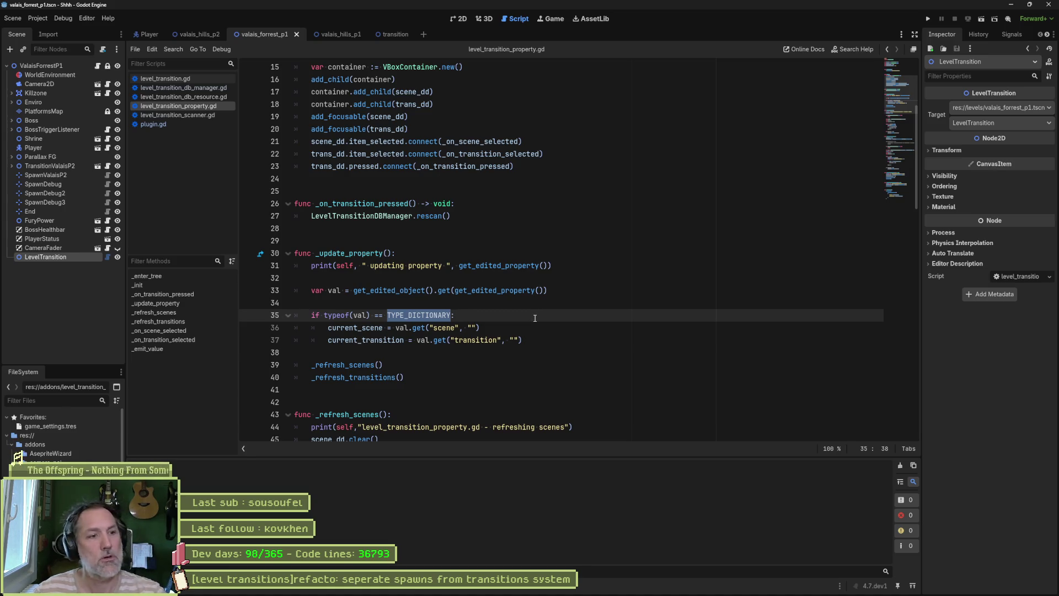
pyautogui.moveTo(559, 594)
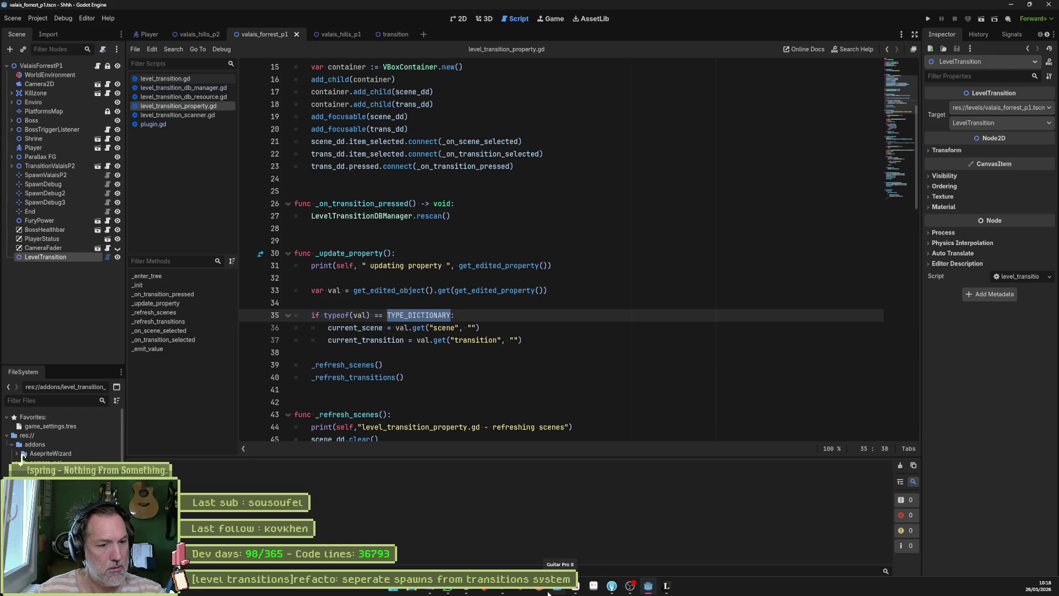
pyautogui.click(466, 590)
# - Ask ChatGPT 'pourquoi on test == TYPE_DICTIONARY' and send the question
pyautogui.write('pourquoi on test == T')
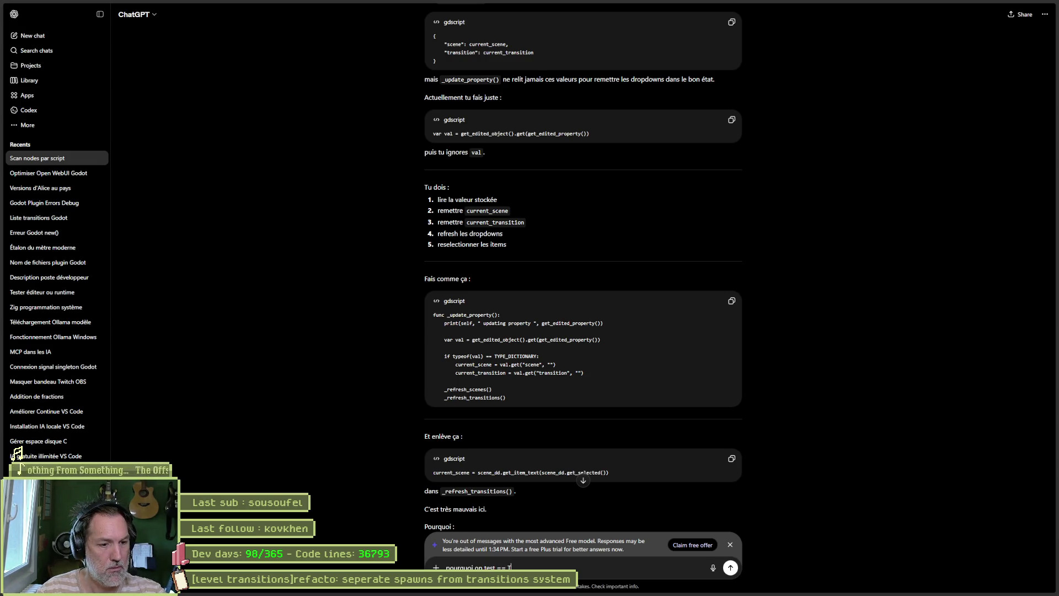
pyautogui.click(597, 580)
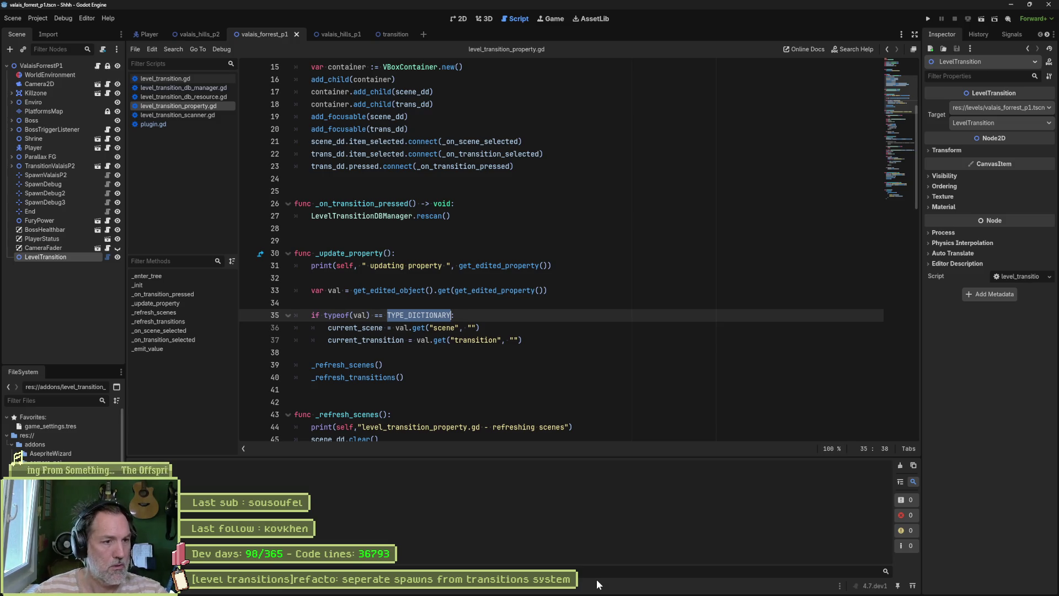
pyautogui.hotkey('ctrl', 'c')
pyautogui.click(597, 580)
pyautogui.hotkey('ctrl', 'v')
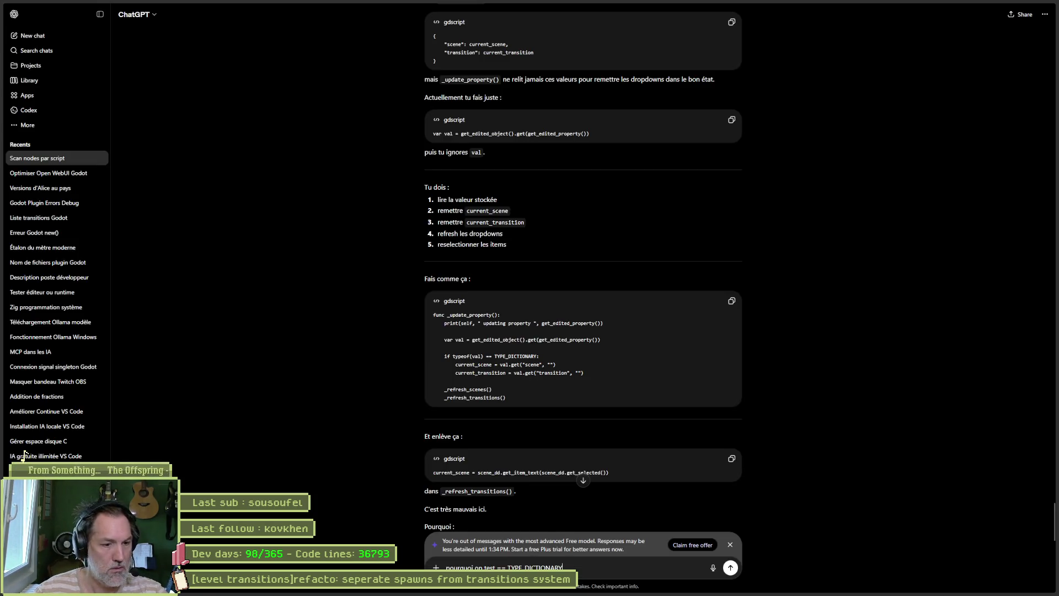
pyautogui.click(730, 567)
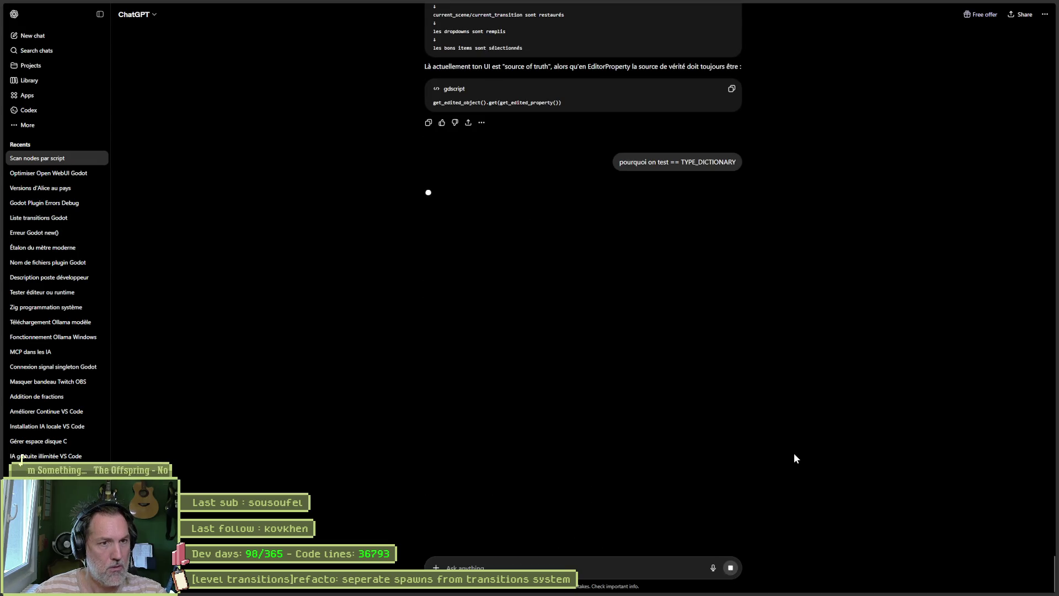
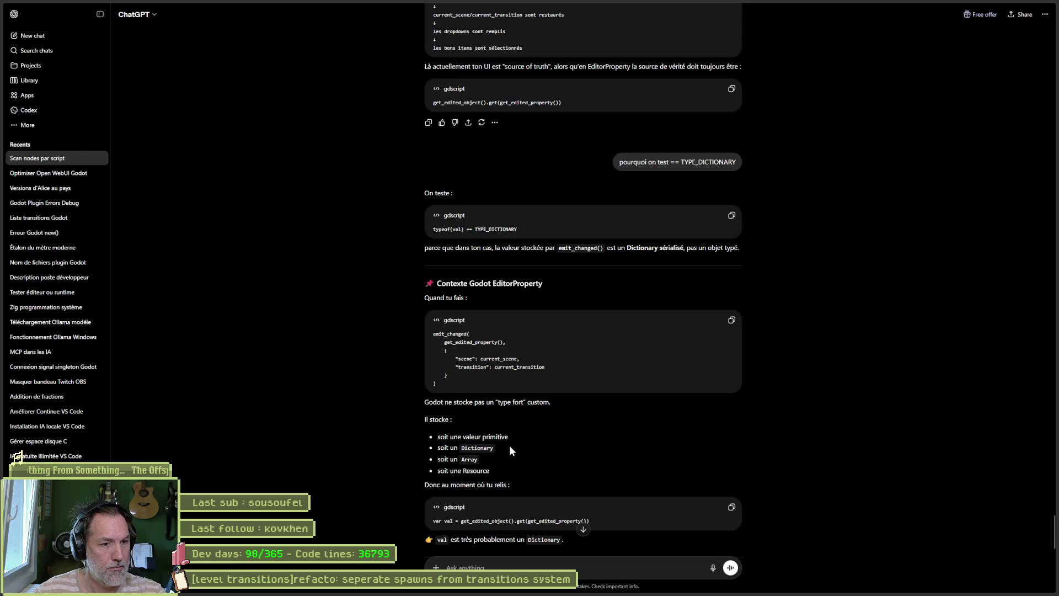
# - Finish reading ChatGPT's TYPE_DICTIONARY explanation and return to the TYPE_DICTIONARY check line in Godot
pyautogui.scroll(-3, 397, 488)
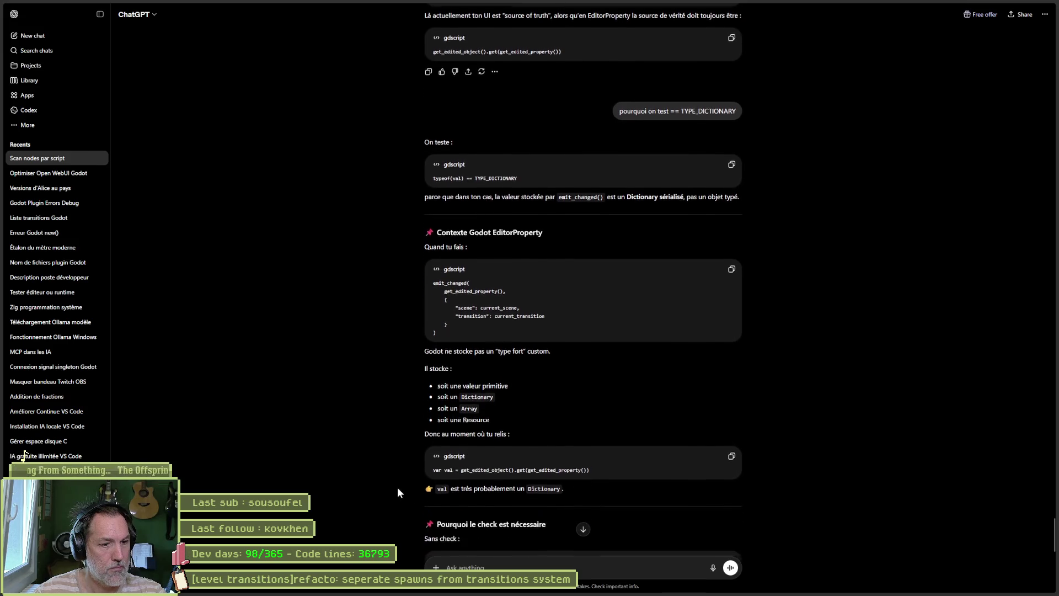
pyautogui.hotkey('alt', 'Tab')
pyautogui.click(573, 314)
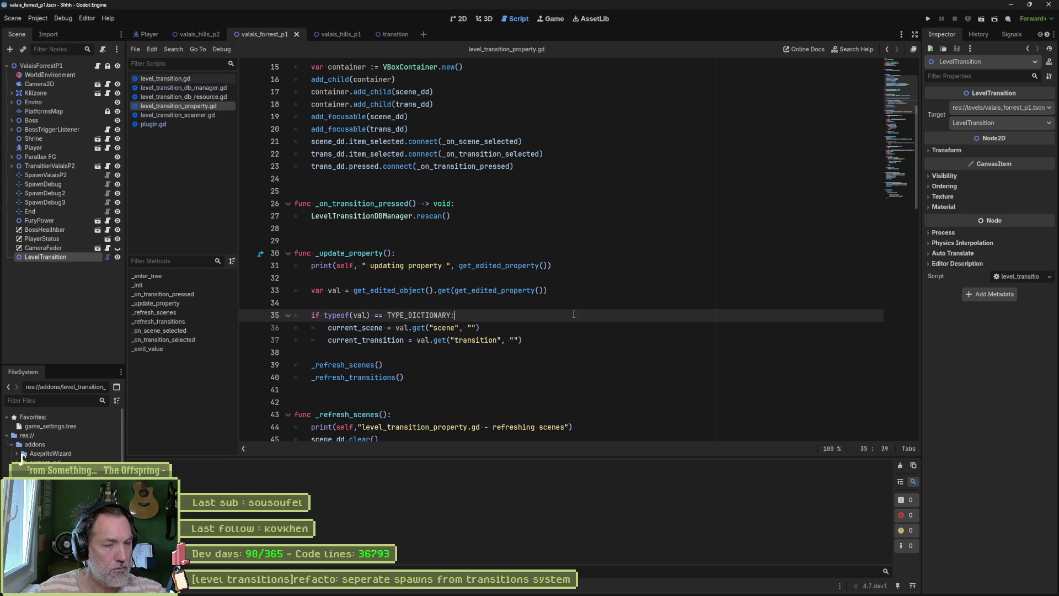
# - Add a print("4") debug line inside the TYPE_DICTIONARY branch and save the script
pyautogui.press('Return')
pyautogui.write('print("4')
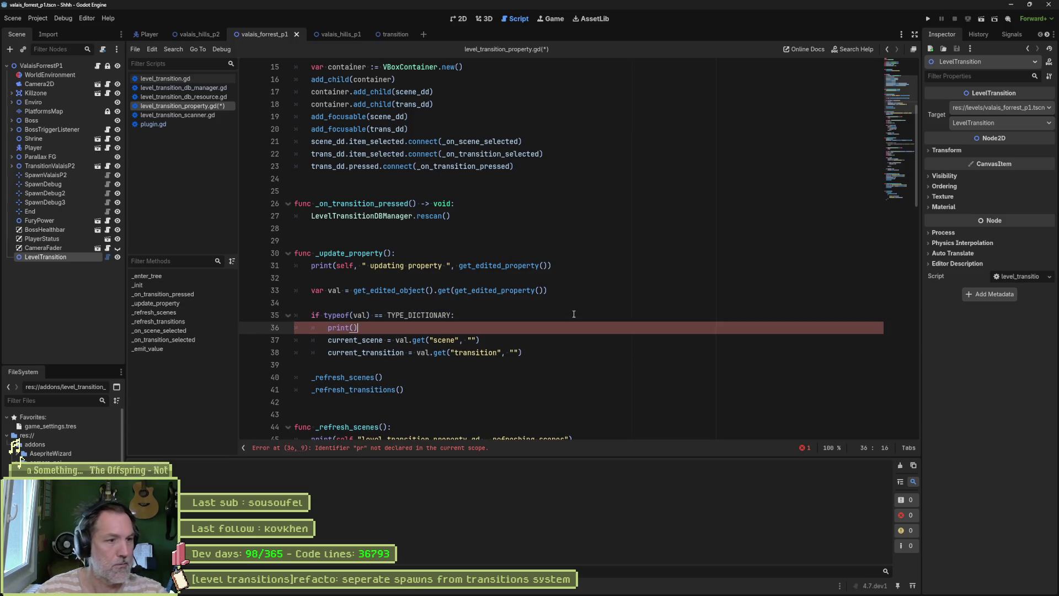
pyautogui.hotkey('ctrl', 's')
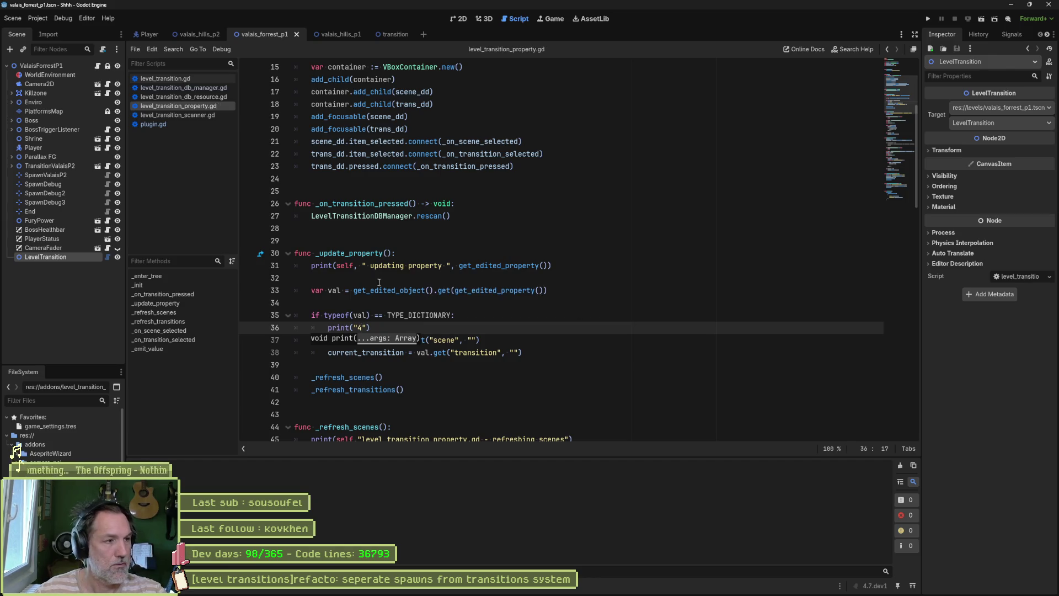
# - Reload LevelTransition, clear Output, and target valais_hills_p1.tscn with transition LevelTransition2
pyautogui.click(61, 248)
pyautogui.click(55, 257)
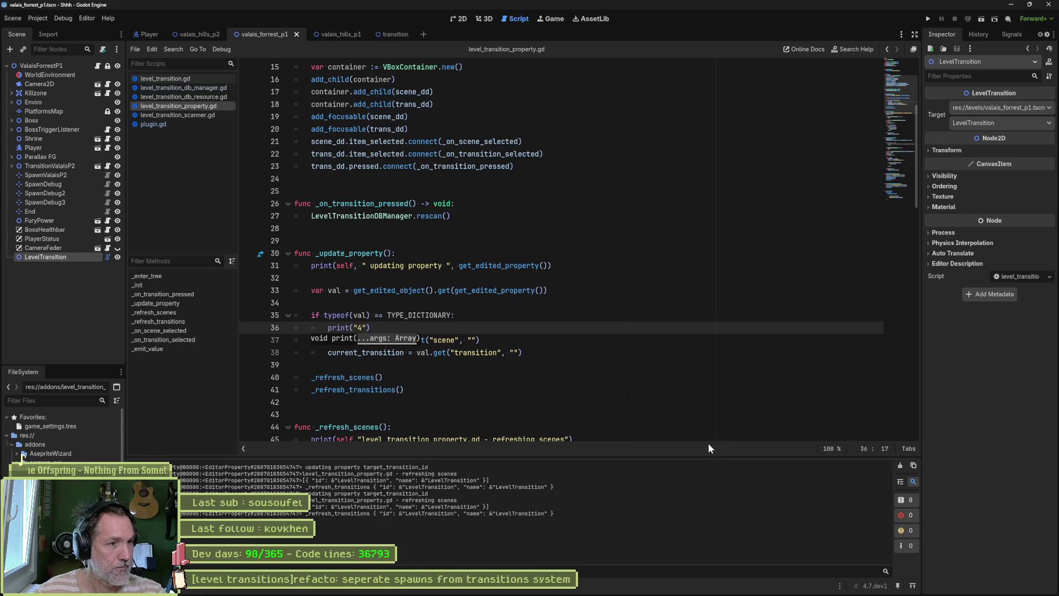
pyautogui.click(901, 465)
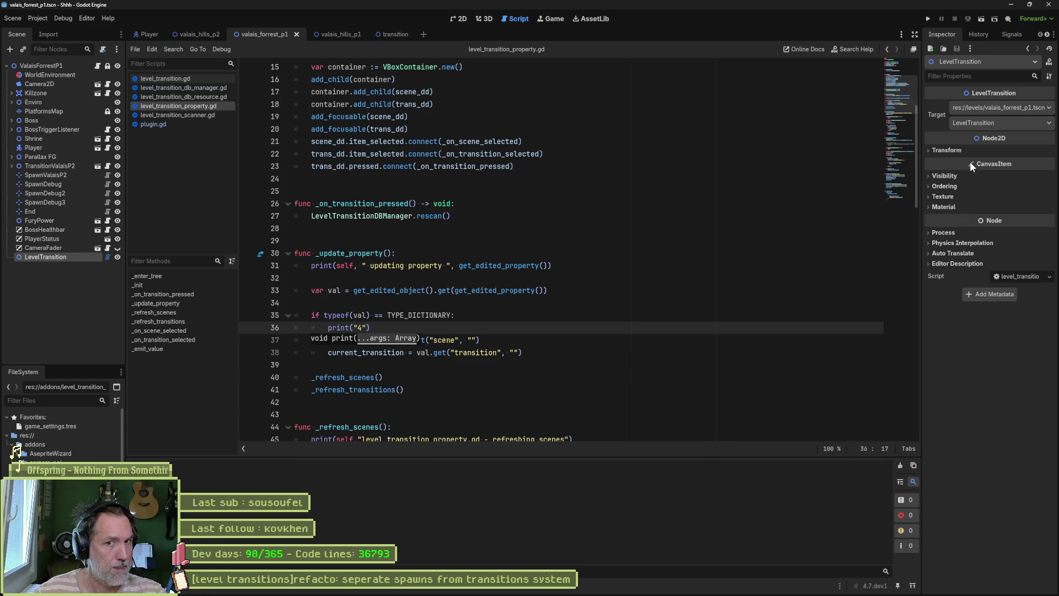
pyautogui.click(1001, 108)
pyautogui.click(1010, 132)
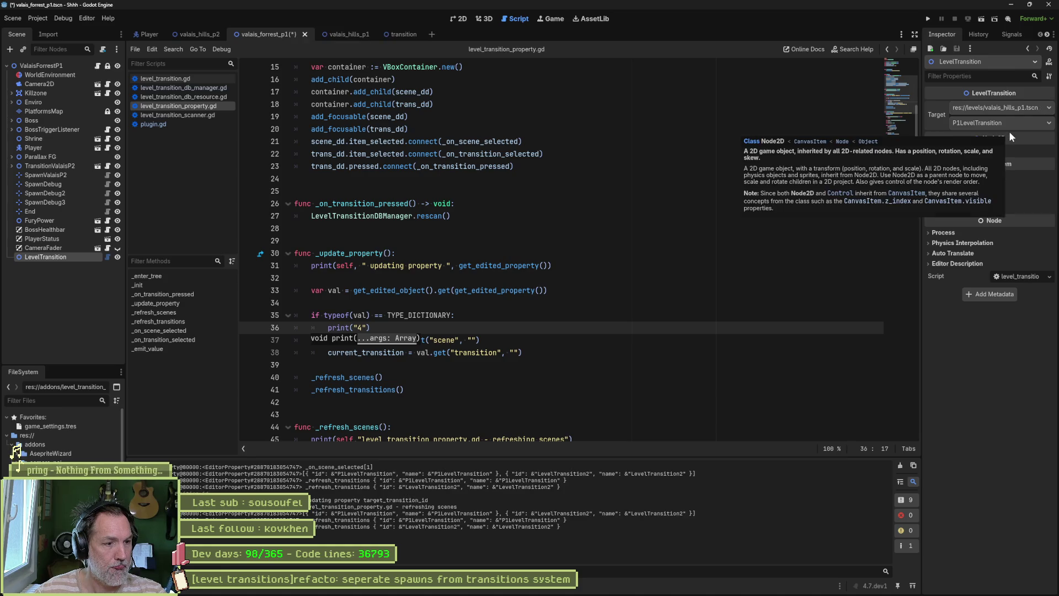
pyautogui.click(1010, 123)
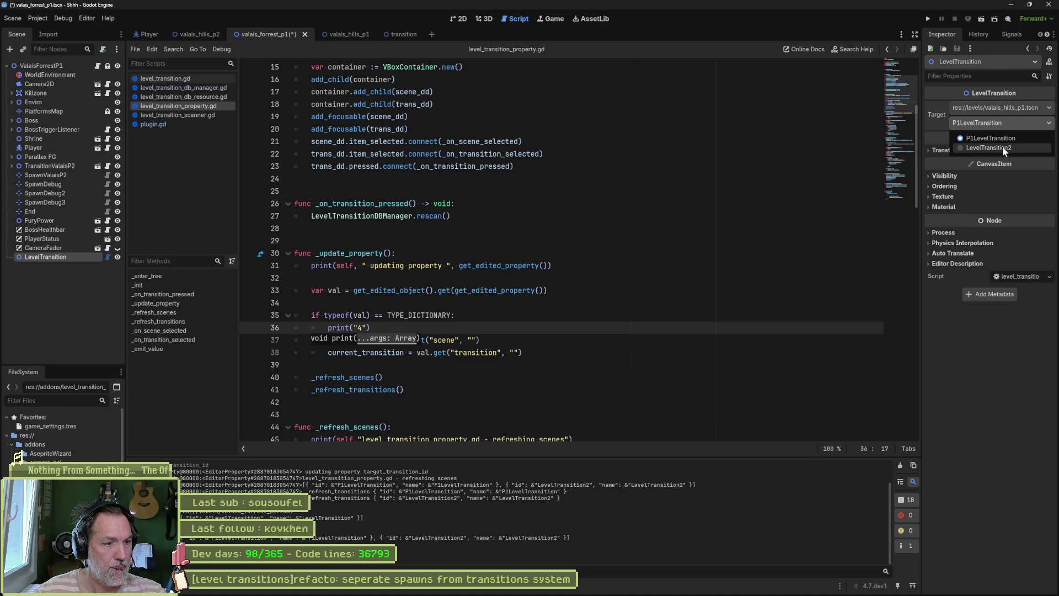
pyautogui.click(1002, 146)
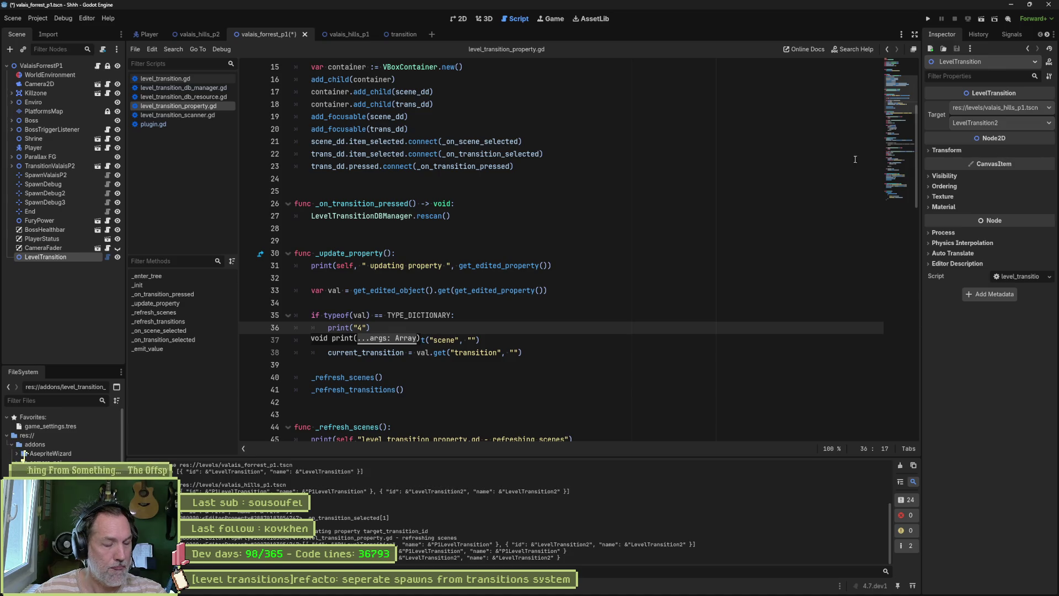
# - Inspect the value lookup expression on line 33 and place the cursor at its end
pyautogui.click(556, 329)
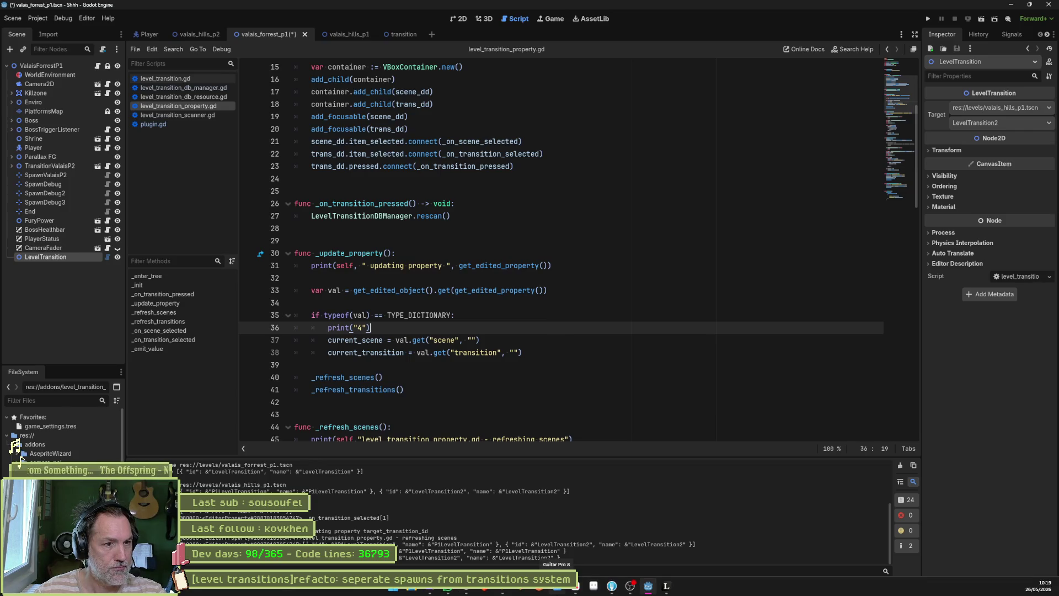
pyautogui.moveTo(354, 291); pyautogui.dragTo(549, 291)
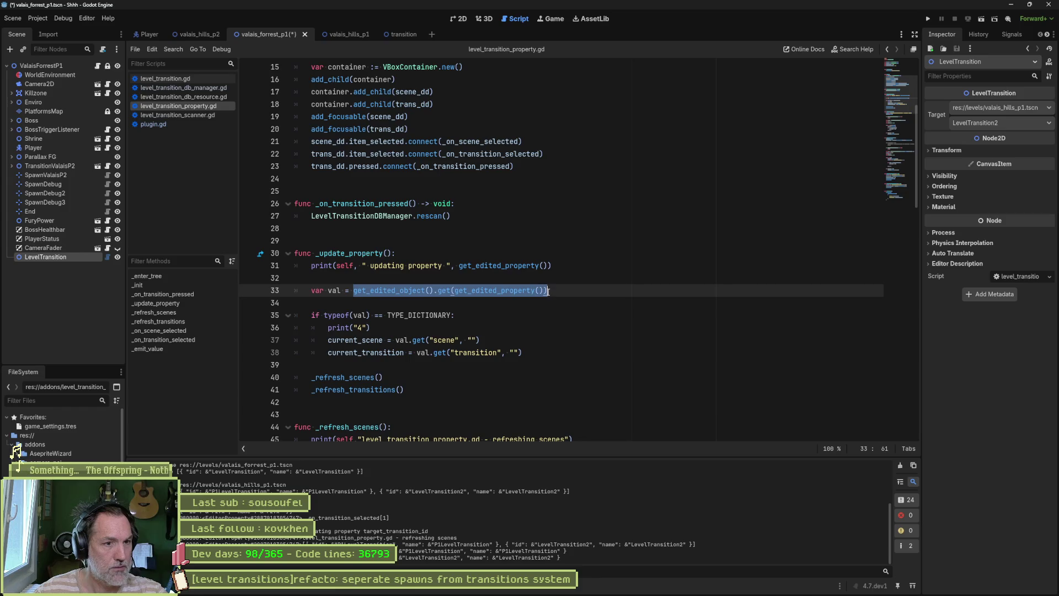
pyautogui.click(550, 291)
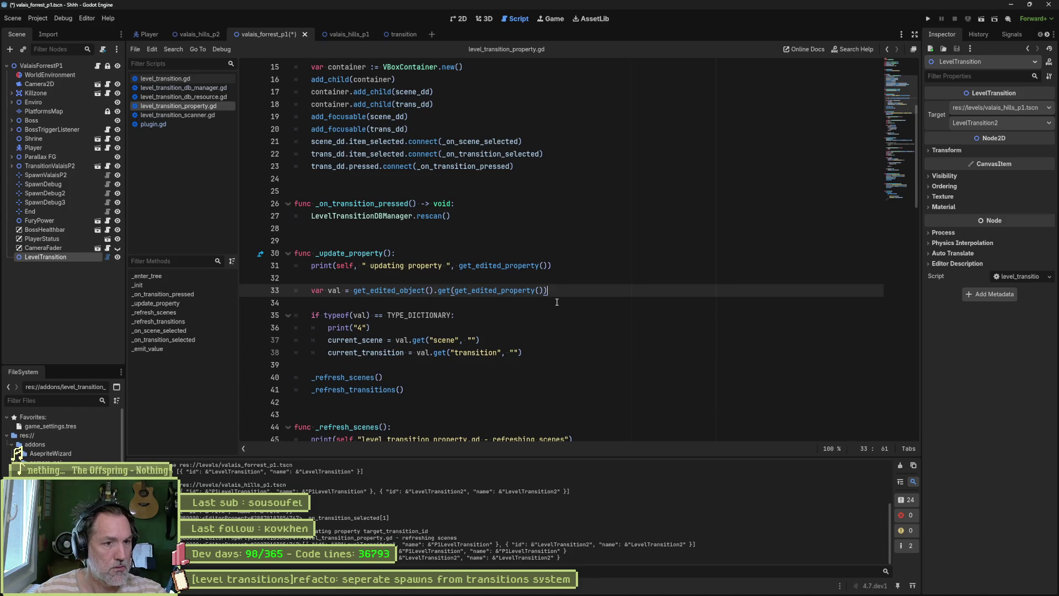
pyautogui.press('Up')
pyautogui.press('Up')
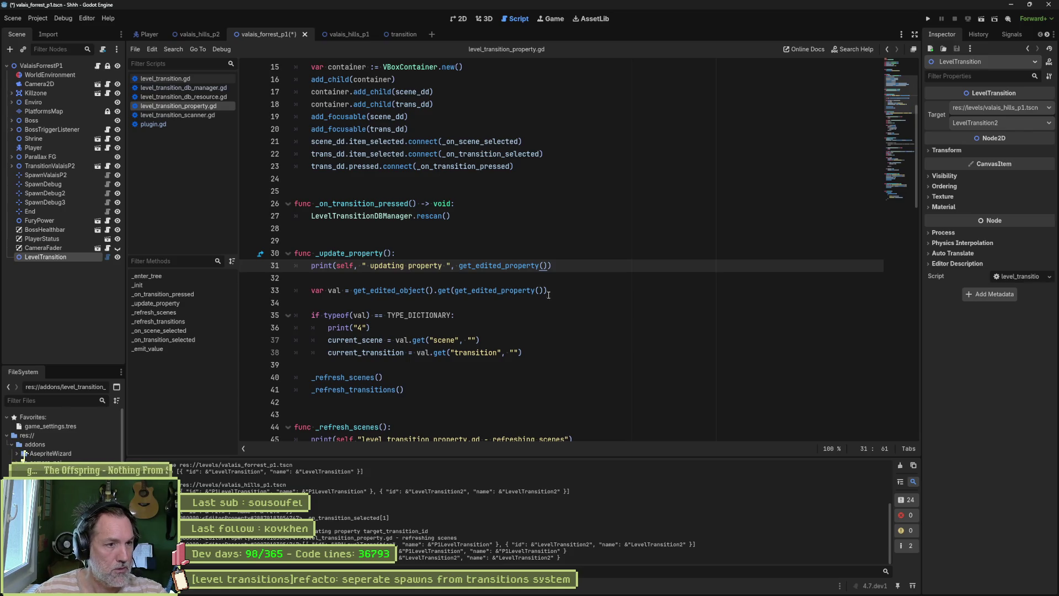
pyautogui.click(553, 287)
# - Add a print_debug line logging get_edited_object().get(get_edited_property()) and save
pyautogui.press('Return')
pyautogui.write('pri')
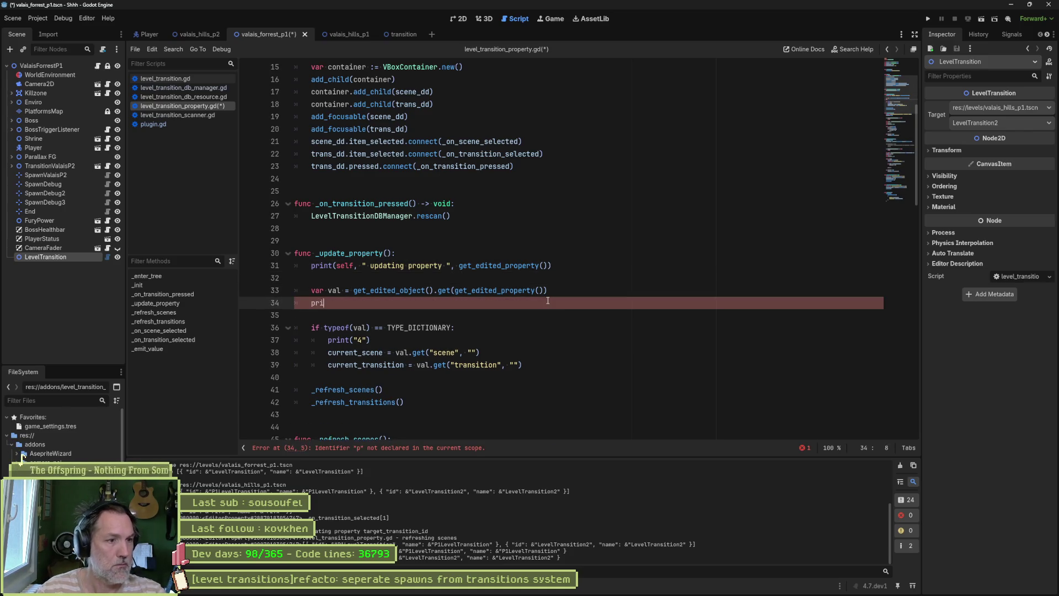
pyautogui.write('nt_debug')
pyautogui.press('Return')
pyautogui.write('sel')
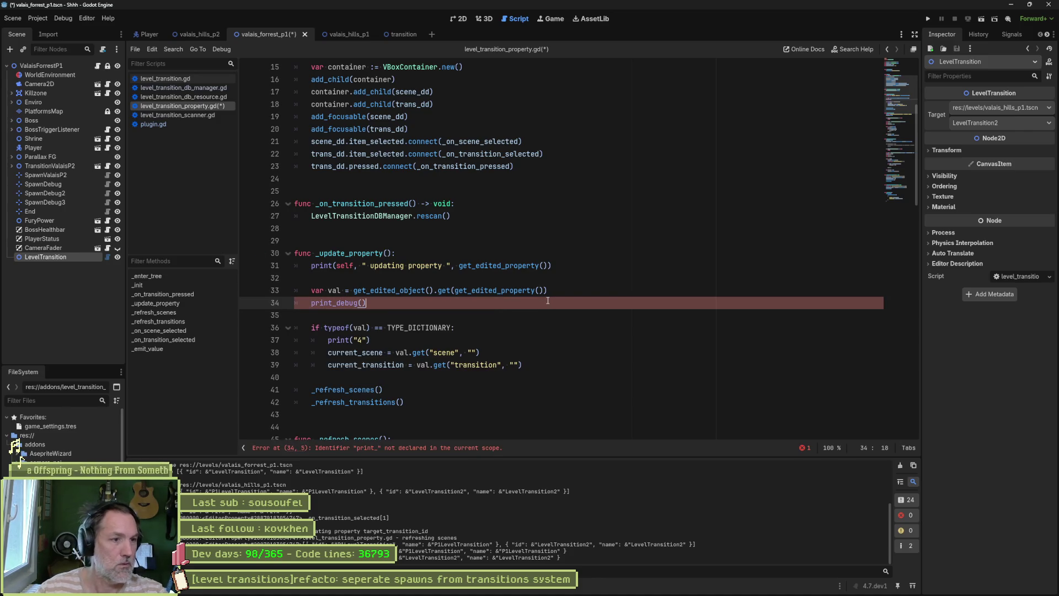
pyautogui.write('f, "get_edited_object().get(get_edited_property()): "')
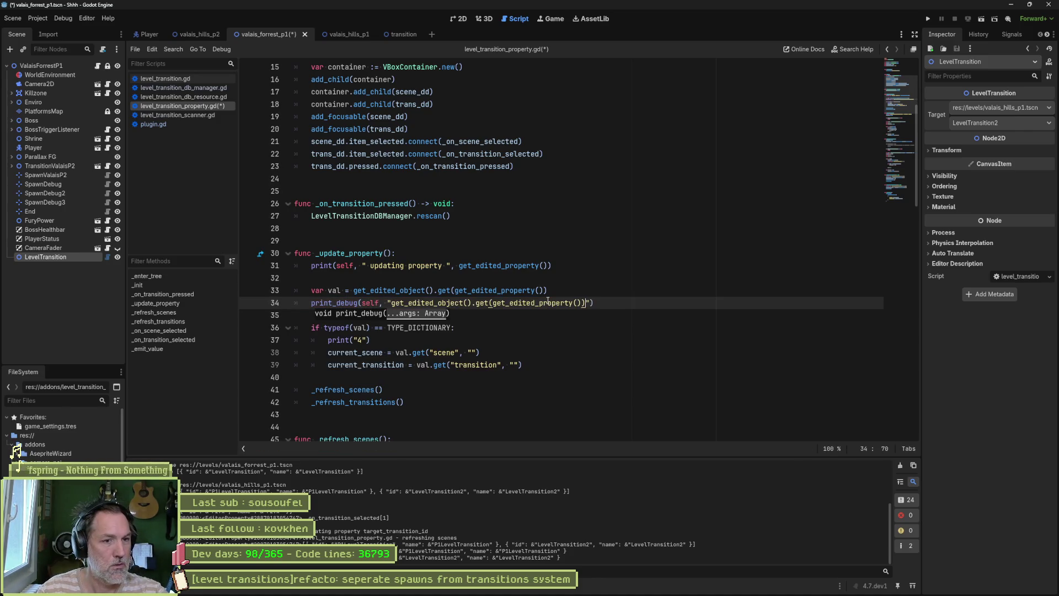
pyautogui.write(', get_edited_object().get(get_edited_property())')
pyautogui.hotkey('ctrl', 's')
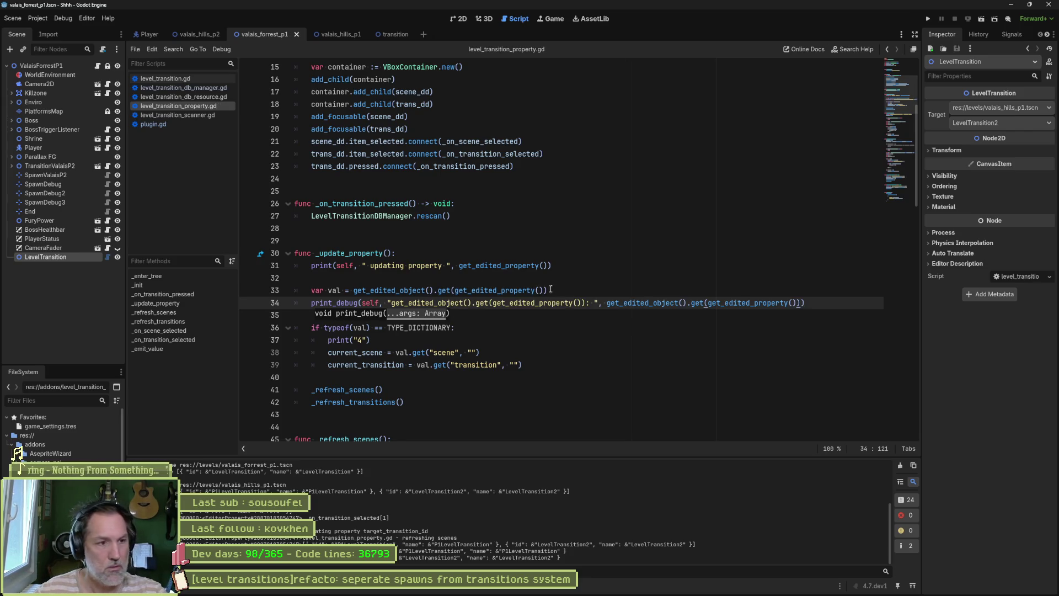
# - Comment out the line 31 print, reload LevelTransition with cleared Output, and drop self from print_debug
pyautogui.click(321, 267)
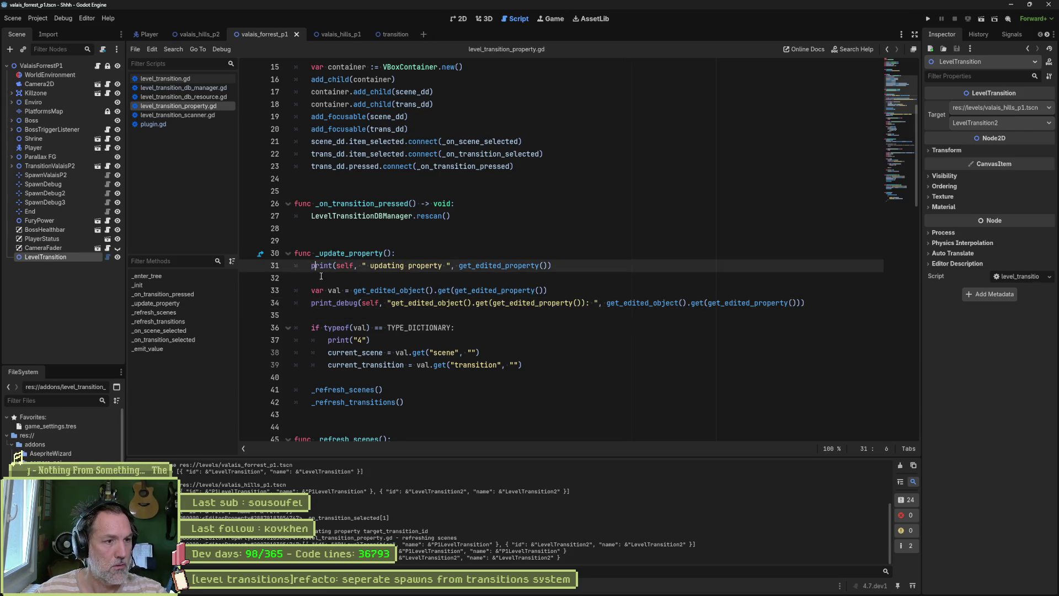
pyautogui.write('#')
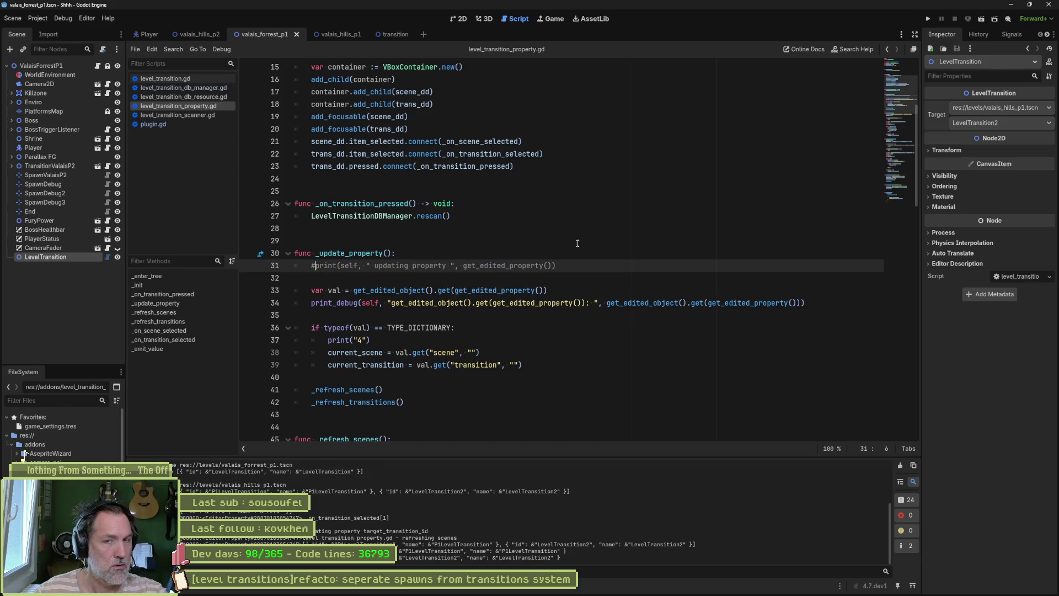
pyautogui.click(901, 466)
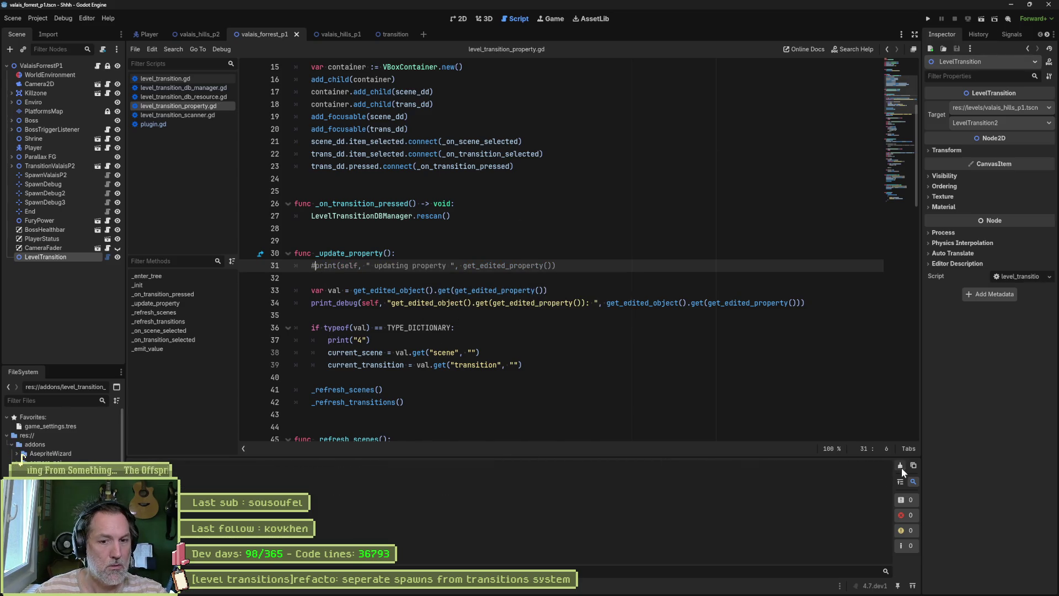
pyautogui.click(56, 246)
pyautogui.click(71, 258)
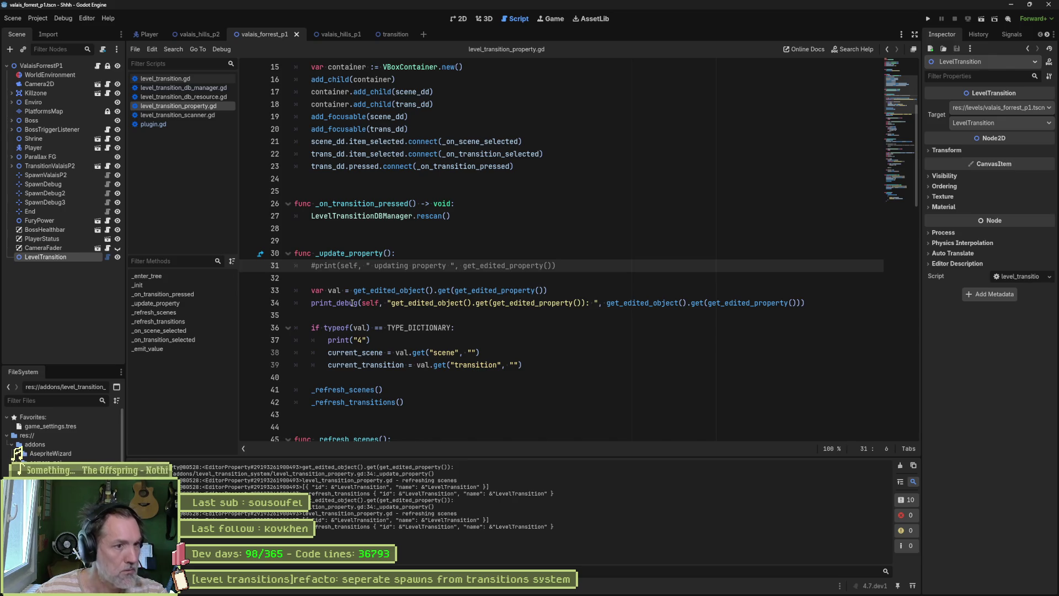
pyautogui.doubleClick(370, 303)
pyautogui.press('Delete')
pyautogui.press('Delete')
pyautogui.press('Delete')
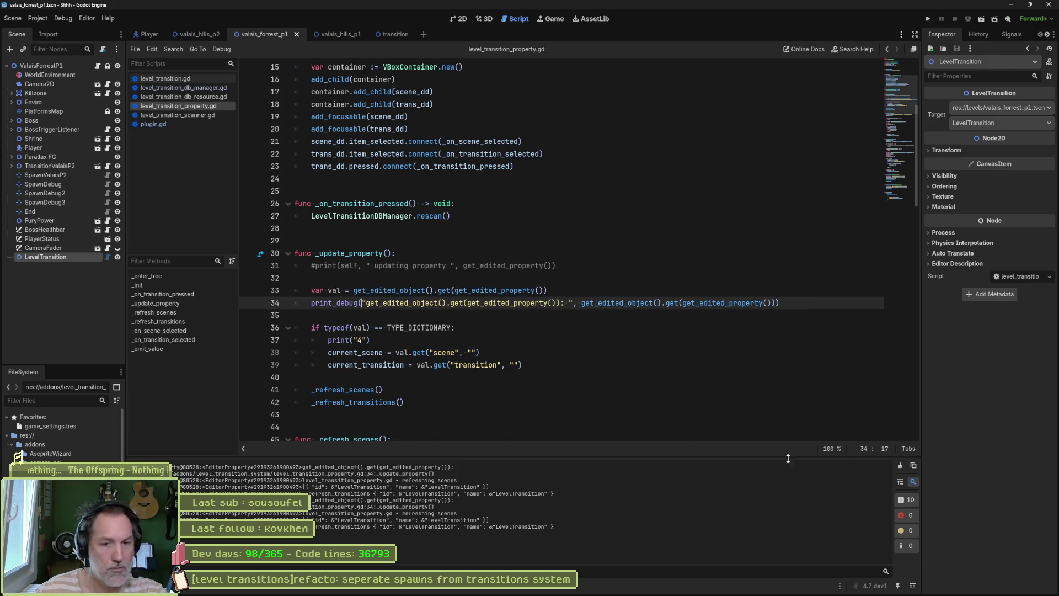
pyautogui.click(1004, 110)
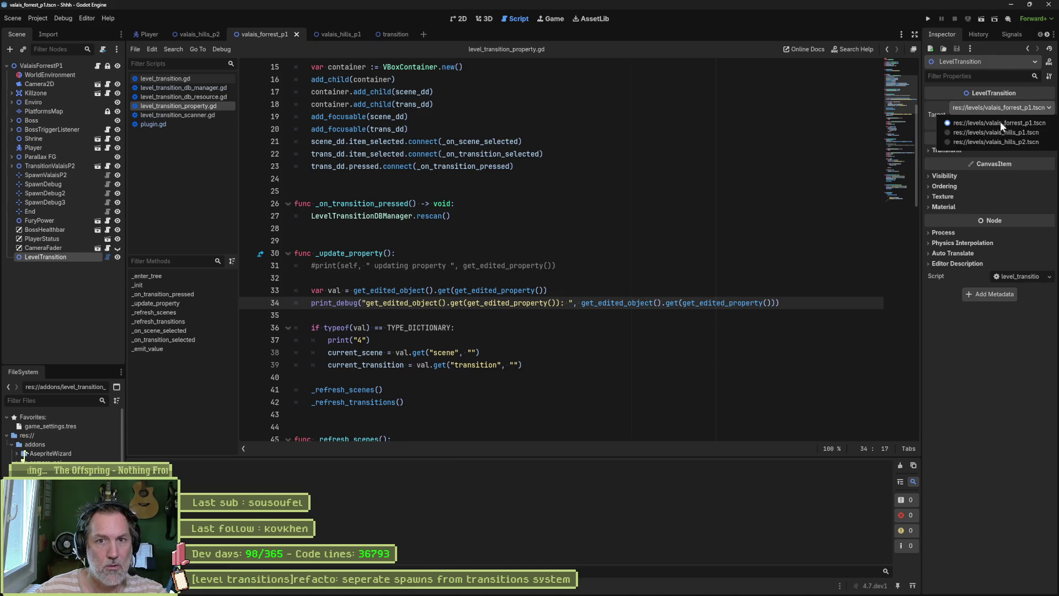
# - Set the Target scene to valais_hills_p1.tscn and check the get_edited_property call's documentation
pyautogui.click(997, 125)
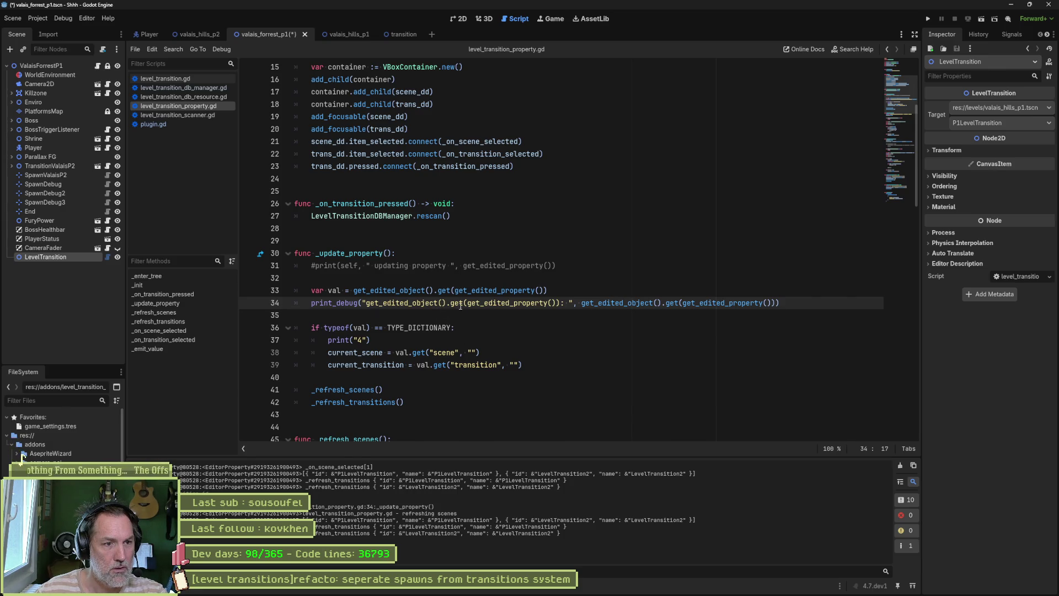
pyautogui.moveTo(468, 294)
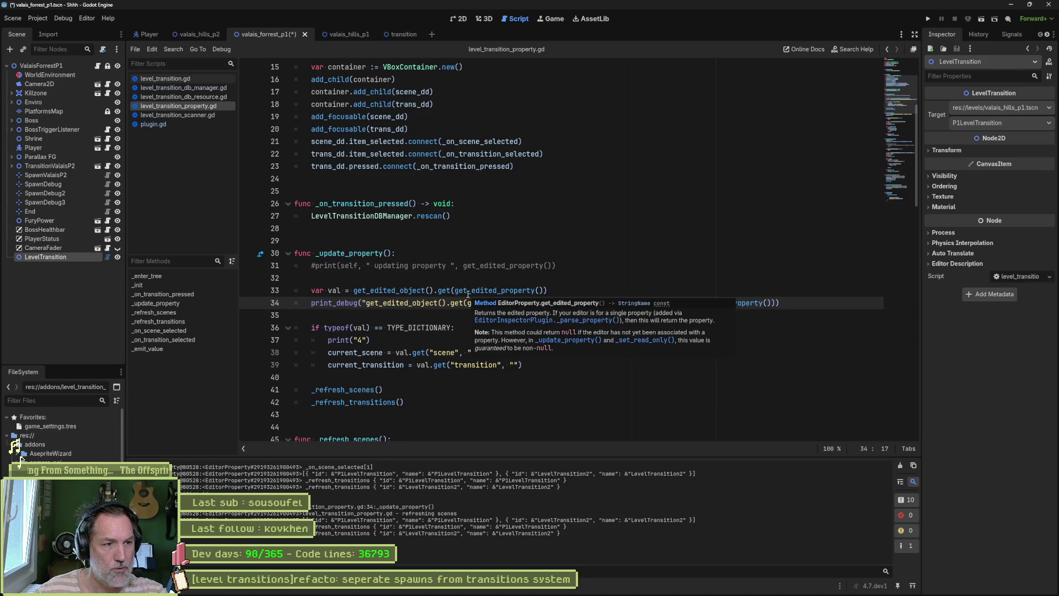
pyautogui.moveTo(455, 290); pyautogui.dragTo(545, 291)
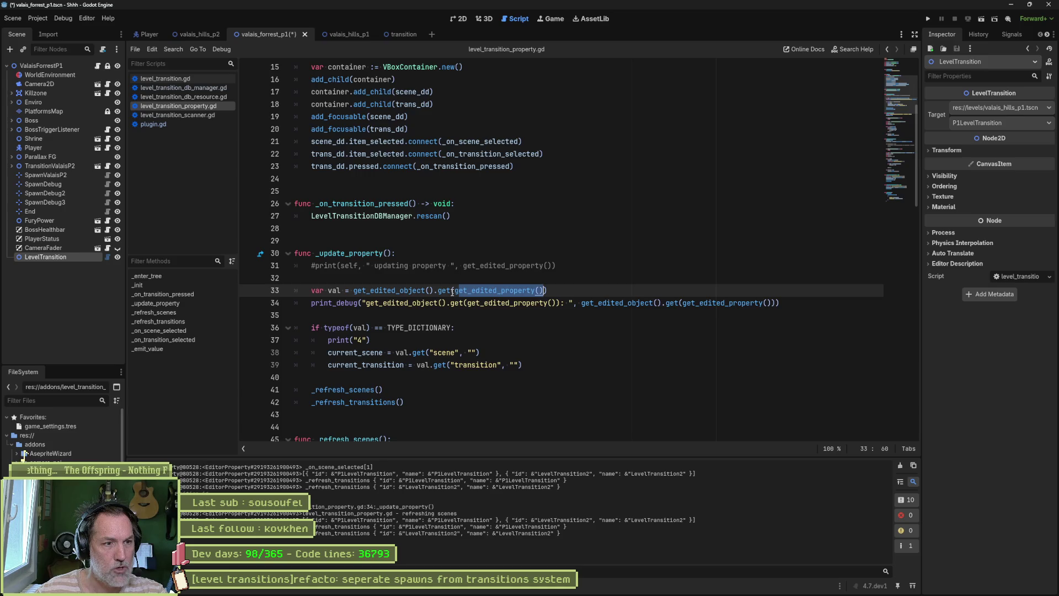
pyautogui.moveTo(452, 292)
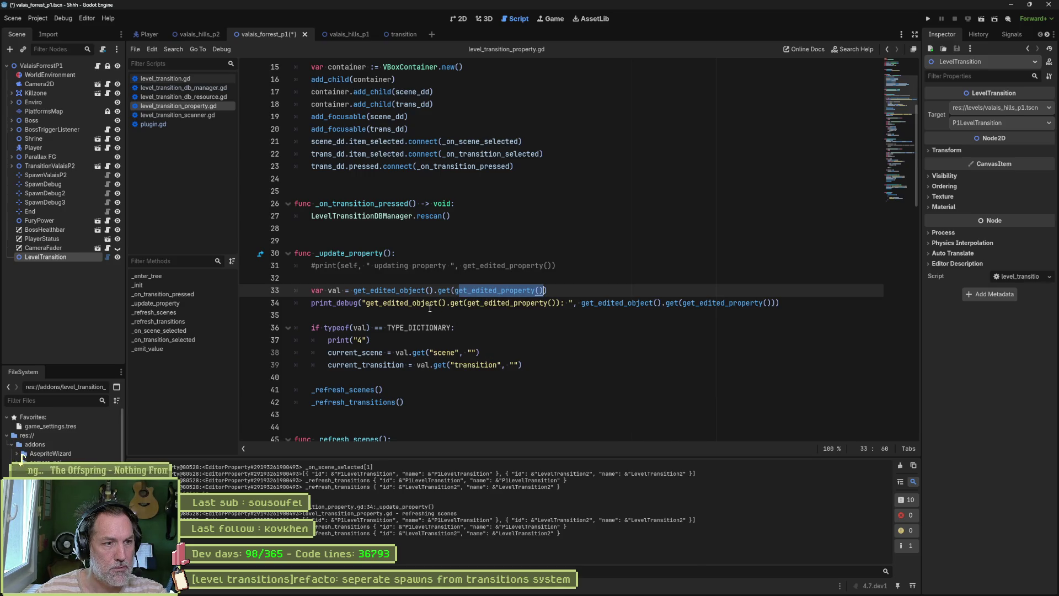
# - Uncomment the print on line 31, save, and clear the Output log
pyautogui.click(312, 265)
pyautogui.hotkey('ctrl', 'k')
pyautogui.hotkey('ctrl', 's')
pyautogui.click(901, 466)
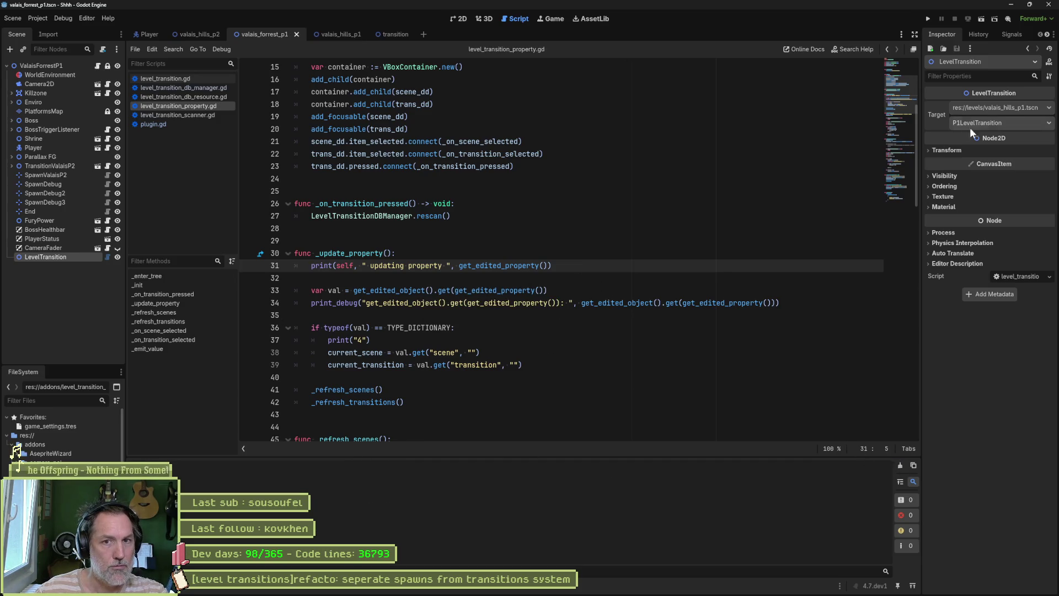
# - Target valais_forrest_p1.tscn, then select all of level_transition.gd and bring up ChatGPT
pyautogui.click(997, 108)
pyautogui.click(995, 119)
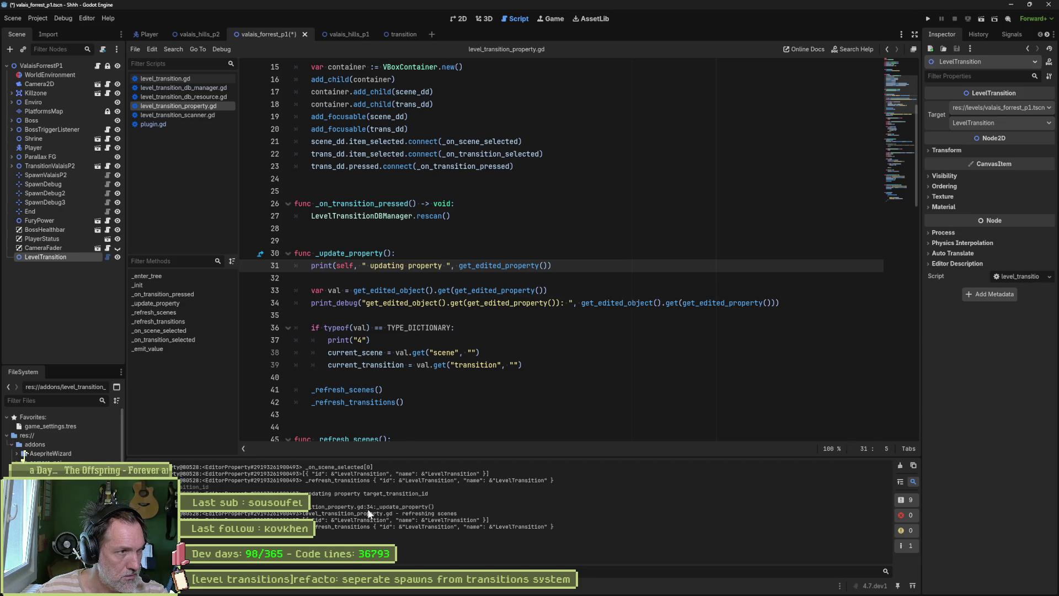
pyautogui.click(165, 78)
pyautogui.click(518, 216)
pyautogui.hotkey('ctrl', 'a')
pyautogui.hotkey('ctrl', 'c')
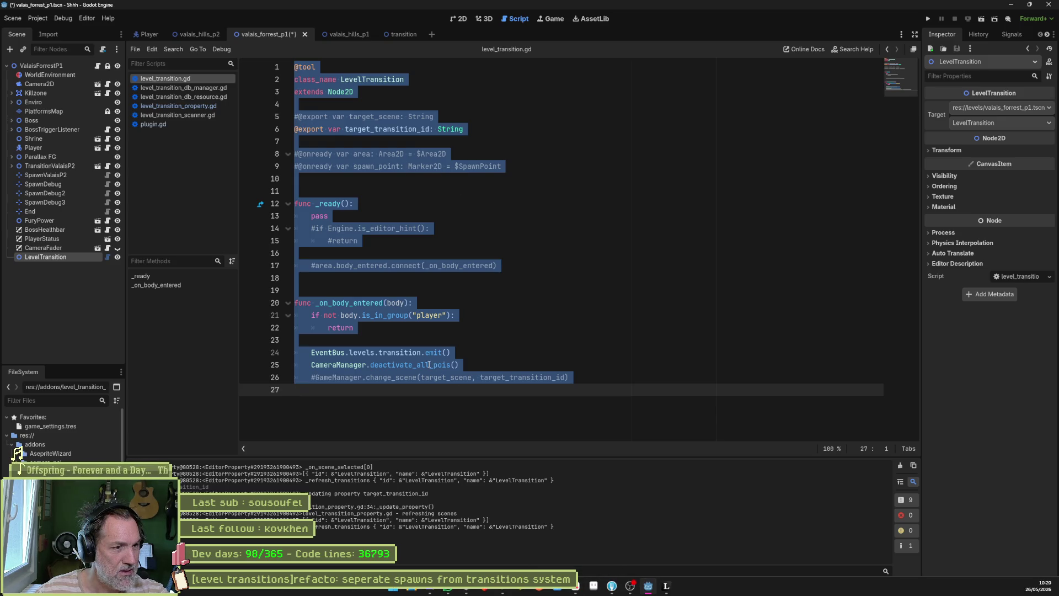
pyautogui.click(467, 589)
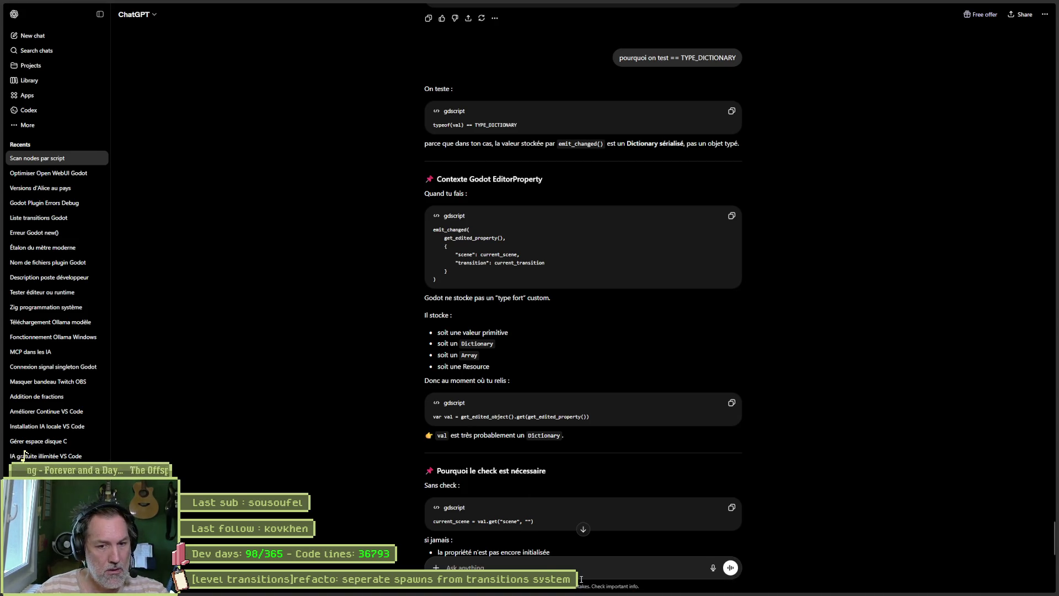
# - Send the level_transition.gd code to ChatGPT and read through its reply
pyautogui.hotkey('ctrl', 'v')
pyautogui.press('Return')
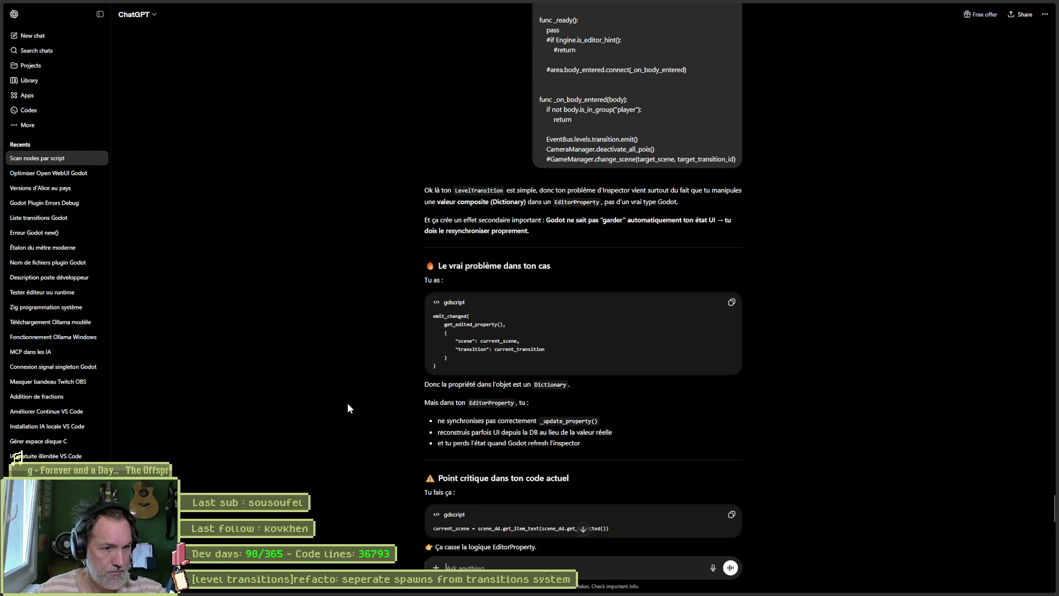
pyautogui.scroll(-2, 348, 406)
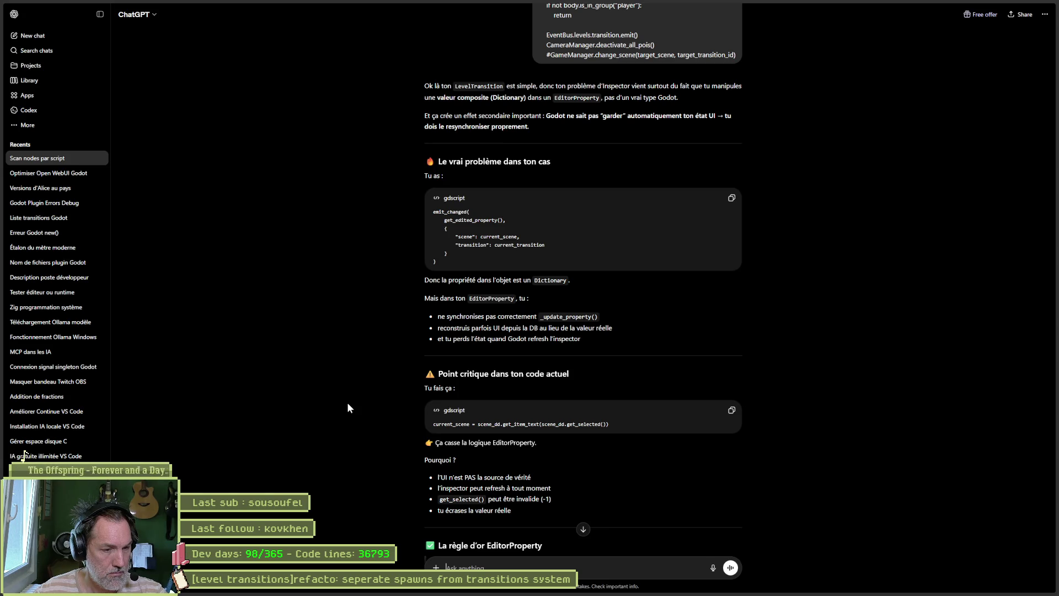
pyautogui.scroll(-3, 348, 409)
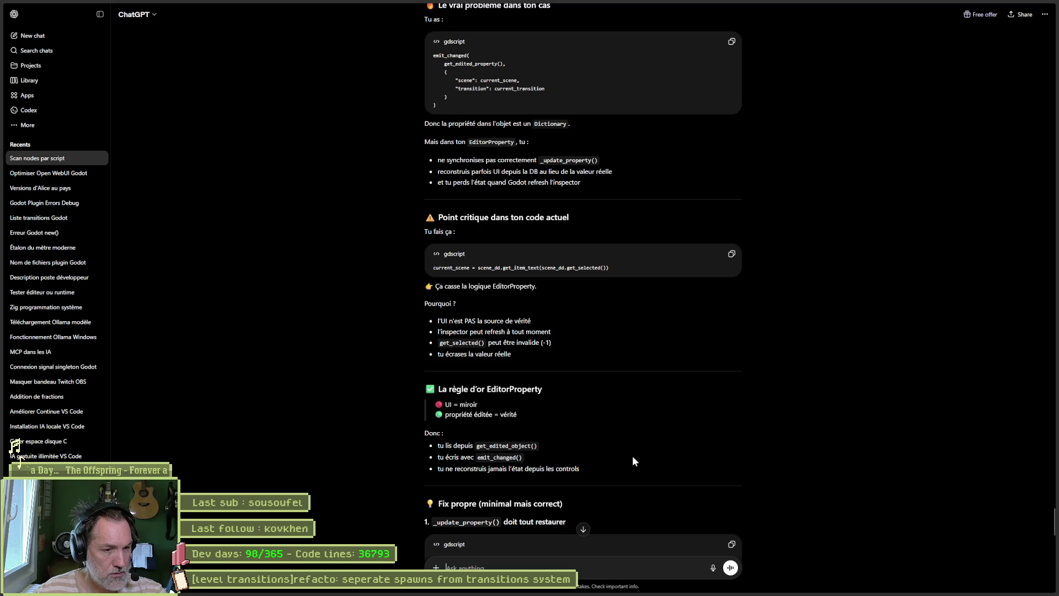
pyautogui.scroll(-1, 633, 456)
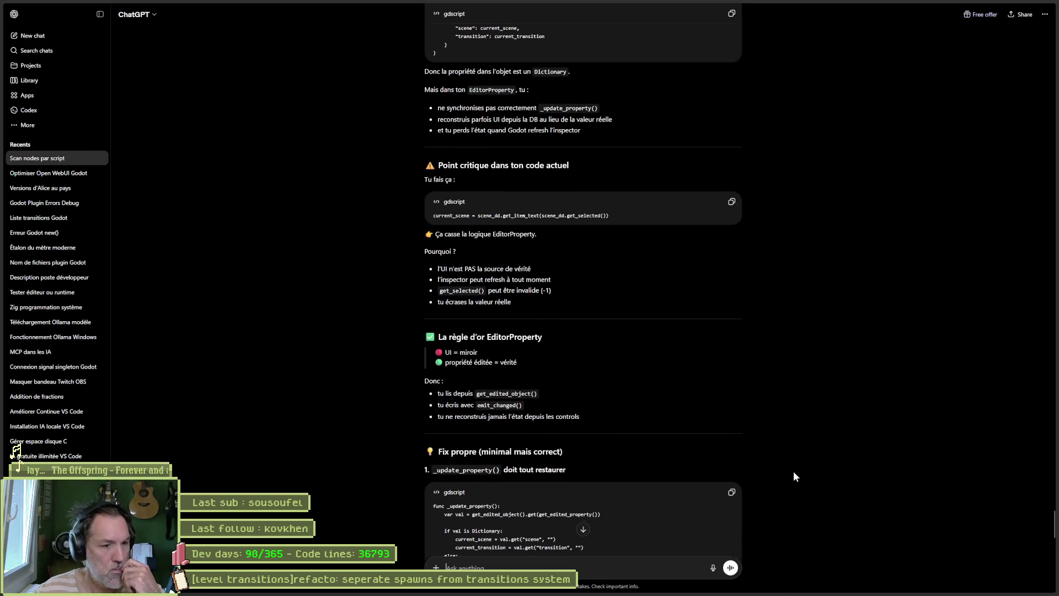
pyautogui.scroll(-2, 793, 471)
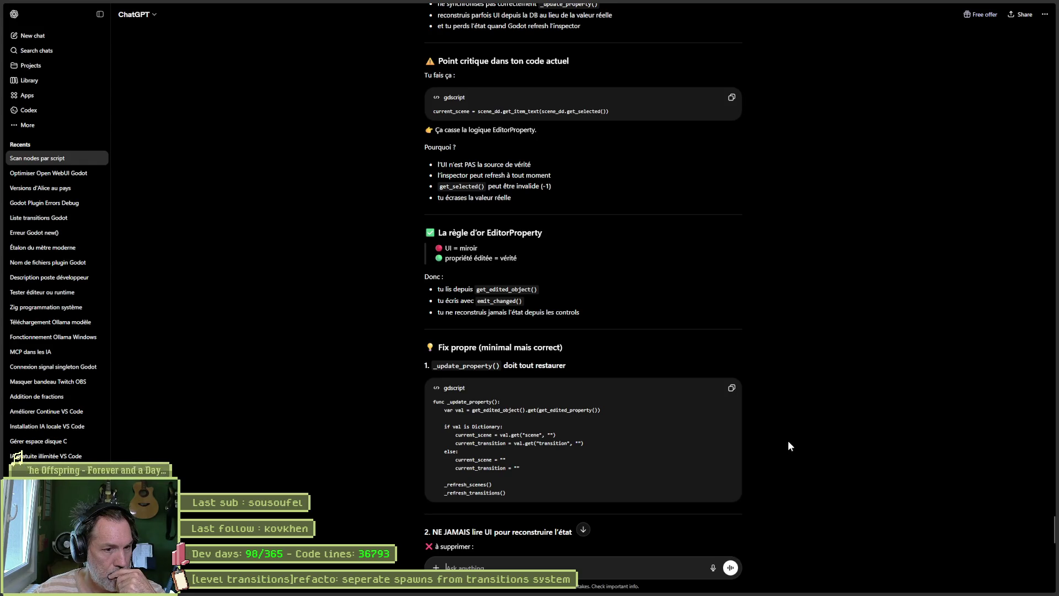
# - Replace lines 31–42 of level_transition_property.gd with ChatGPT's _update_property fix and save
pyautogui.click(732, 389)
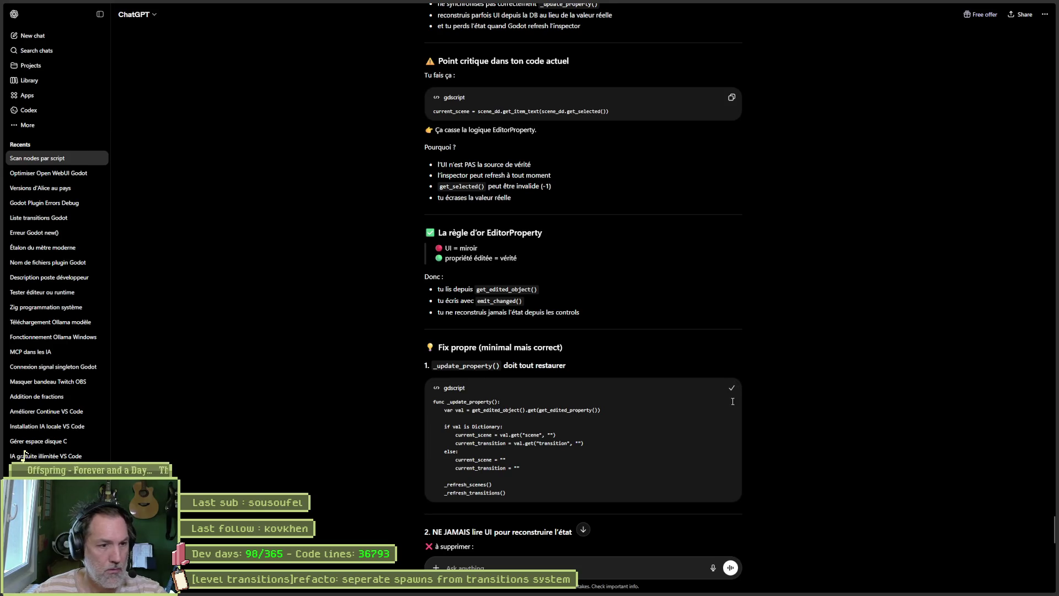
pyautogui.hotkey('alt', 'Tab')
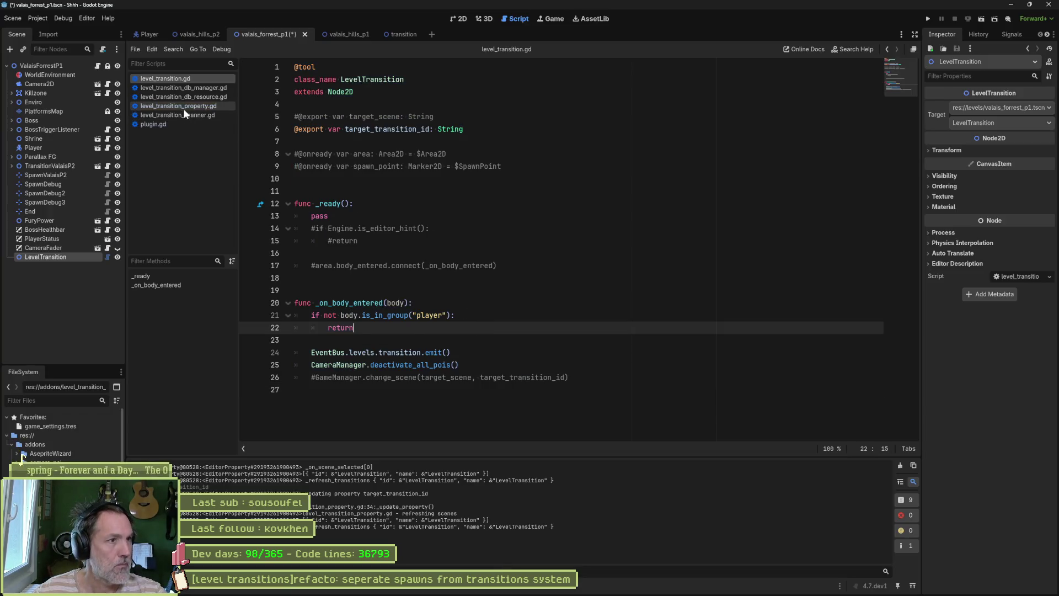
pyautogui.click(184, 108)
pyautogui.moveTo(406, 402); pyautogui.dragTo(241, 259)
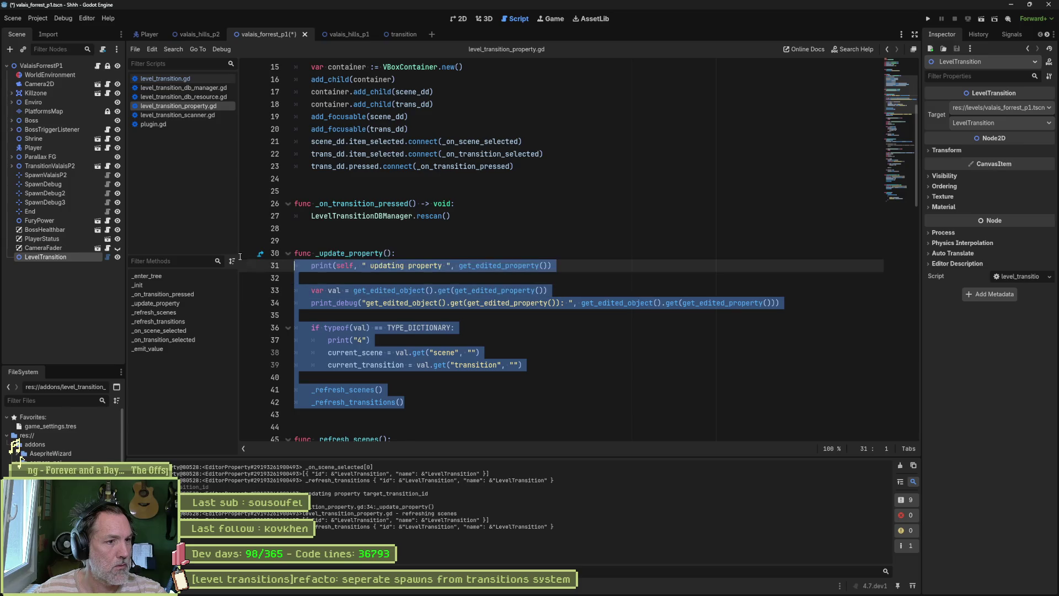
pyautogui.hotkey('ctrl', 'v')
pyautogui.hotkey('ctrl', 's')
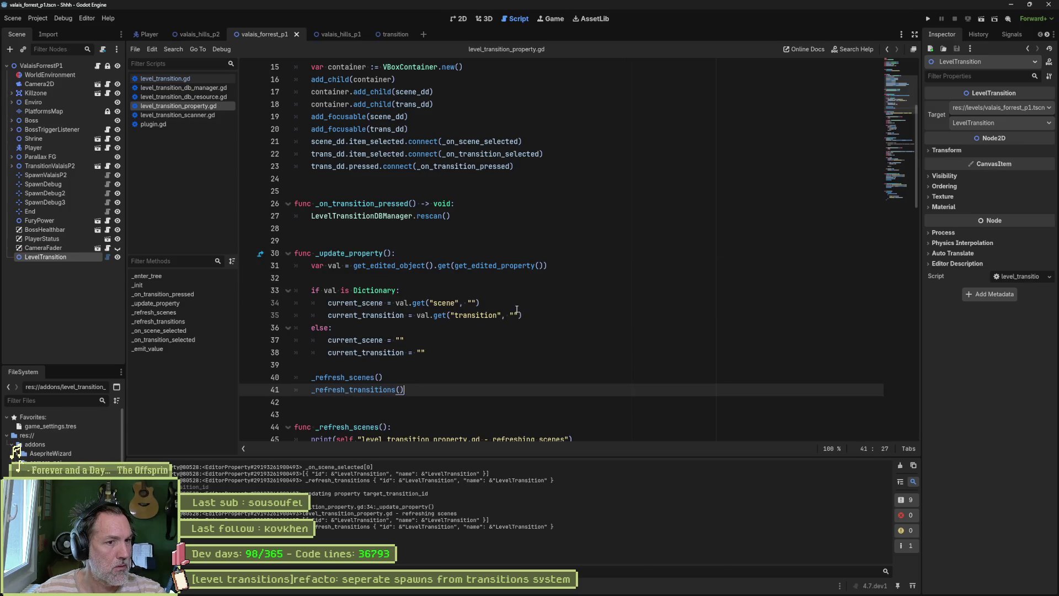
pyautogui.hotkey('alt', 'Tab')
pyautogui.scroll(-1, 778, 487)
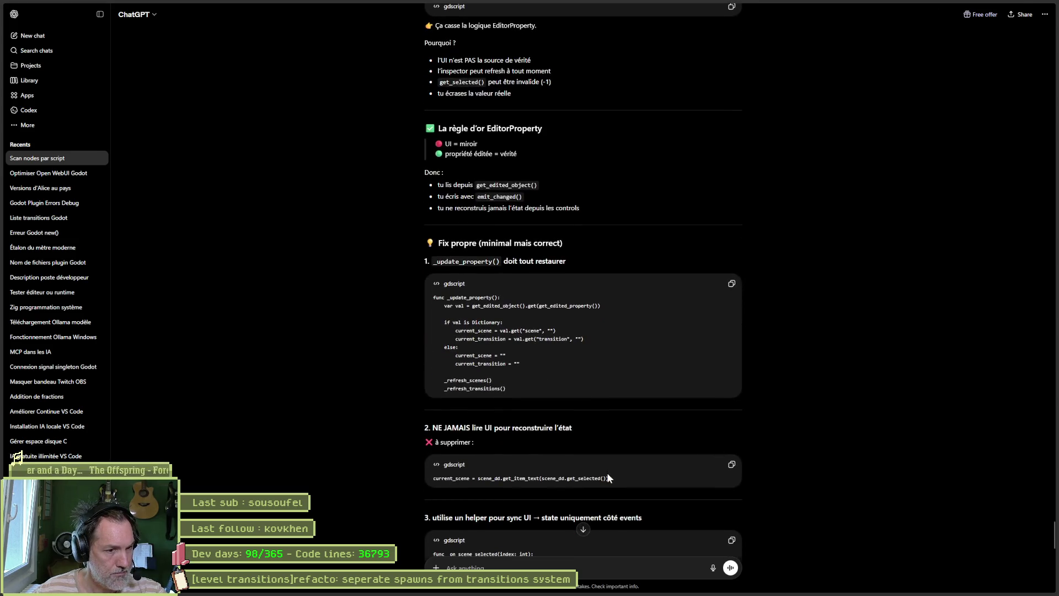
# - Read ChatGPT's remaining fix sections and copy the suggested _on_scene_selected helper
pyautogui.scroll(-2, 609, 478)
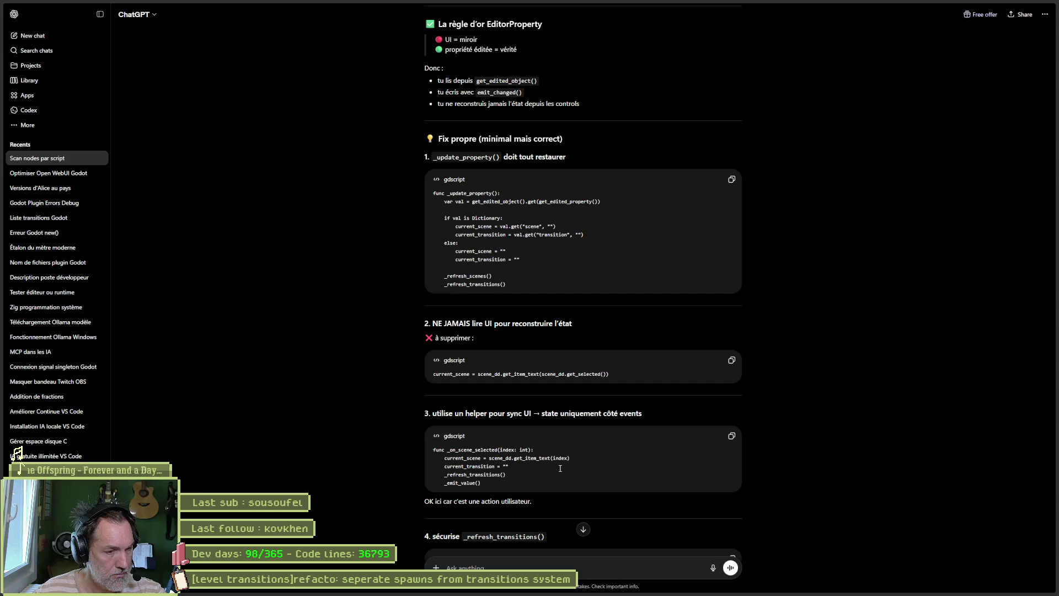
pyautogui.scroll(-2, 796, 438)
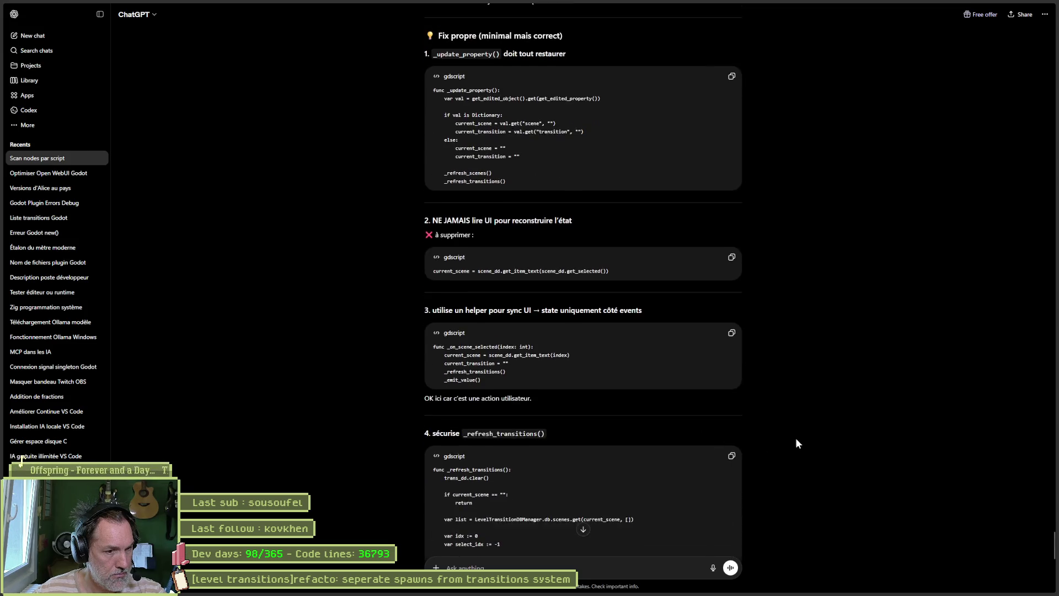
pyautogui.click(731, 331)
# - Paste ChatGPT's _on_scene_selected helper below line 99 of the property script
pyautogui.hotkey('alt', 'Tab')
pyautogui.click(408, 340)
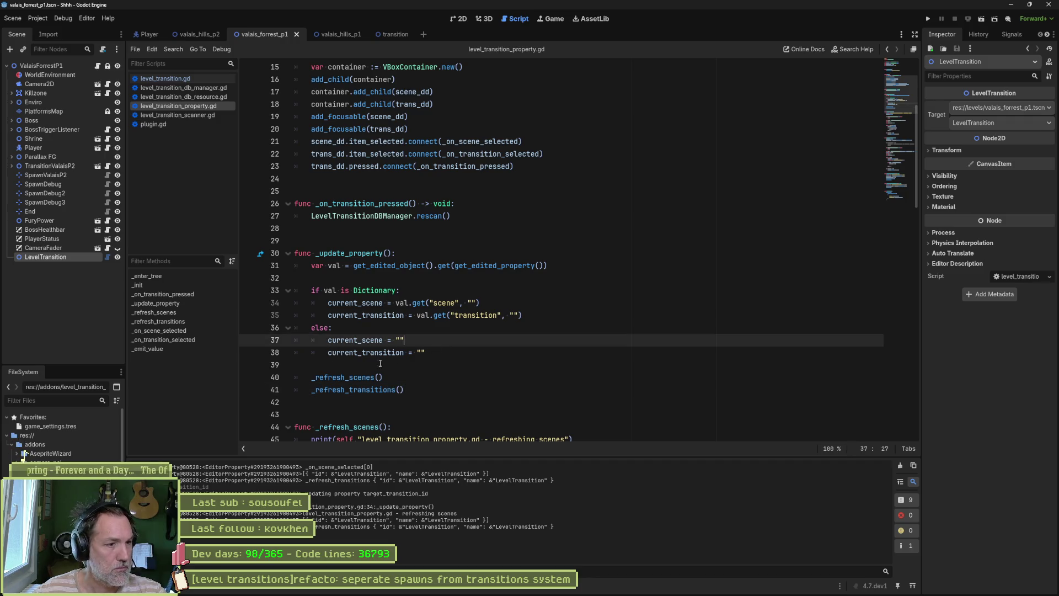
pyautogui.click(166, 331)
pyautogui.click(439, 315)
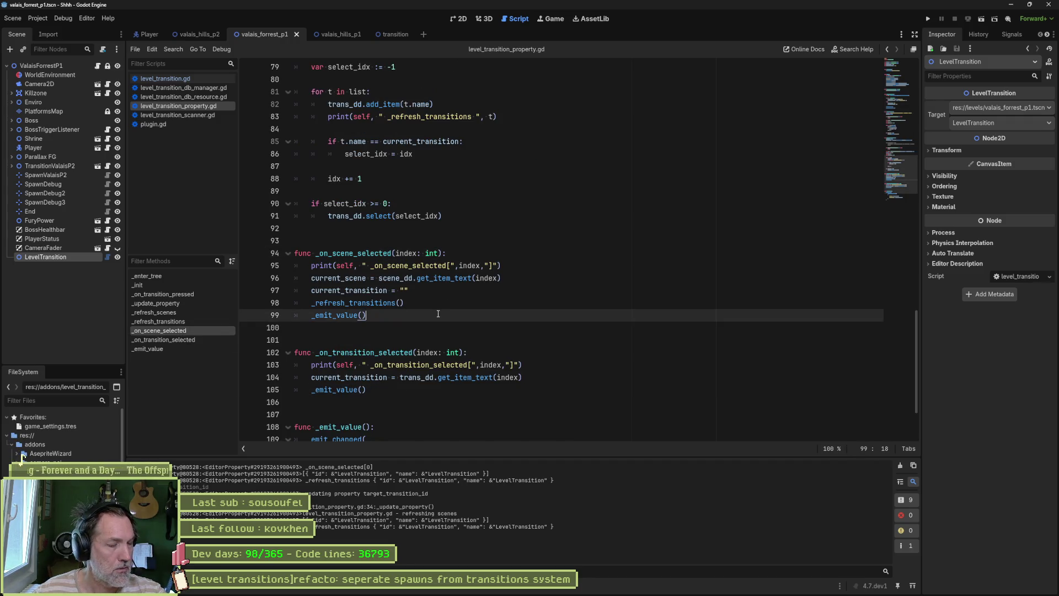
pyautogui.press('Return')
pyautogui.hotkey('ctrl', 'v')
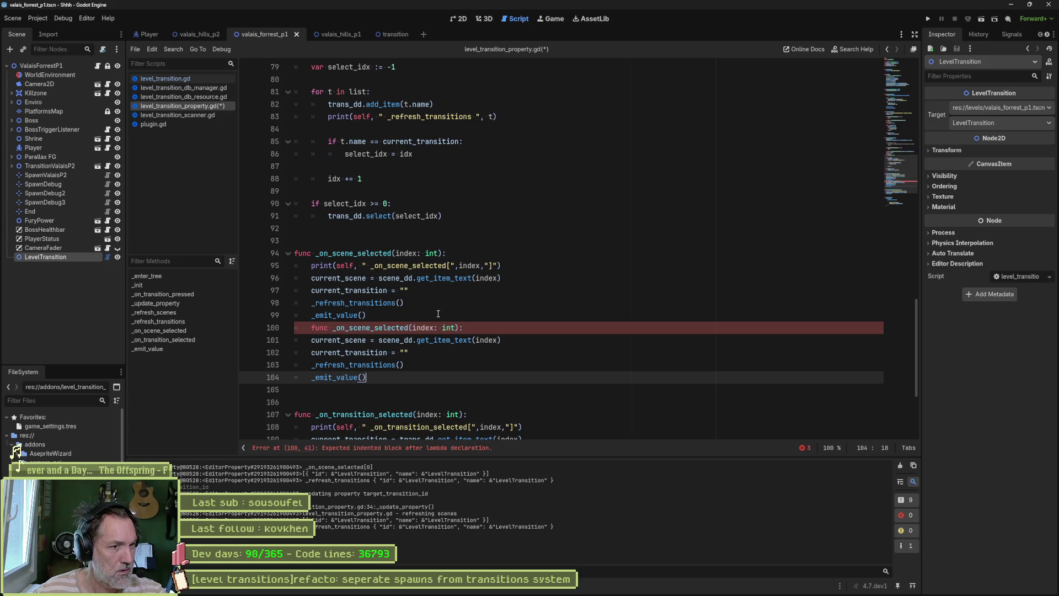
# - Delete the duplicate _on_scene_selected block on lines 100–104 and return to ChatGPT
pyautogui.click(309, 328)
pyautogui.press('BackSpace')
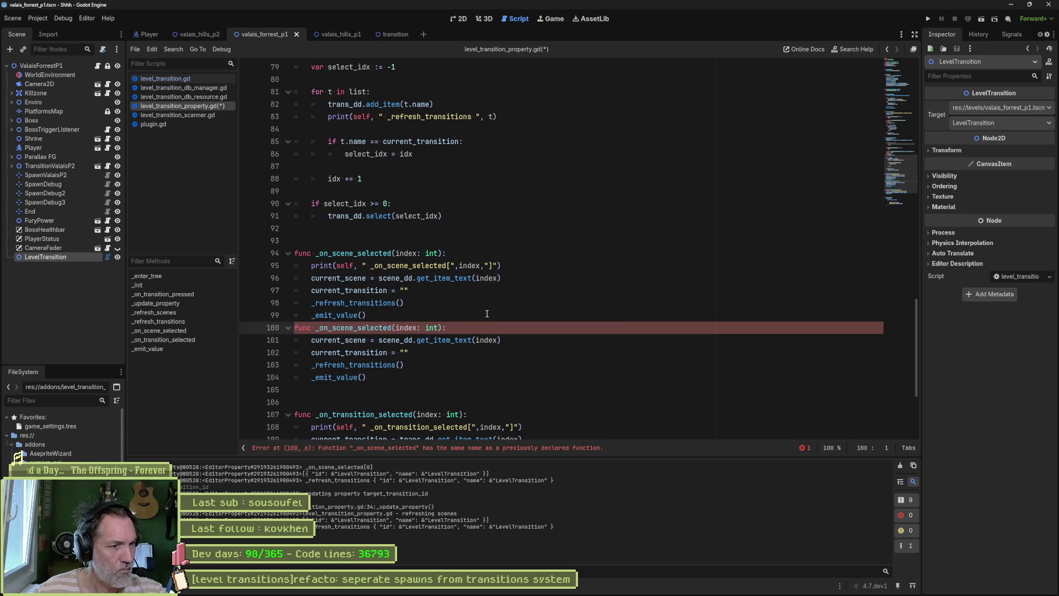
pyautogui.moveTo(400, 377); pyautogui.dragTo(401, 318)
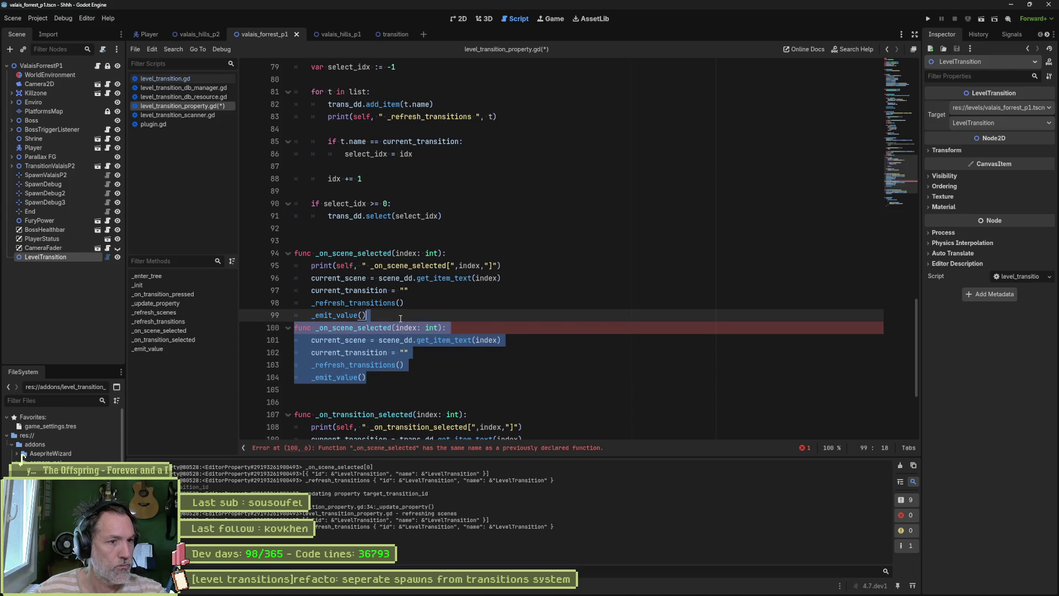
pyautogui.press('Delete')
pyautogui.hotkey('alt', 'Tab')
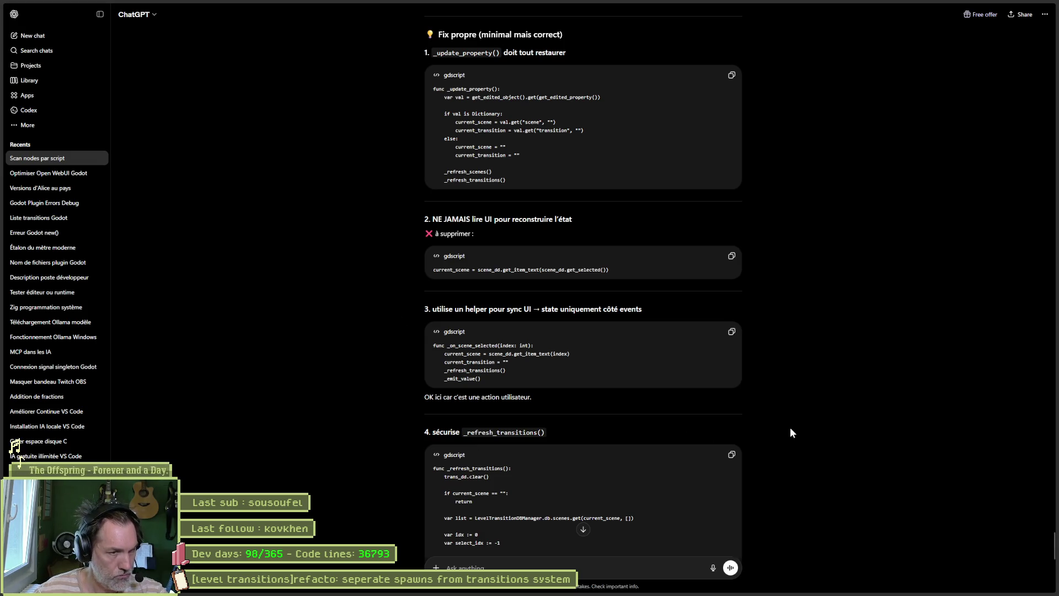
# - Read the rest of ChatGPT's _refresh_transitions rewrite, then go back to Godot
pyautogui.scroll(-1, 795, 437)
pyautogui.scroll(-1, 795, 436)
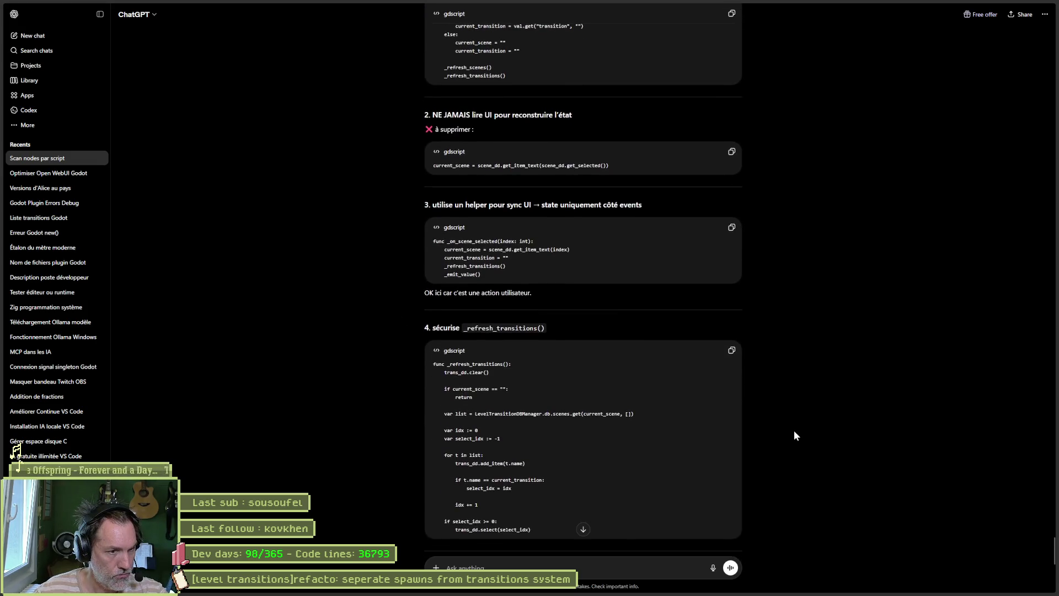
pyautogui.scroll(-1, 794, 419)
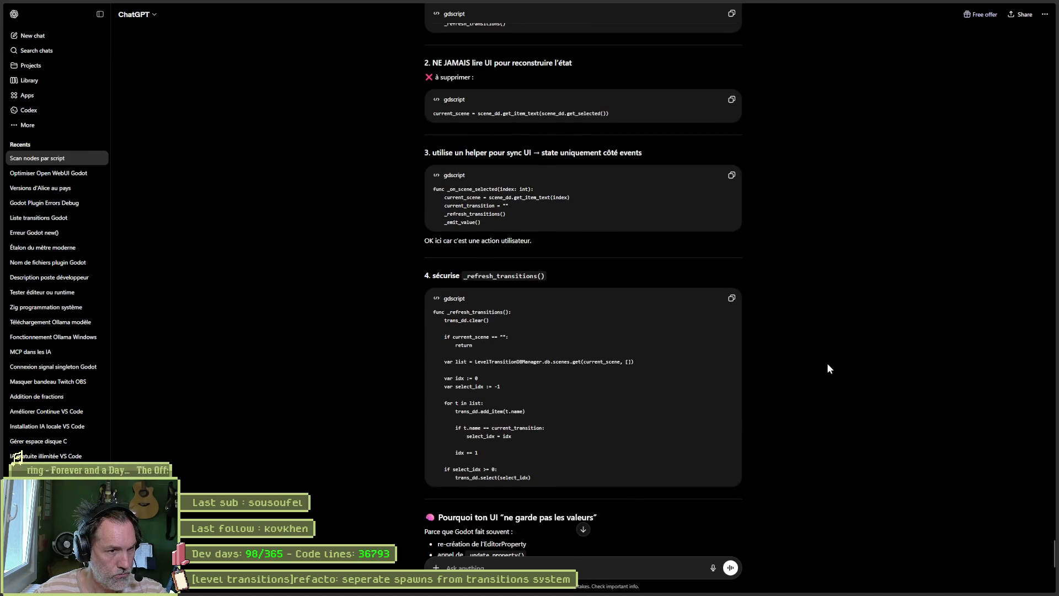
pyautogui.hotkey('alt', 'Tab')
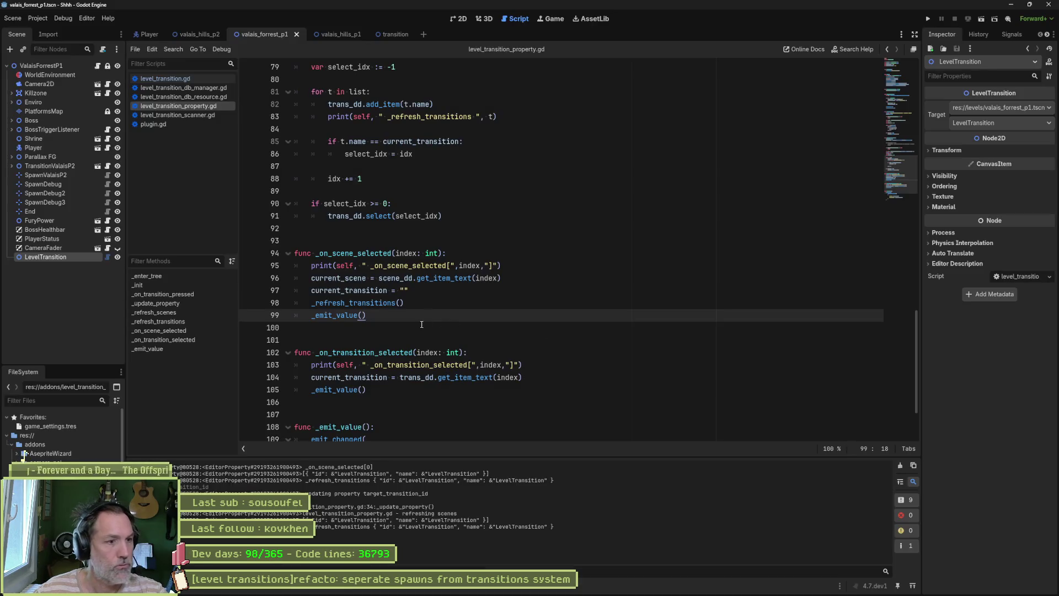
# - Paste ChatGPT's secured _refresh_transitions() below the existing function after line 91
pyautogui.click(160, 321)
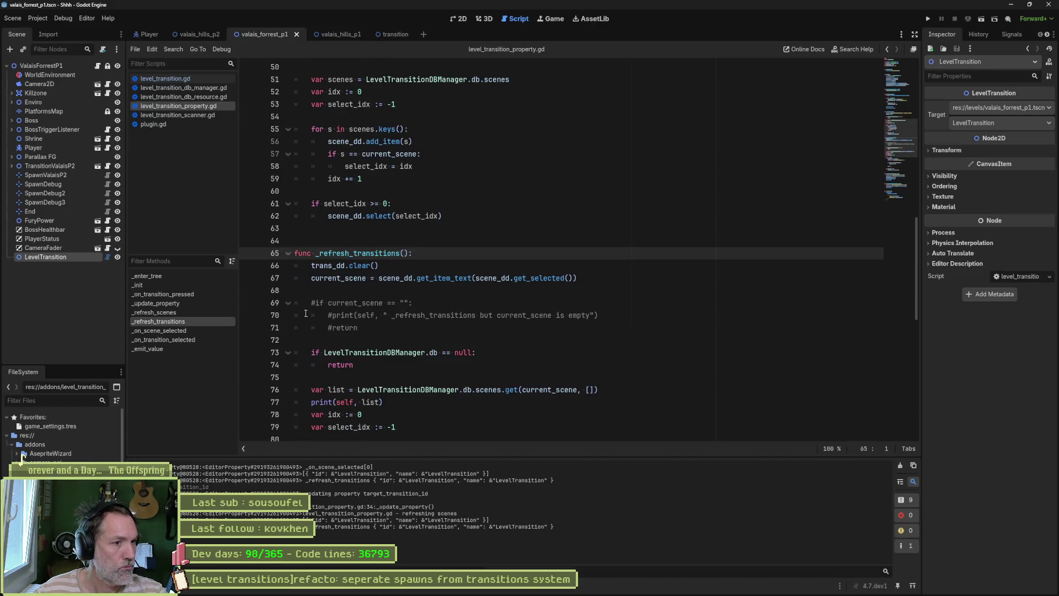
pyautogui.scroll(-6, 501, 312)
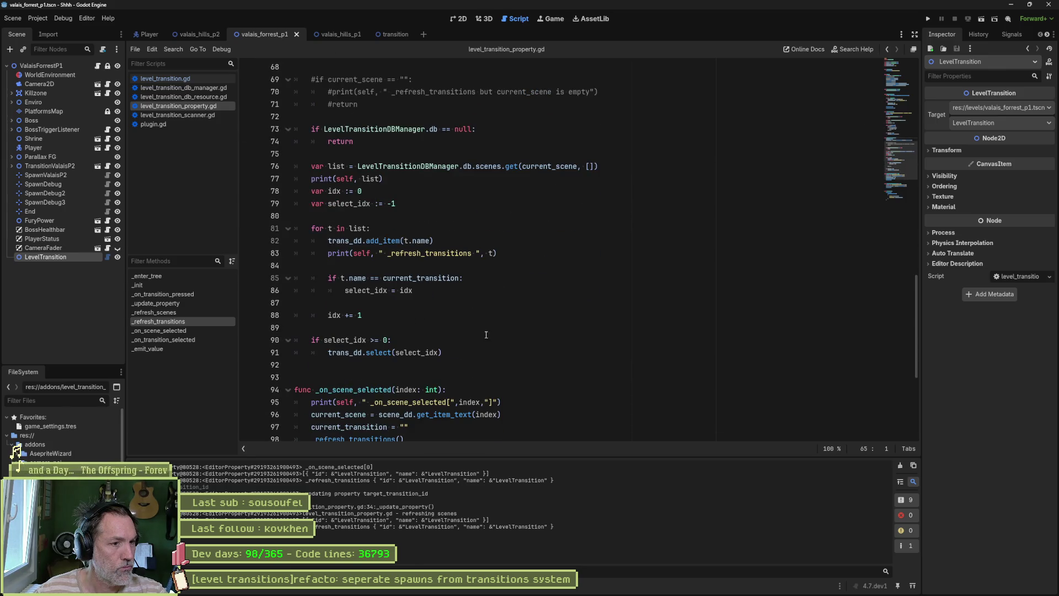
pyautogui.click(459, 353)
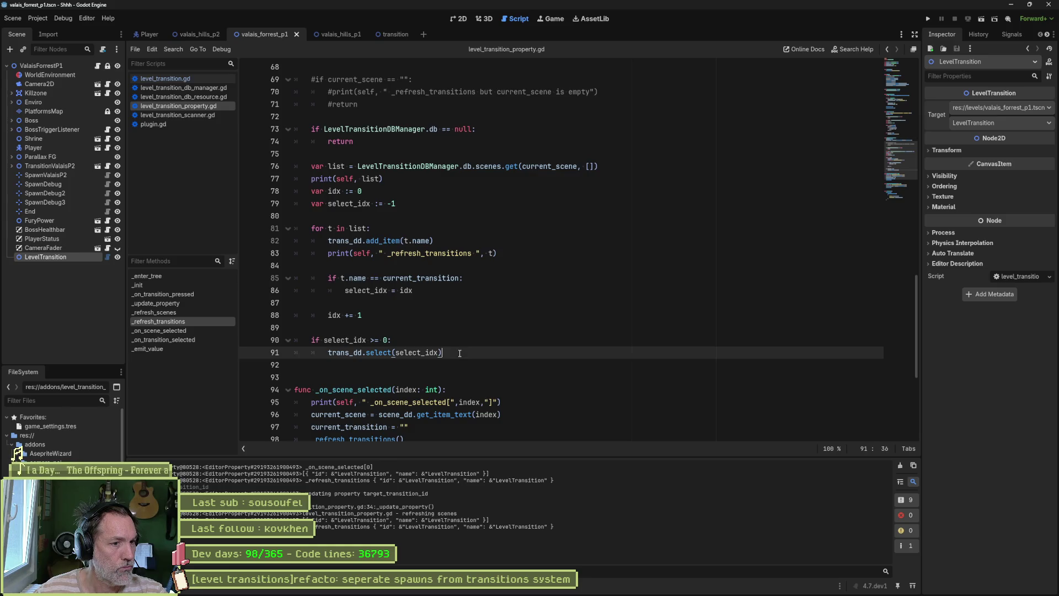
pyautogui.press('Return')
pyautogui.press('Return')
pyautogui.write('func _refresh_transitions(): \ttrans_dd.clear()  \tif current_scene == "": \t\treturn  \tvar list = LevelTransitionDBManager.db.scenes.get(current_scene, [])  \tvar idx := 0 \tvar select_idx := -1  \tfor t in list: \t\ttrans_dd.add_item(t.name)  \t\tif t.name == current_transition: \t\t\tselect_idx = idx  \t\tidx += 1  \tif select_idx >= 0: \t\ttrans_dd.select(select_idx)')
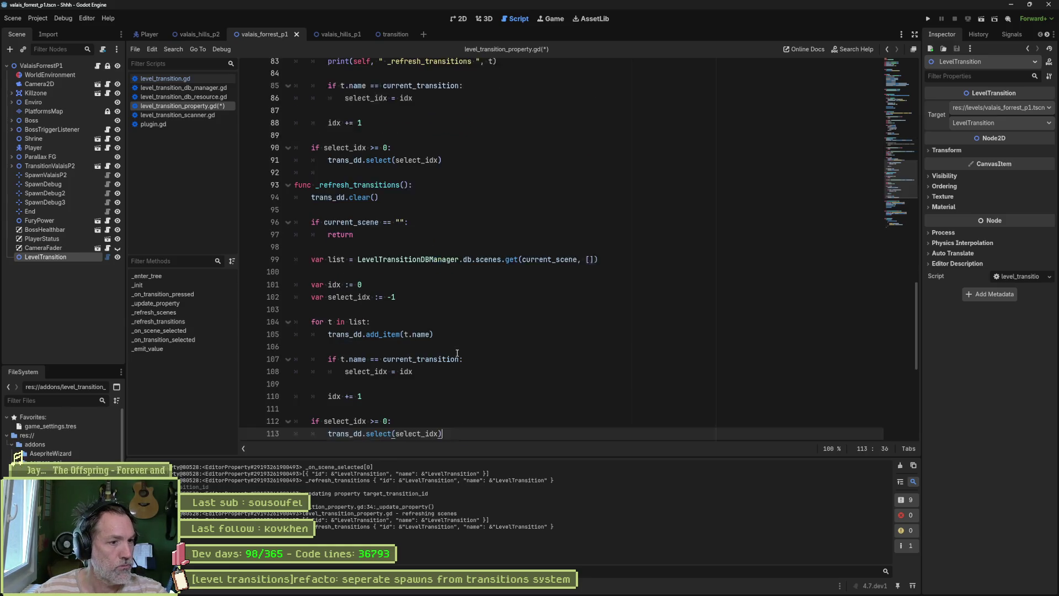
# - Rename the original function to _refresh_transitions_old, save, and select the CameraFader node
pyautogui.scroll(5, 360, 233)
pyautogui.click(401, 104)
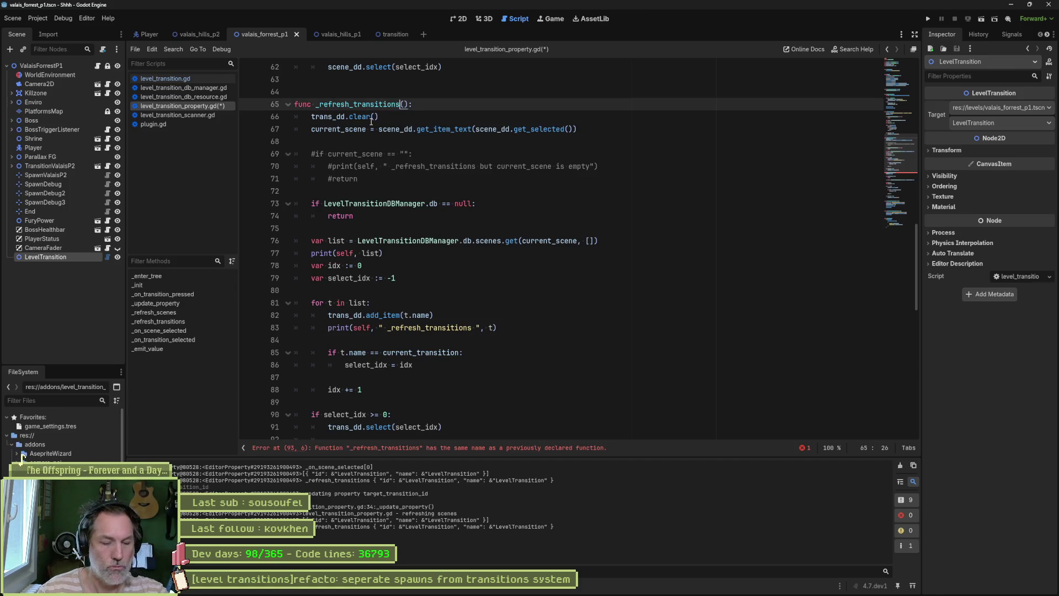
pyautogui.write('_old')
pyautogui.hotkey('ctrl', 's')
pyautogui.scroll(-6, 461, 205)
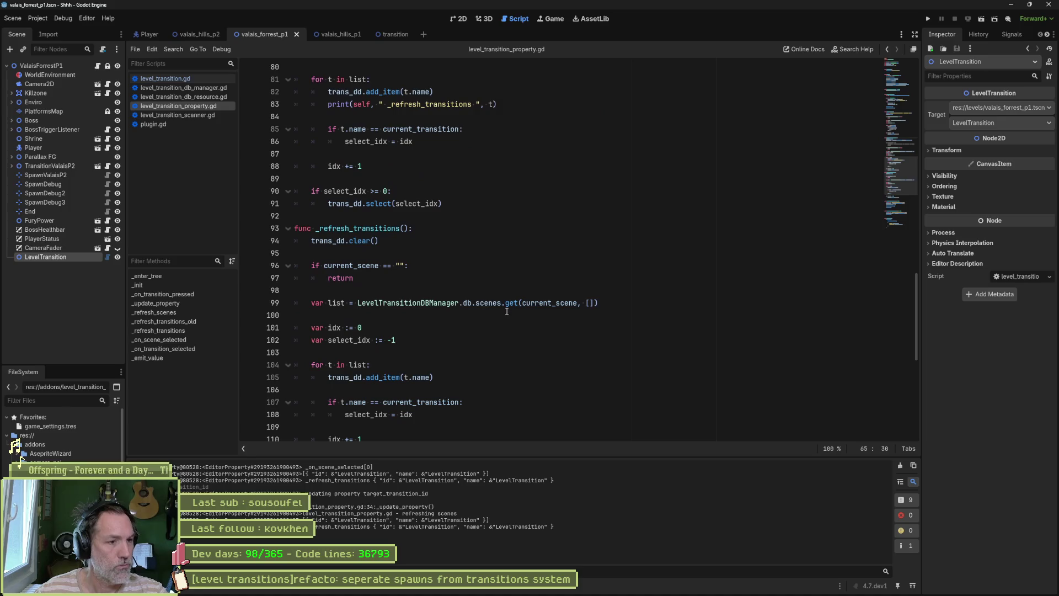
pyautogui.scroll(-1, 391, 276)
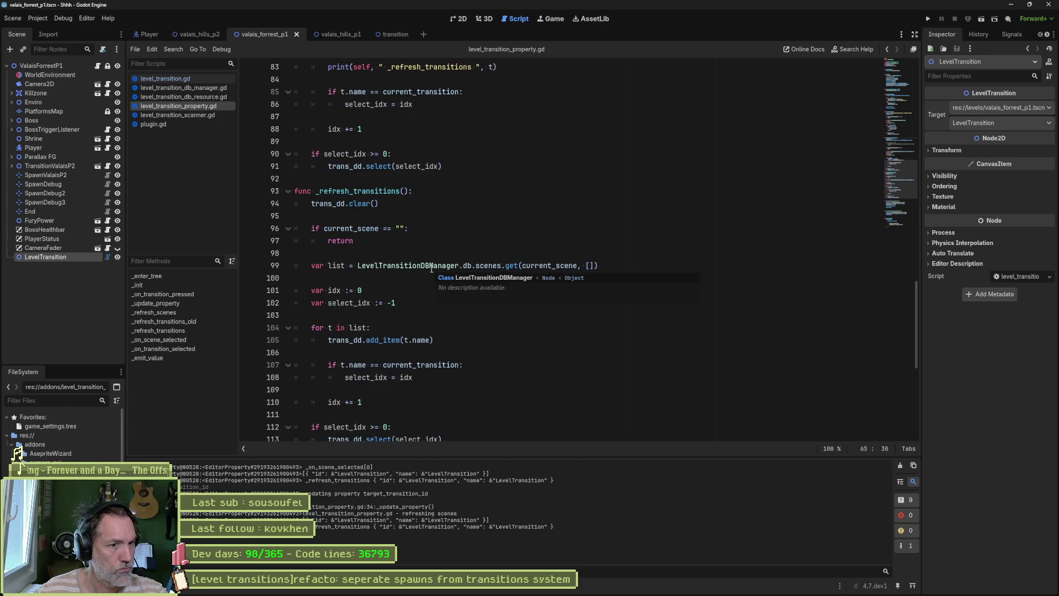
pyautogui.click(64, 248)
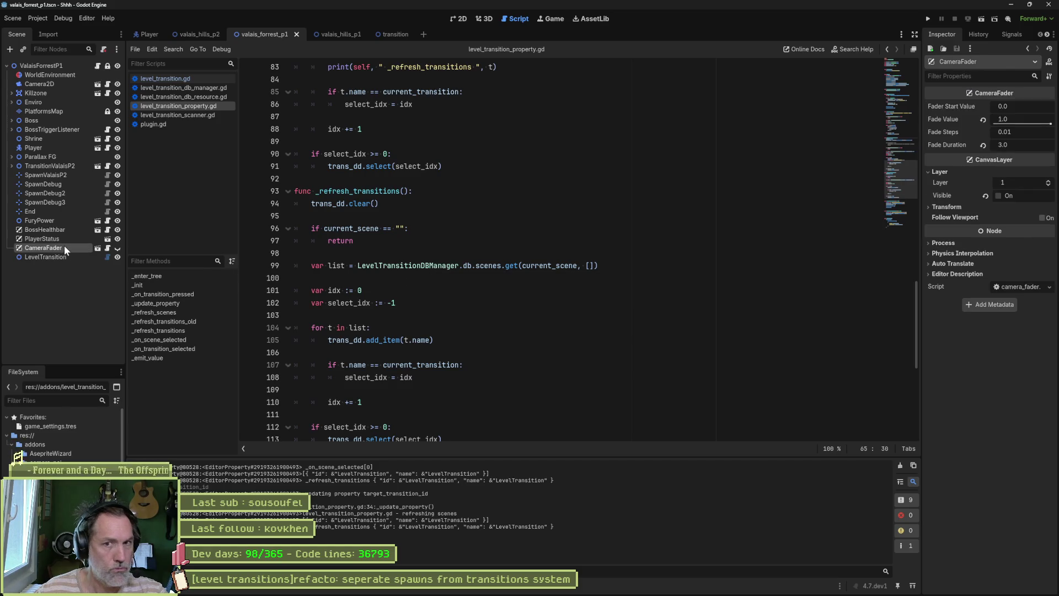
# - Change the LevelTransition node's target scene to valais_hills_p1 in the Inspector
pyautogui.click(901, 466)
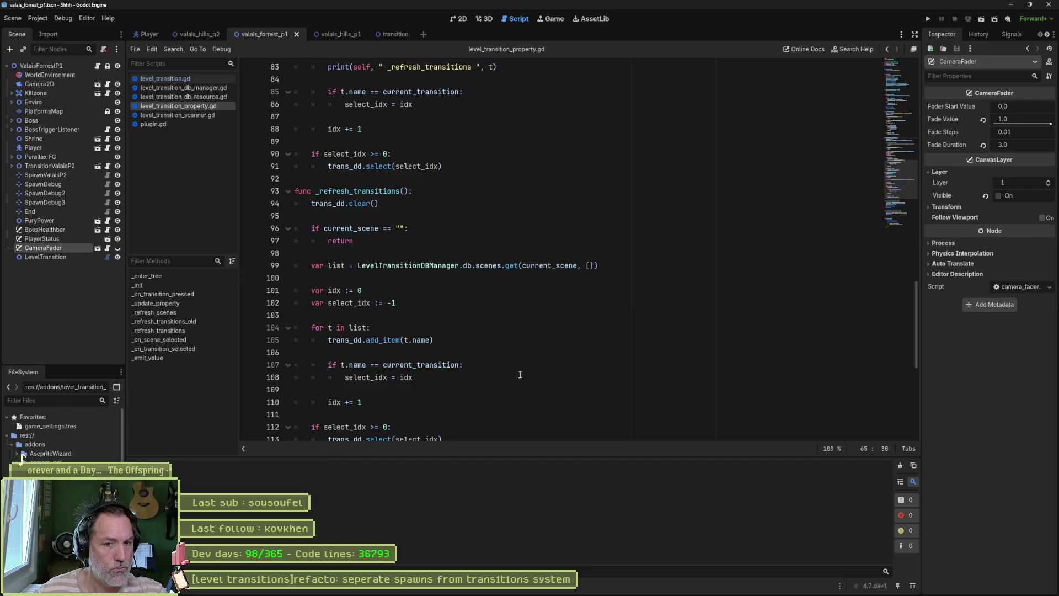
pyautogui.click(50, 256)
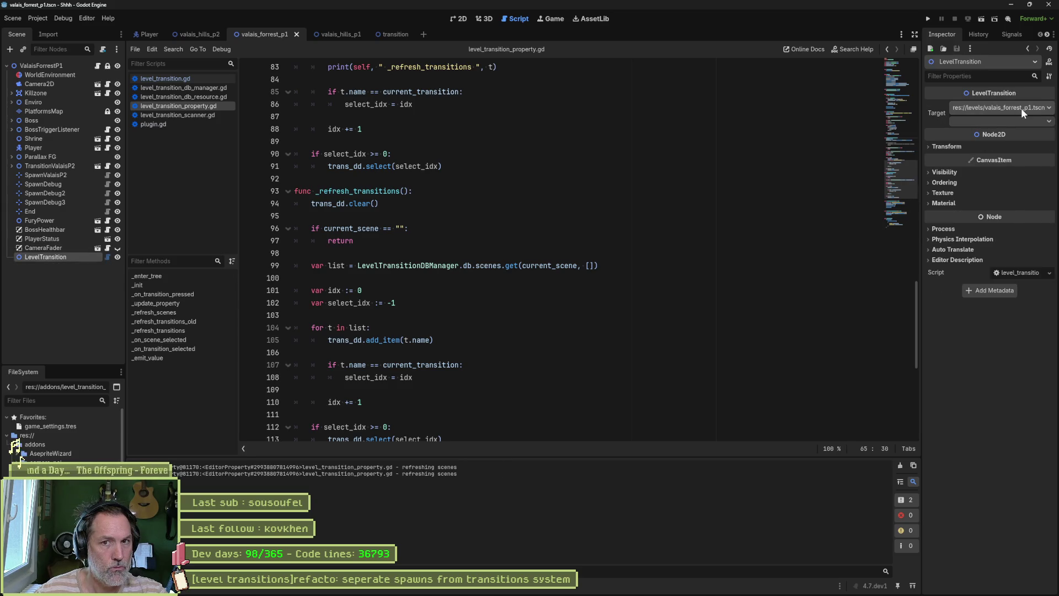
pyautogui.click(1010, 121)
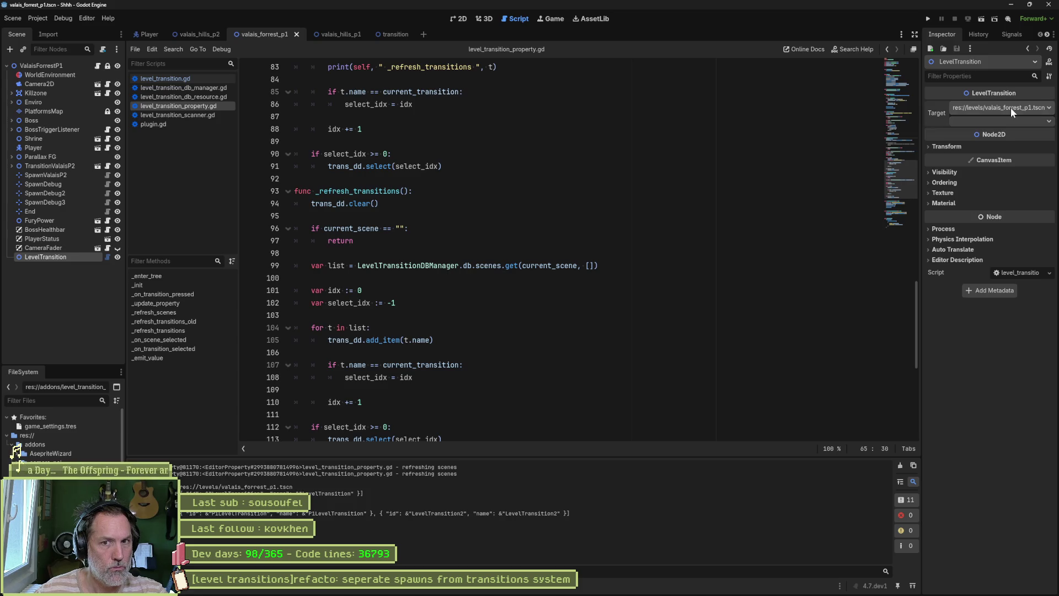
pyautogui.click(1010, 108)
pyautogui.click(1008, 132)
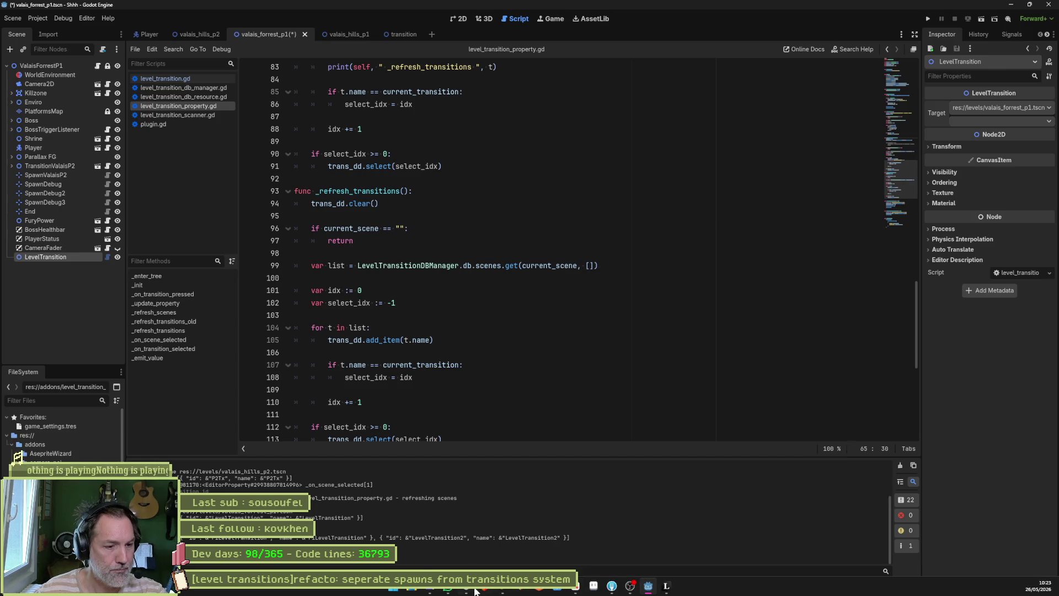
pyautogui.hotkey('alt', 'Tab')
# - Read further down ChatGPT's improvement suggestions
pyautogui.scroll(-5, 800, 423)
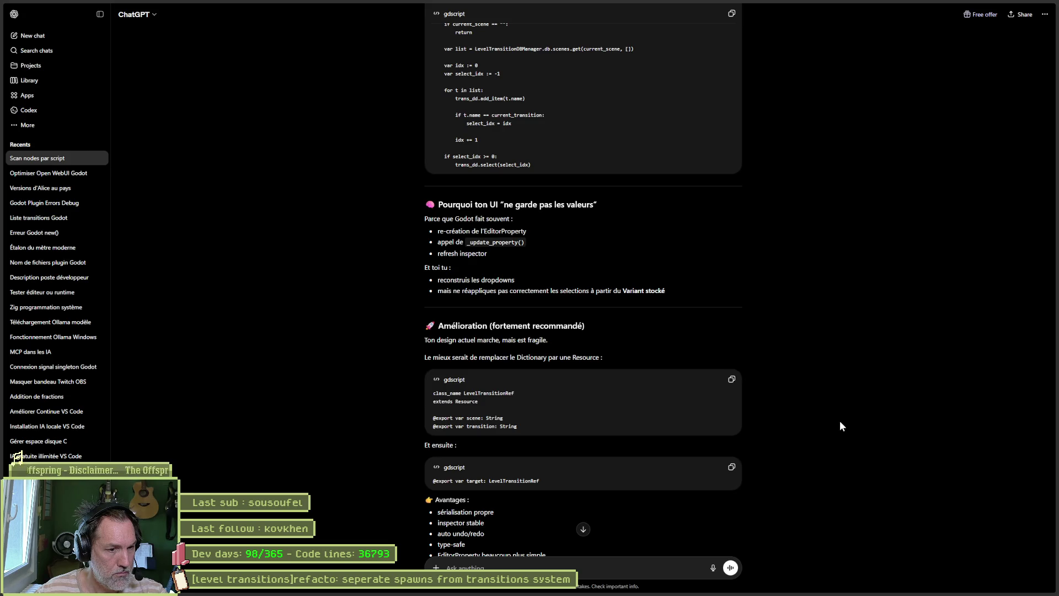
pyautogui.moveTo(851, 594)
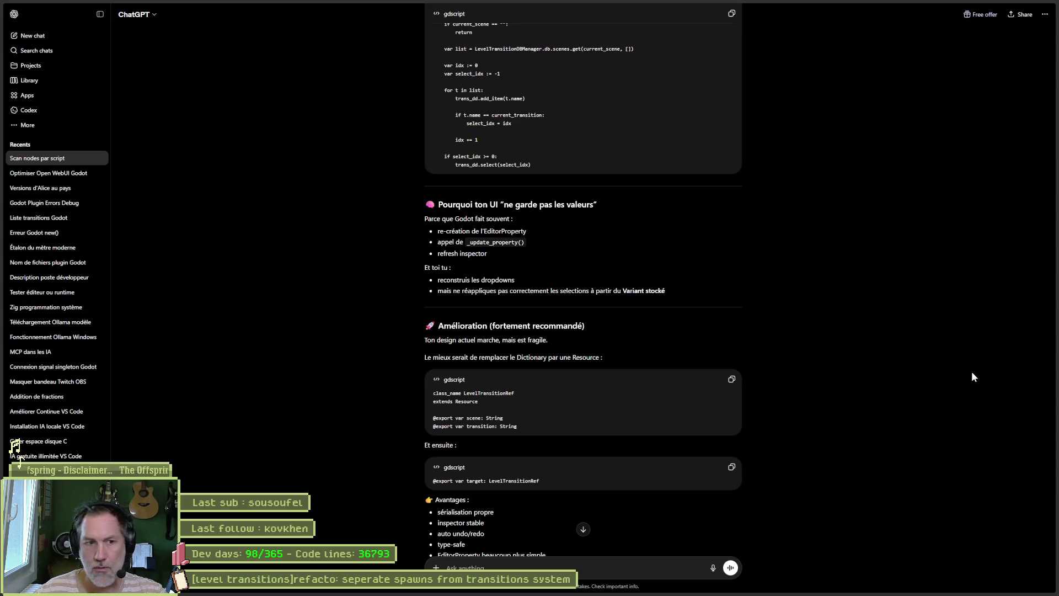
pyautogui.moveTo(621, 593)
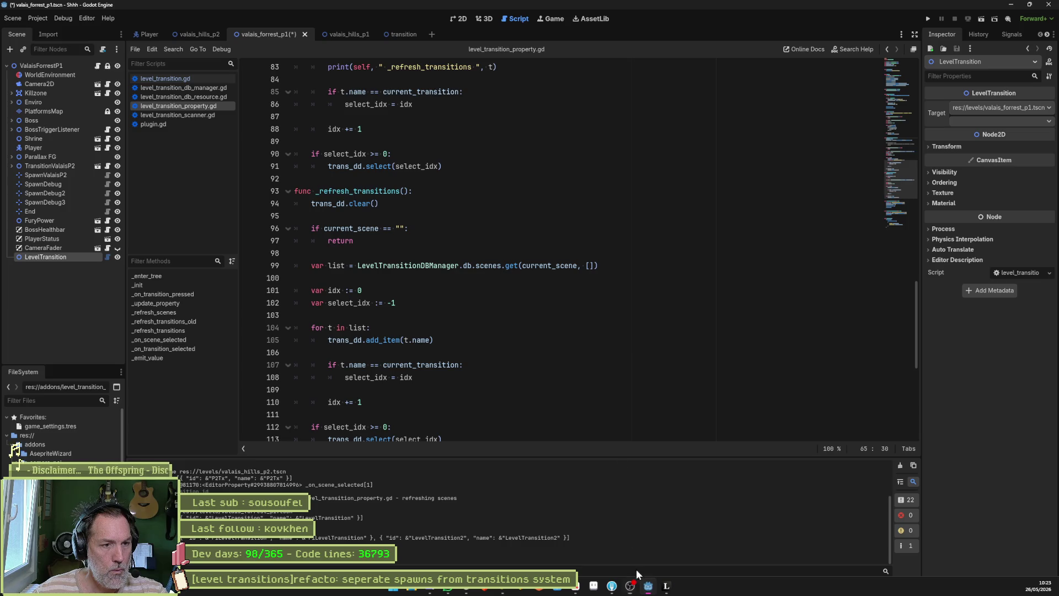
# - In Godot, add a blank line after line 92 before _refresh_transitions and save the scene
pyautogui.click(637, 568)
pyautogui.click(346, 179)
pyautogui.press('Return')
pyautogui.hotkey('ctrl', 's')
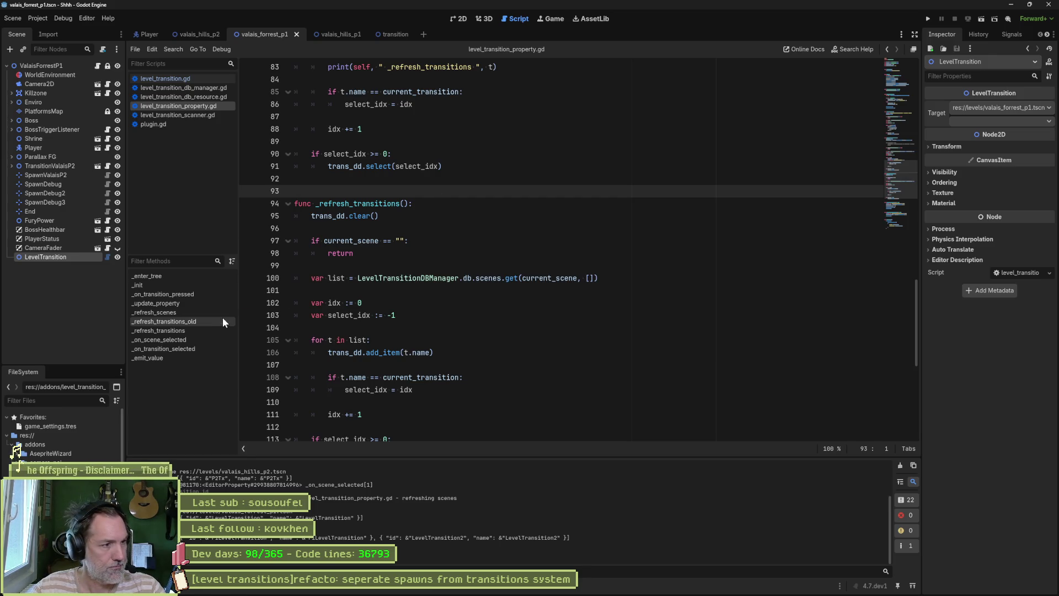
# - Search all project files for _emit_value from its definition on line 131
pyautogui.click(191, 357)
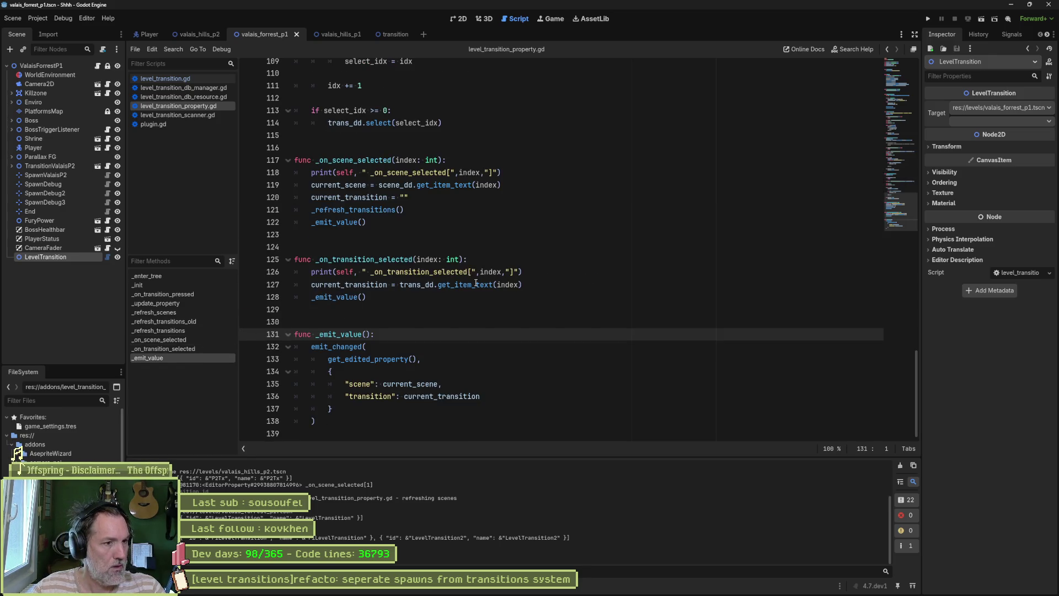
pyautogui.doubleClick(357, 333)
pyautogui.hotkey('ctrl', 'shift', 'f')
pyautogui.press('Return')
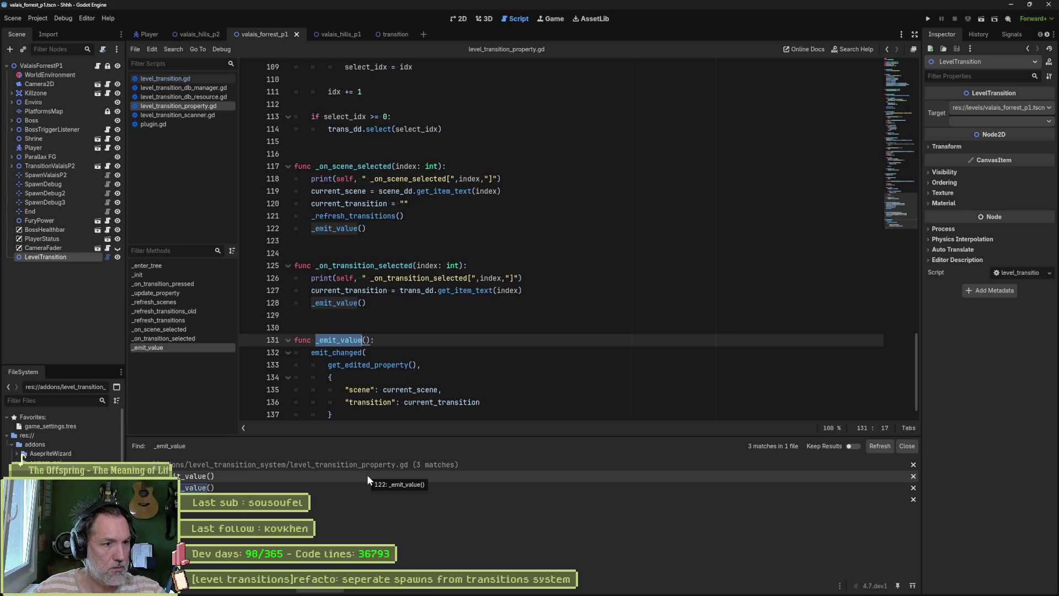
# - Open the EditorProperty documentation for the emit_changed call
pyautogui.press('Down')
pyautogui.press('End')
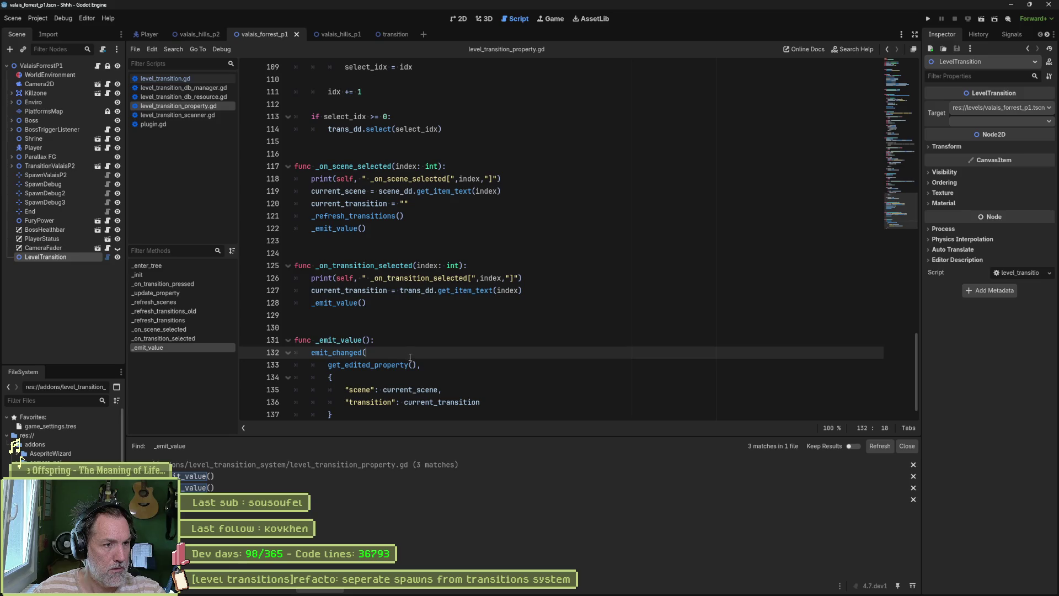
pyautogui.scroll(-1, 409, 372)
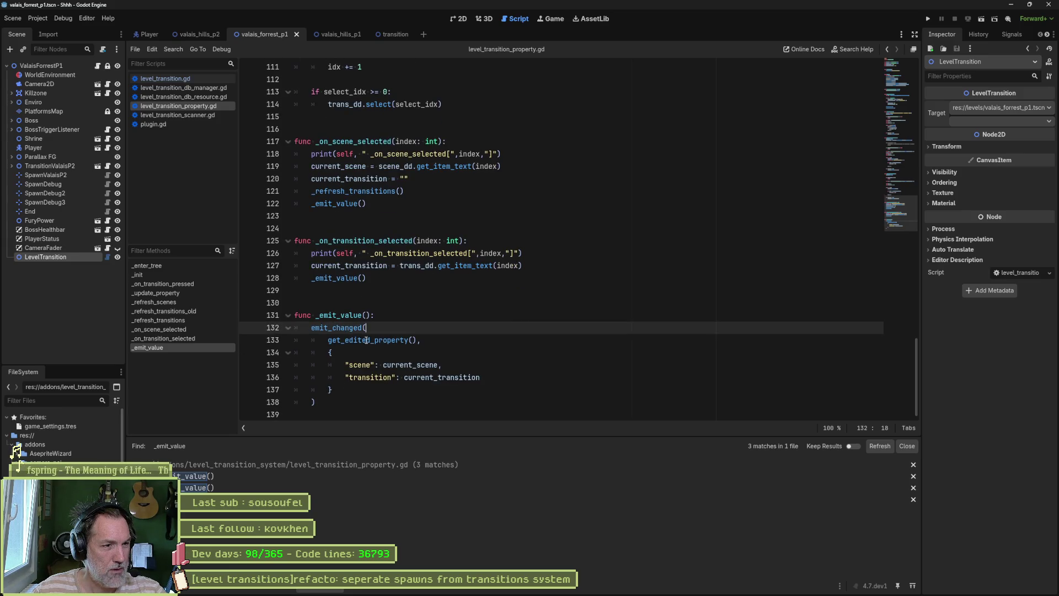
pyautogui.keyDown('ctrl'); pyautogui.click(347, 329); pyautogui.keyUp('ctrl')
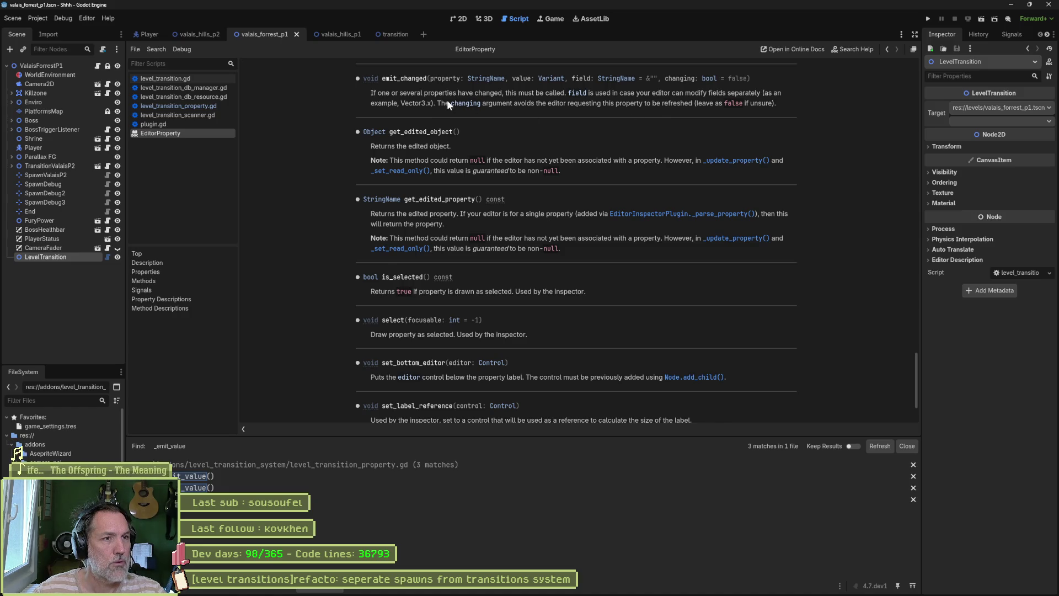
# - Close the EditorProperty docs and select the whole level_transition.gd script for ChatGPT
pyautogui.hotkey('ctrl', 'w')
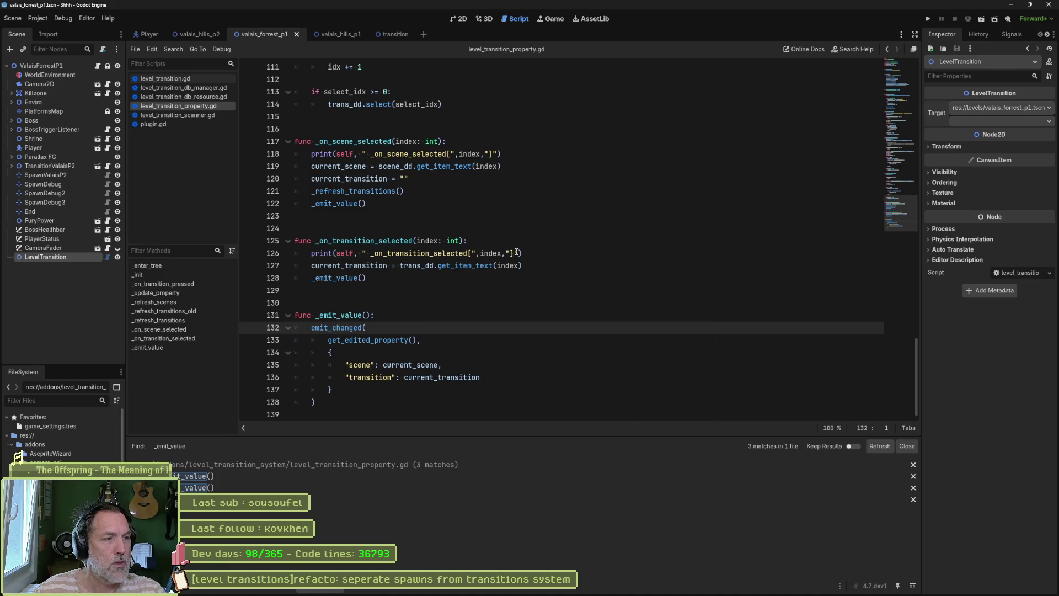
pyautogui.click(174, 78)
pyautogui.doubleClick(387, 129)
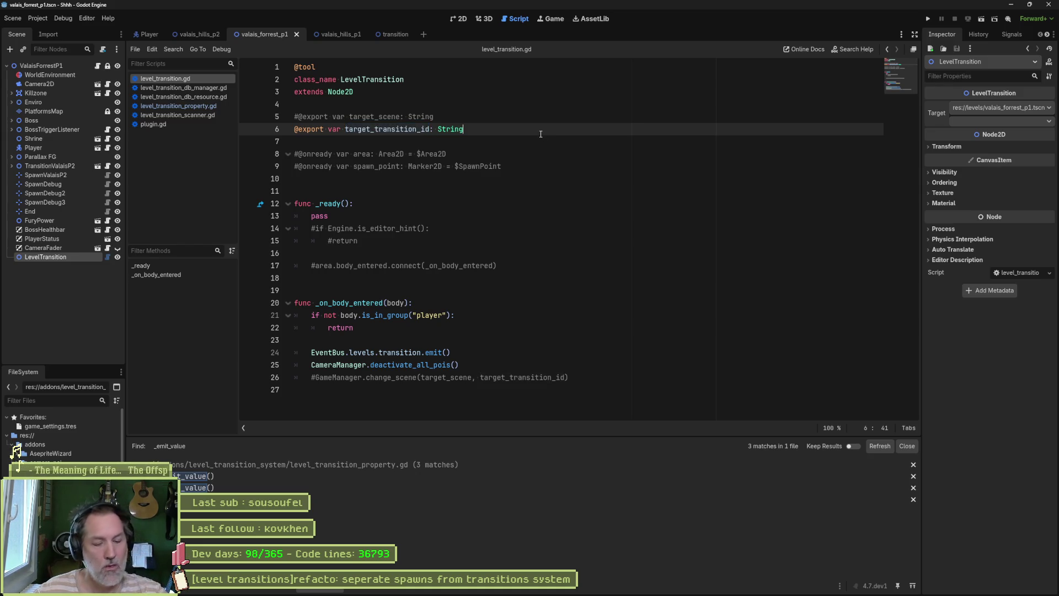
pyautogui.hotkey('ctrl', 'a')
pyautogui.hotkey('ctrl', 'c')
pyautogui.click(484, 589)
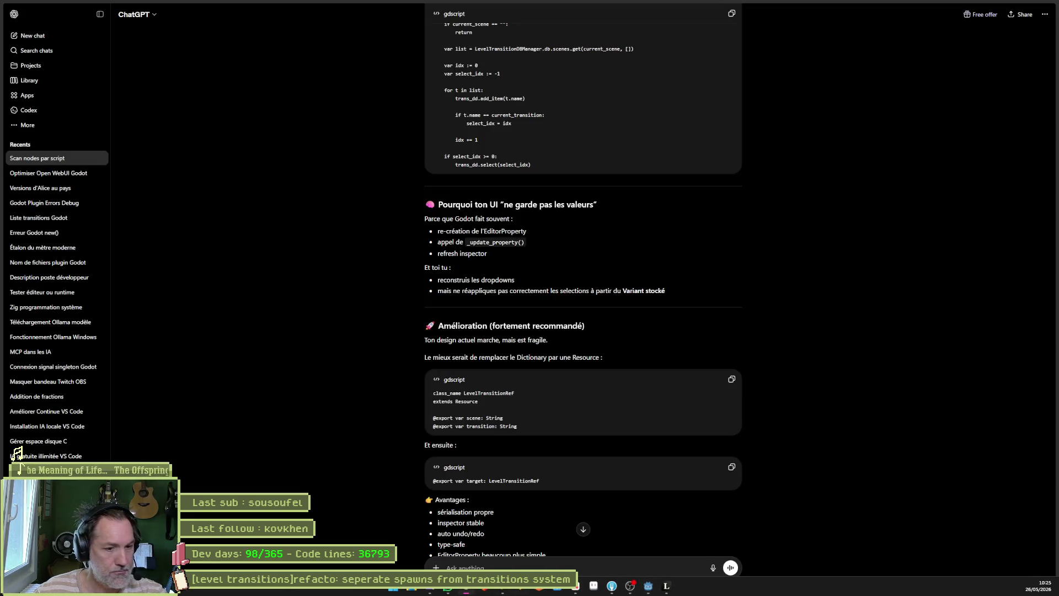
# - Ask ChatGPT why LevelTransition has only target_transition_id despite wanting two popups, with the script pasted
pyautogui.write('en fai')
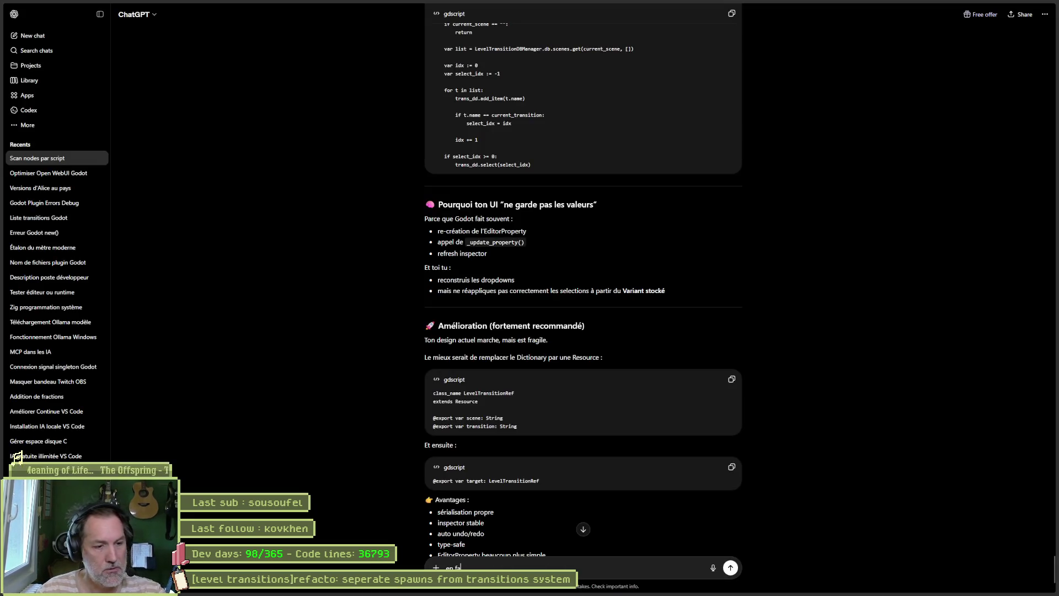
pyautogui.write("t je comprends pas pourquoi j'ai")
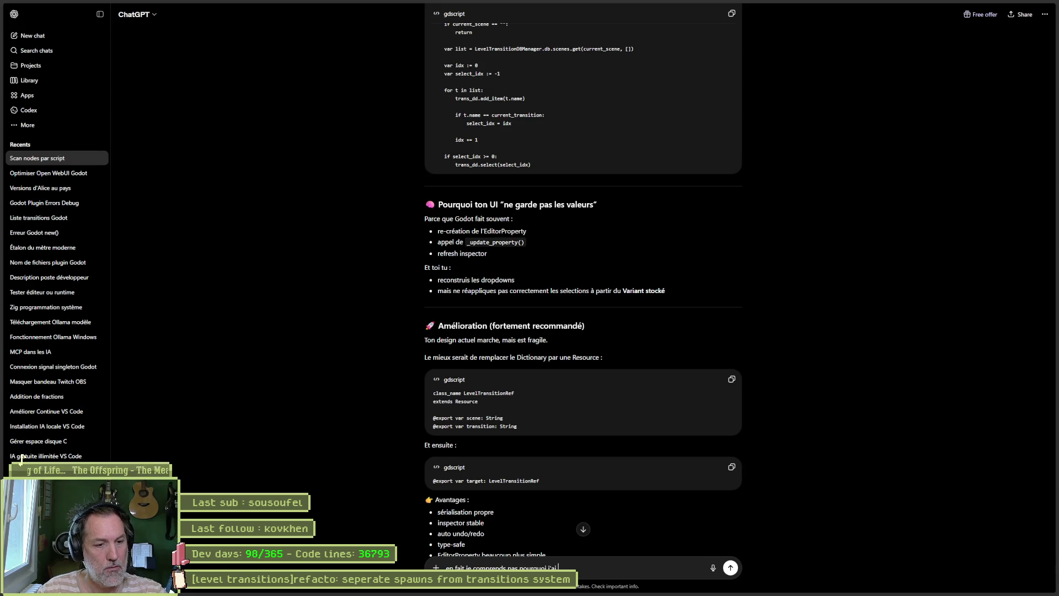
pyautogui.write(" qu'une var")
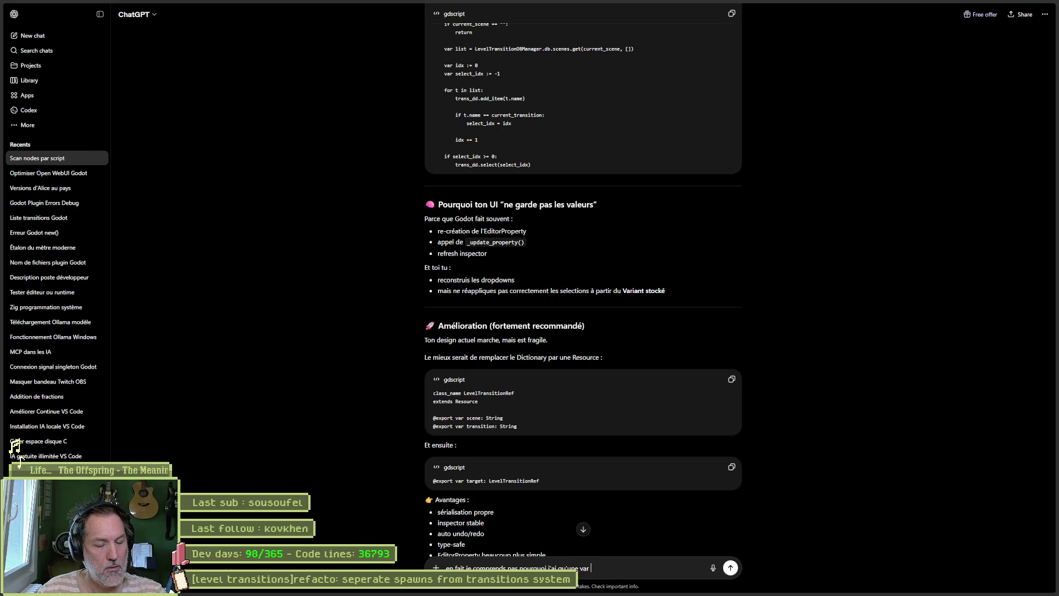
pyautogui.hotkey('alt', 'Tab')
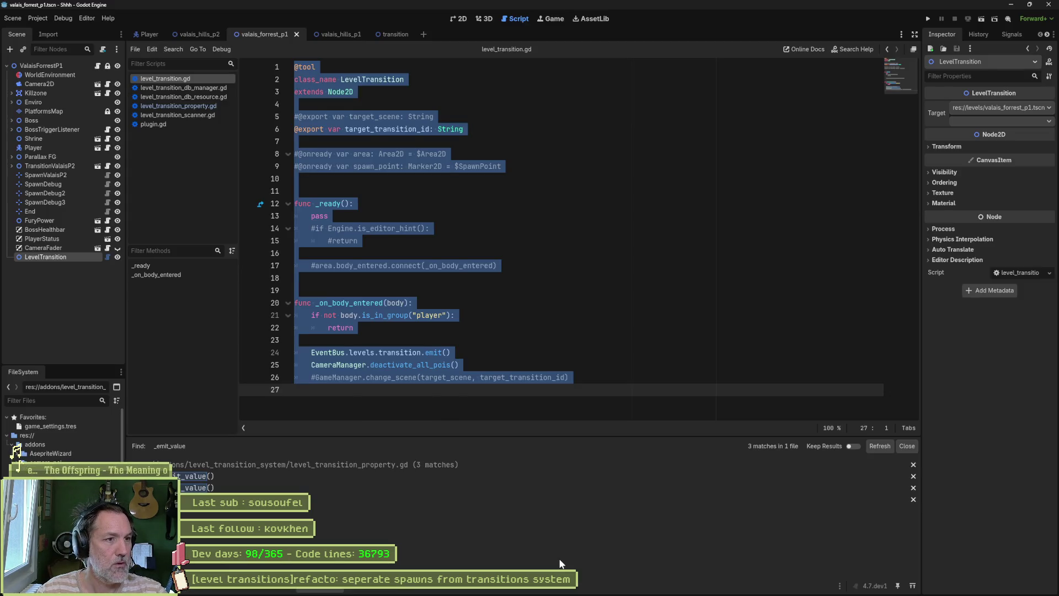
pyautogui.hotkey('alt', 'Tab')
pyautogui.write('arget_transition_id dans mon L')
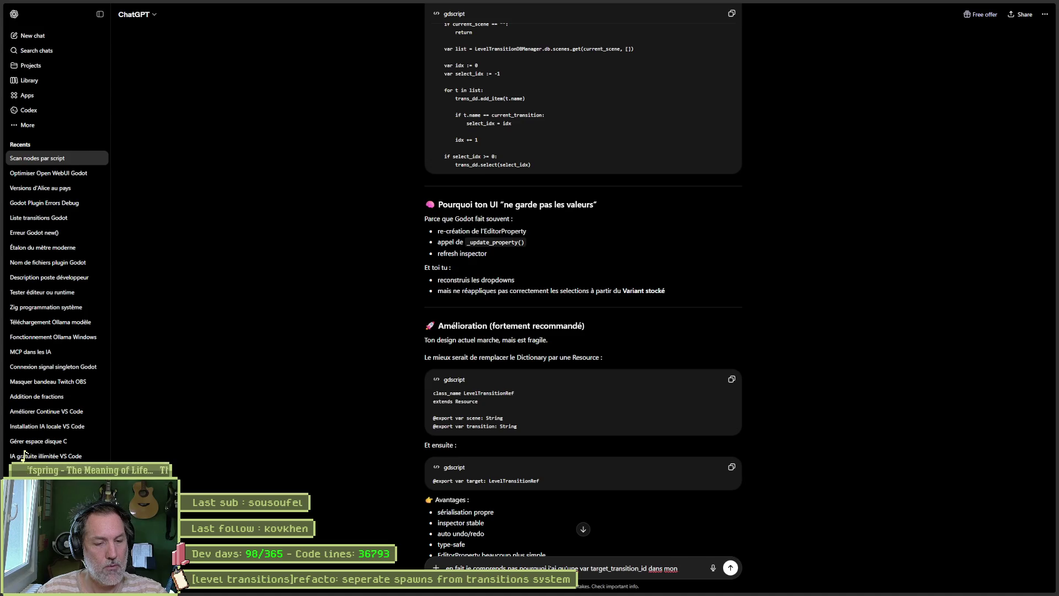
pyautogui.write('evelTrn')
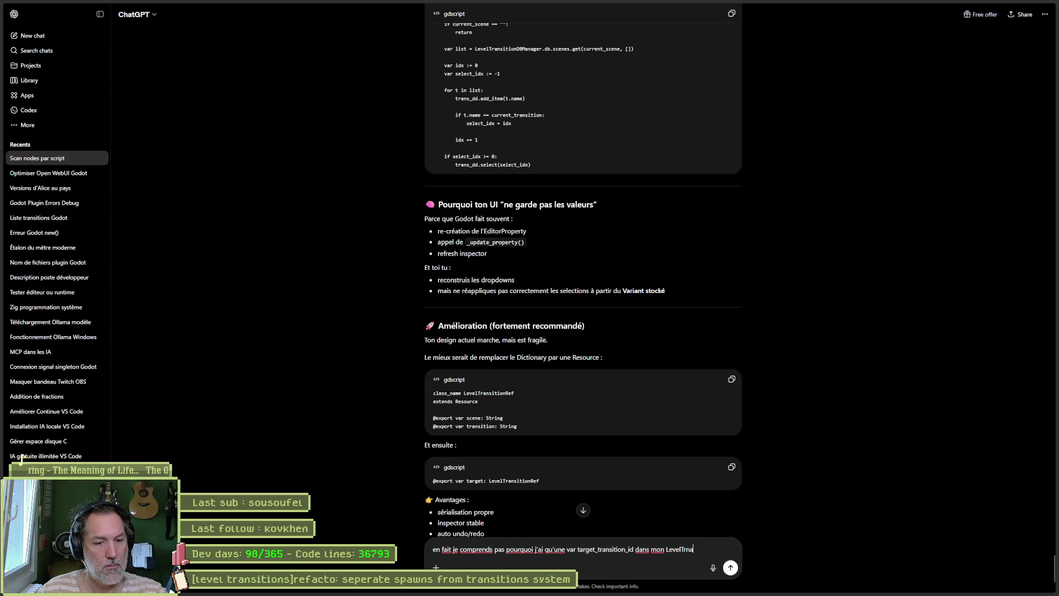
pyautogui.press('BackSpace')
pyautogui.write('ansition alors')
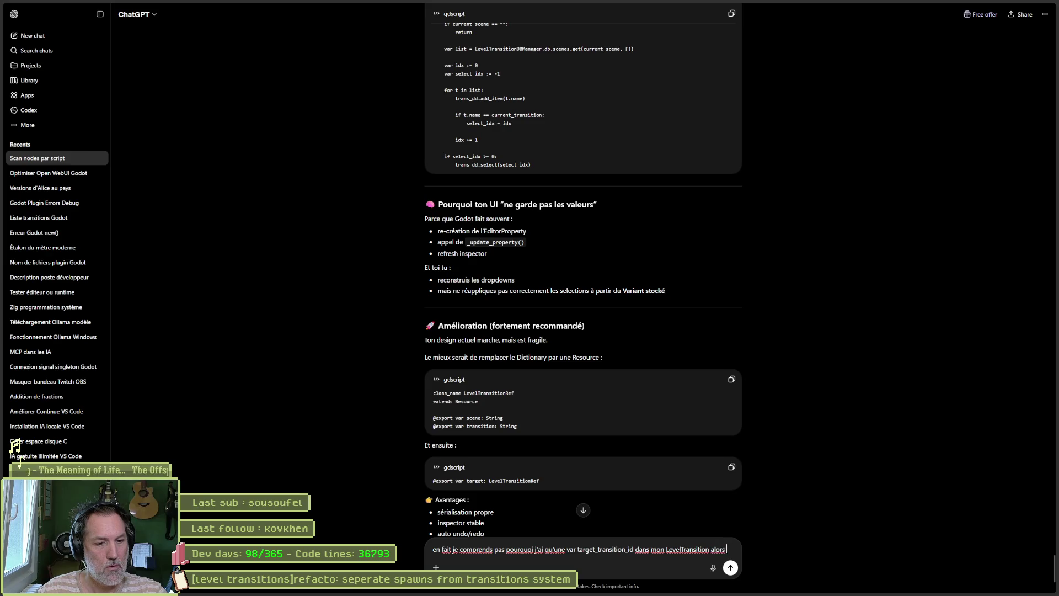
pyautogui.write(' que je veux deux pop')
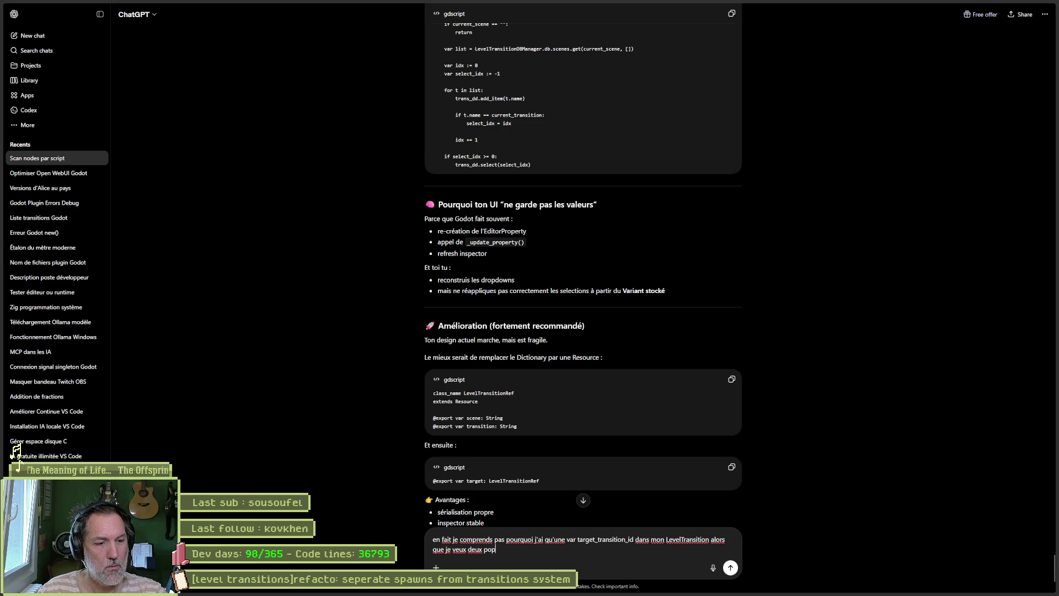
pyautogui.write('up ?')
pyautogui.hotkey('shift', 'Return')
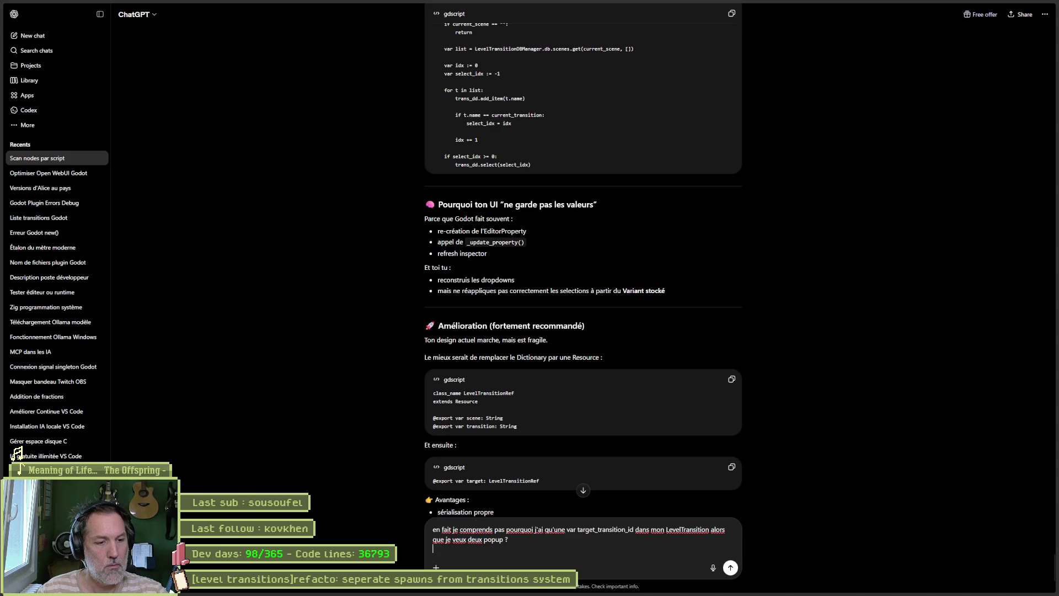
pyautogui.hotkey('ctrl', 'v')
pyautogui.press('Return')
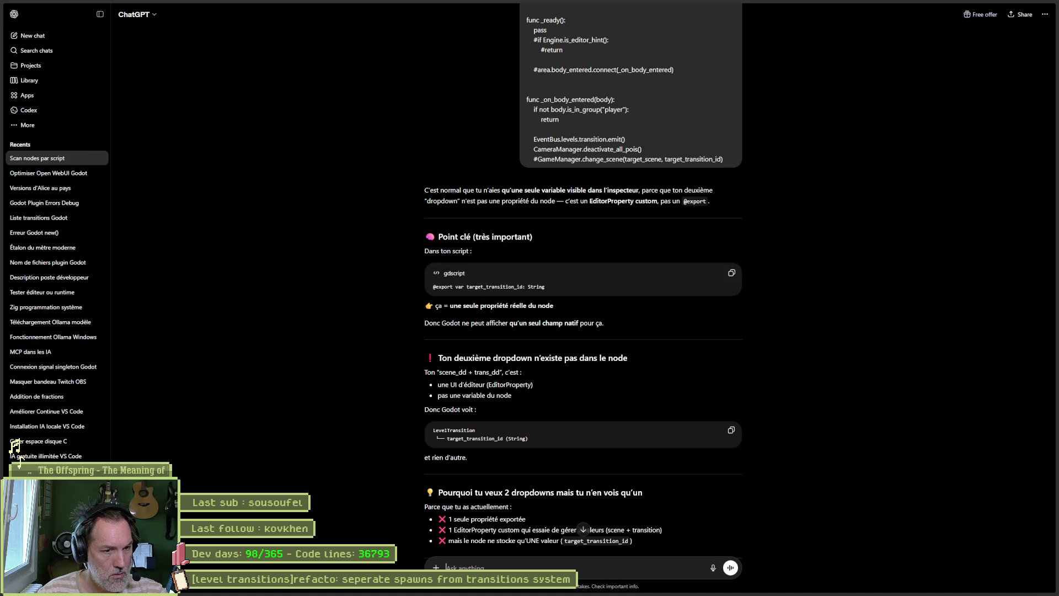
pyautogui.scroll(-4, 372, 384)
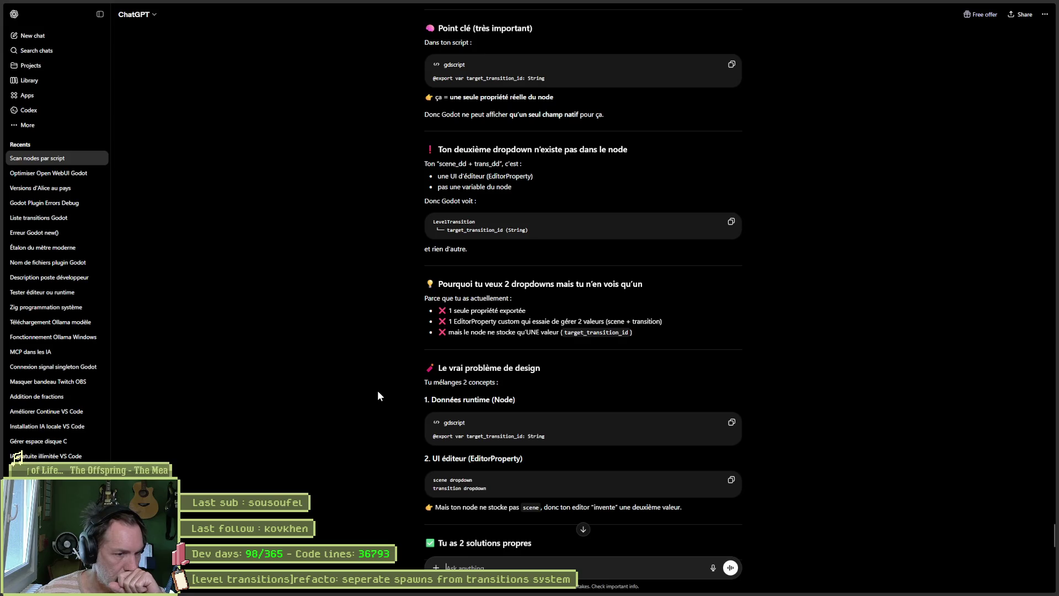
pyautogui.scroll(-1, 377, 391)
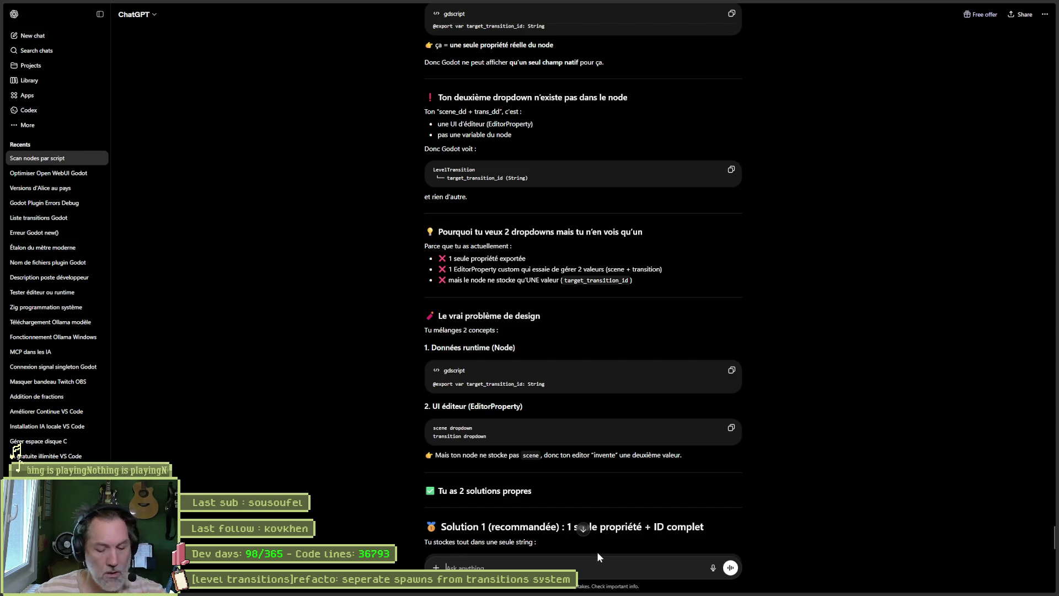
# - Ask ChatGPT whether scene_id and transition_id should be two non-exported string fields
pyautogui.write("mais j'ai")
pyautogui.write(' besoin de scene t')
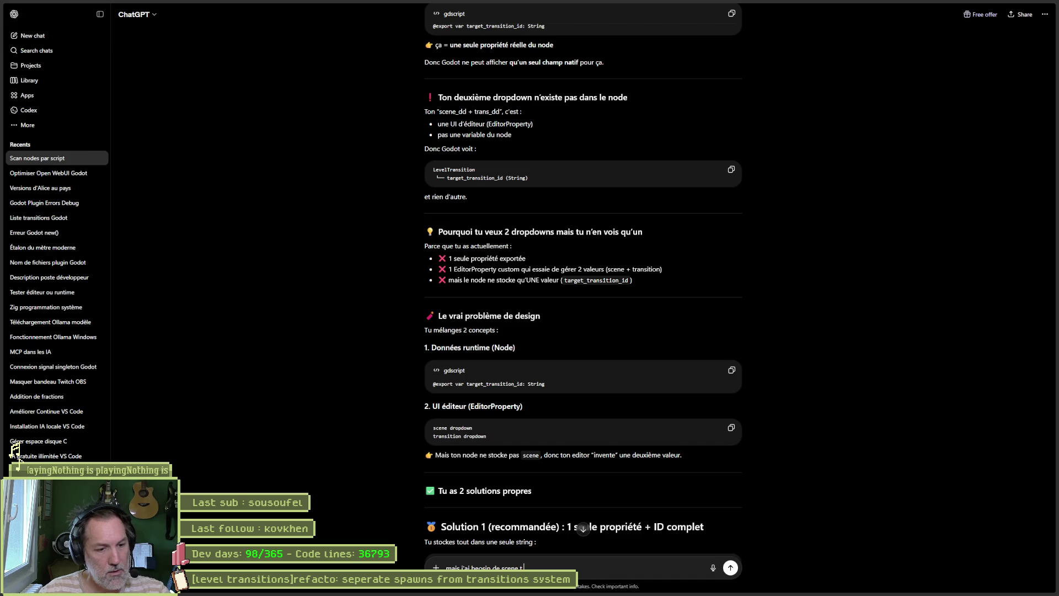
pyautogui.press('BackSpace')
pyautogui.write('_id et transition_id pour pouvoir charger la nouvelle scene et placer le joueu')
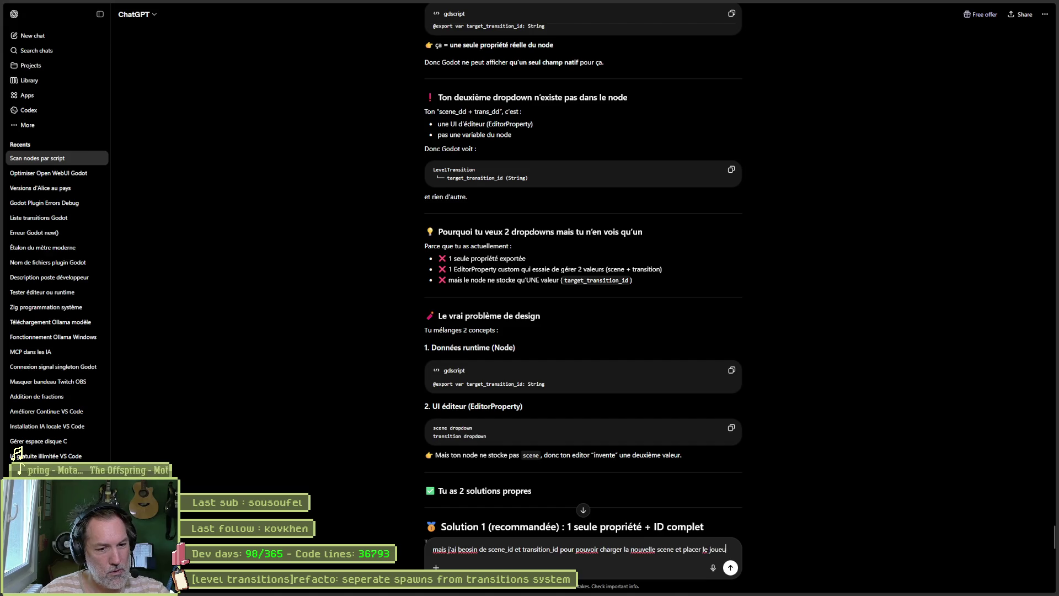
pyautogui.write('r au bon ')
pyautogui.write('endroit')
pyautogui.write(', car il ')
pyautogui.write('y z')
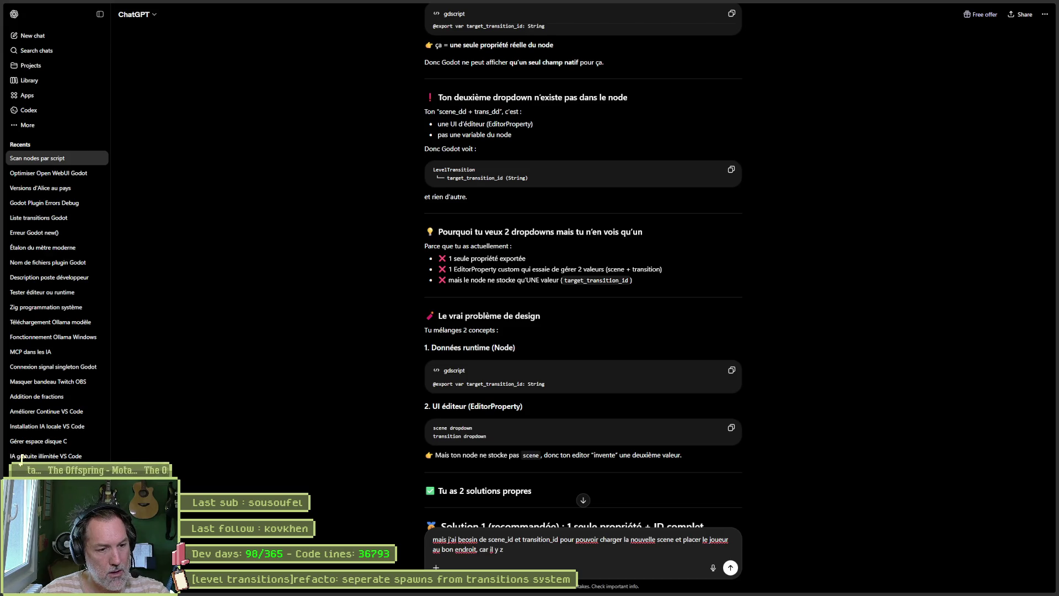
pyautogui.press('BackSpace')
pyautogui.write('a plusieurs transitions dans un ')
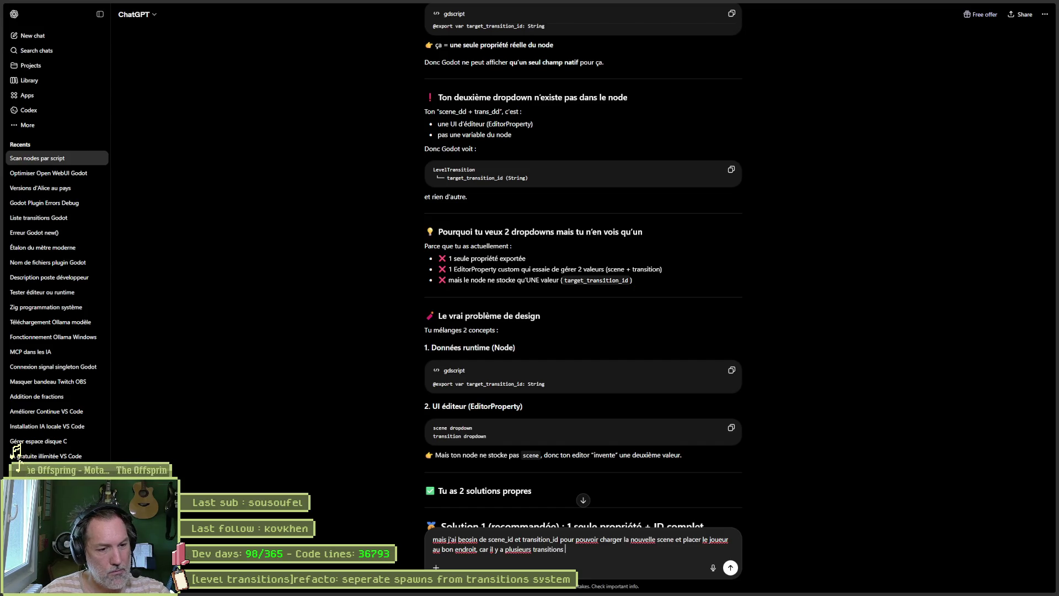
pyautogui.write('niveau. donc je devgrai')
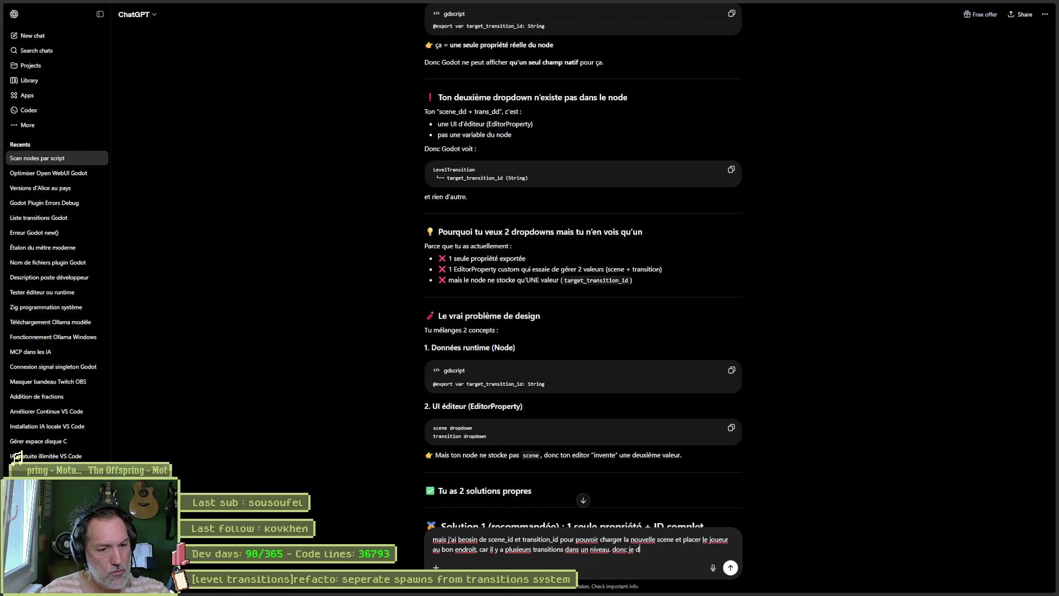
pyautogui.press('BackSpace')
pyautogui.press('BackSpace')
pyautogui.press('BackSpace')
pyautogui.write('rais avoir')
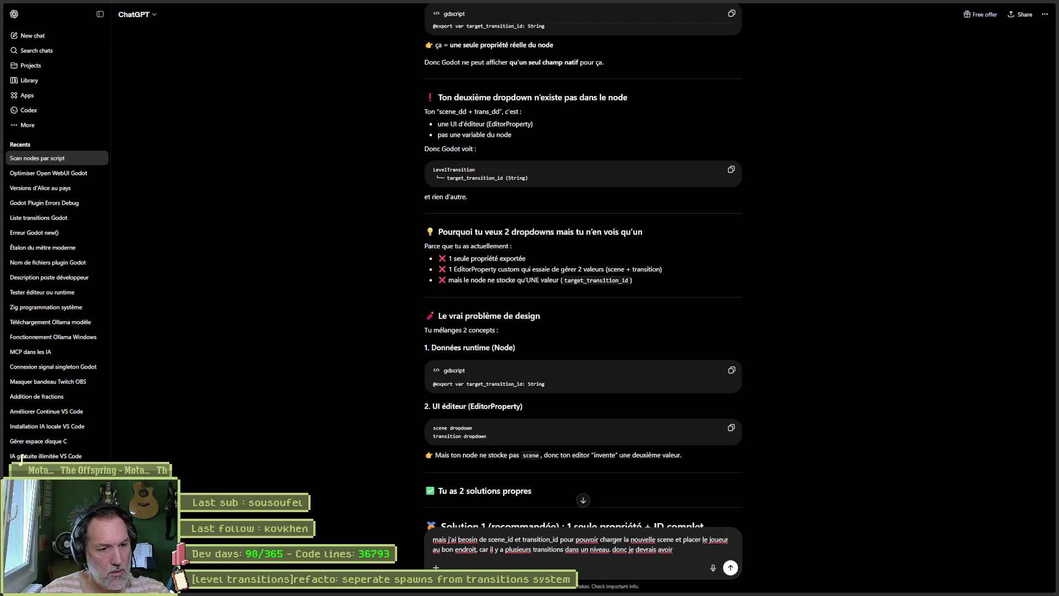
pyautogui.write(' deux champ non export de type string non ?')
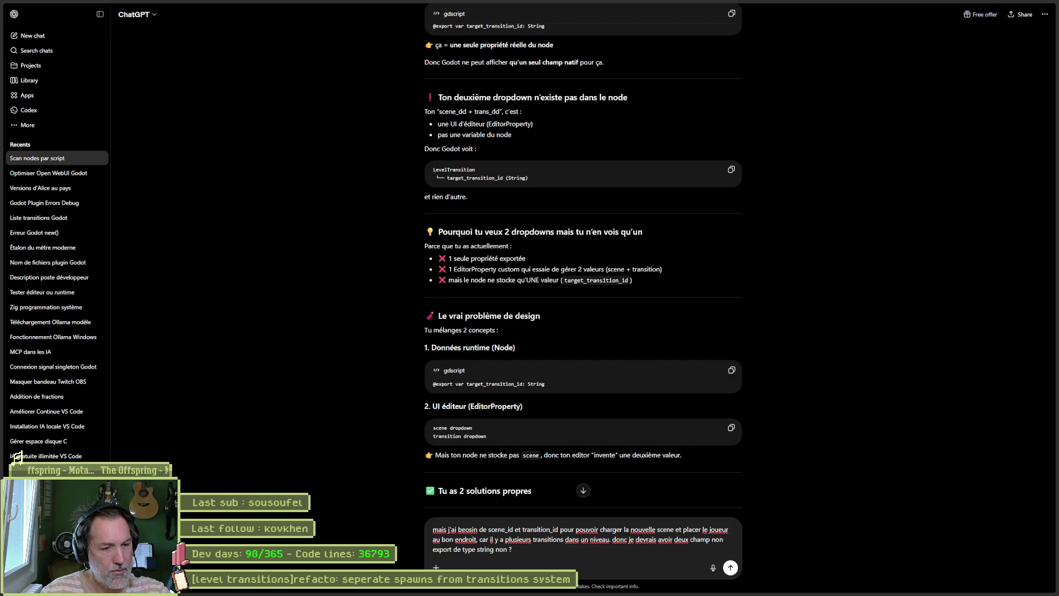
pyautogui.press('Return')
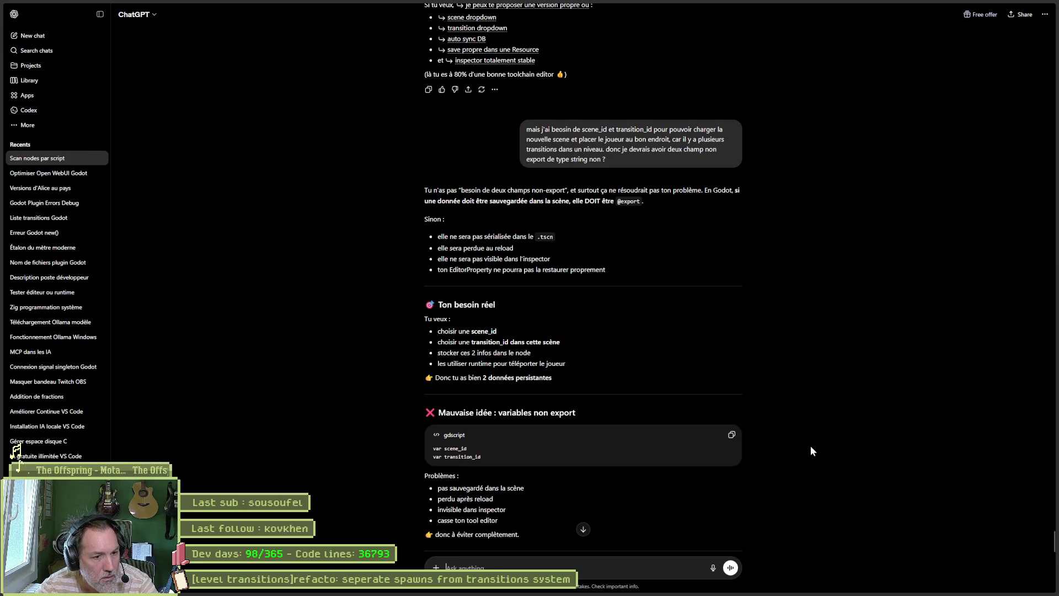
pyautogui.scroll(-2, 811, 447)
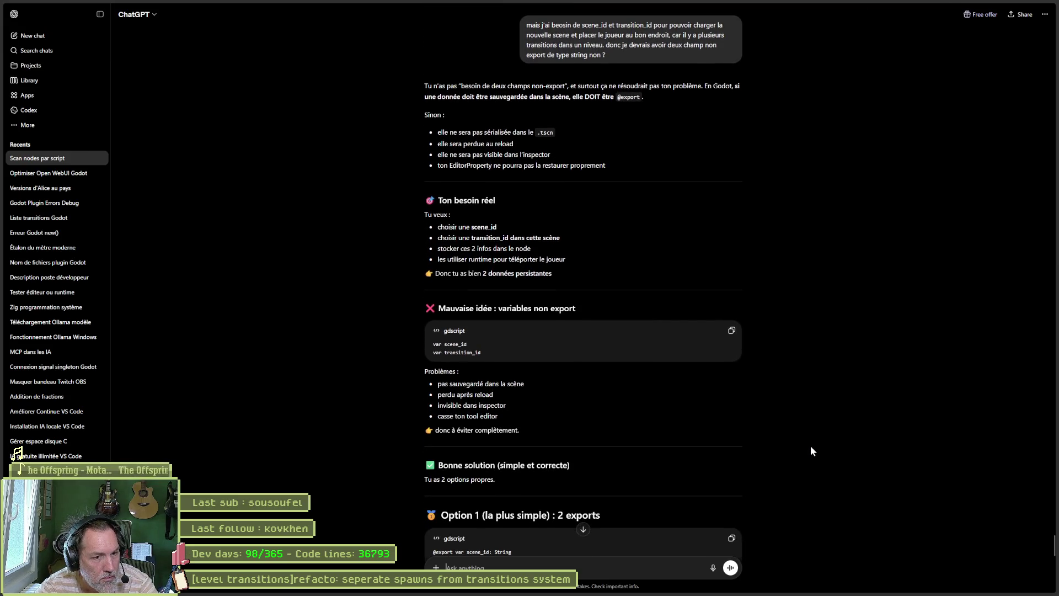
pyautogui.scroll(-3, 811, 449)
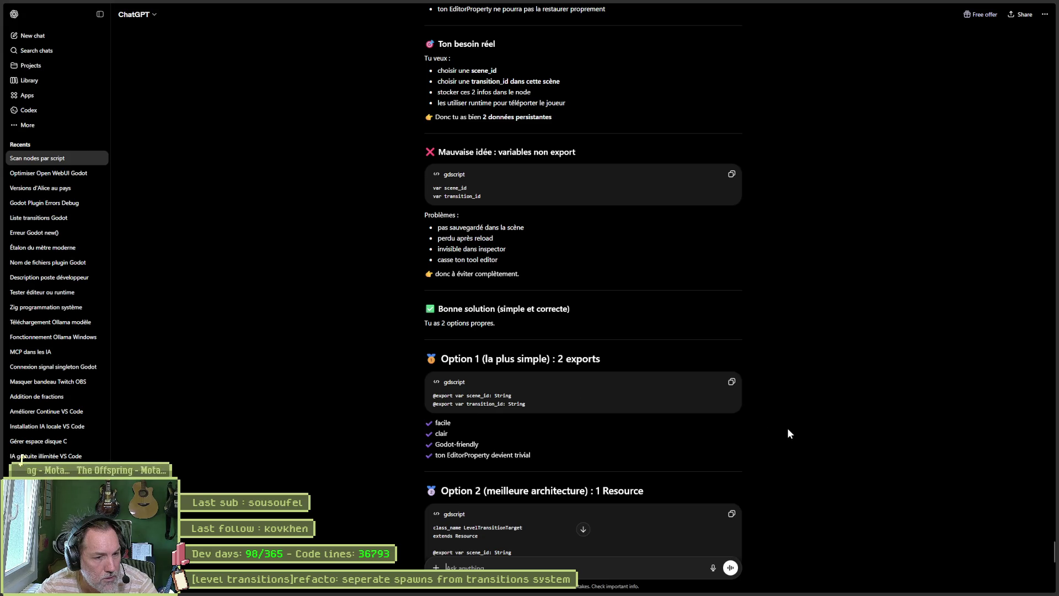
pyautogui.scroll(-1, 787, 428)
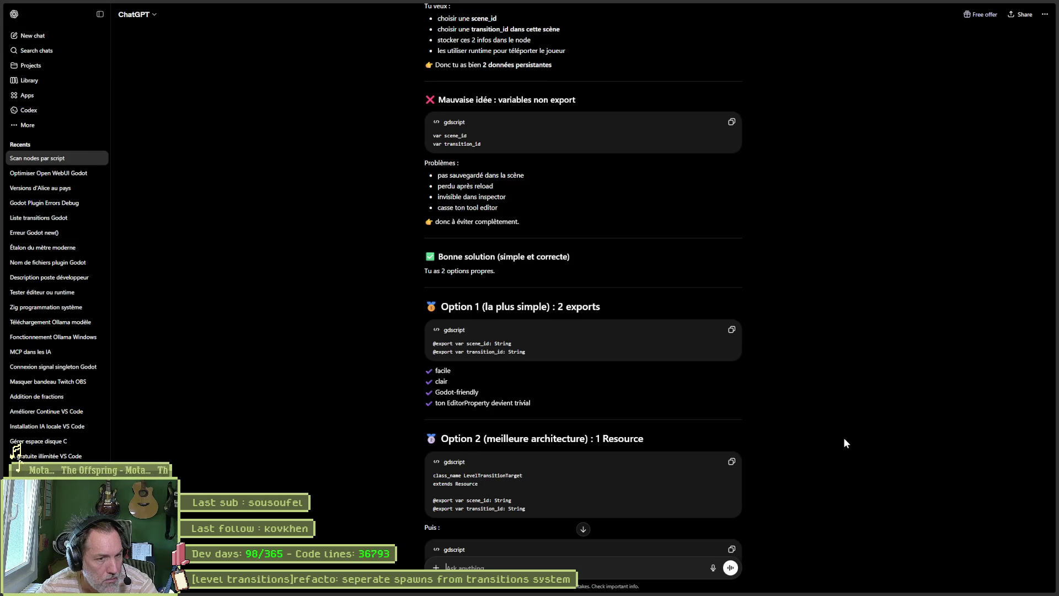
pyautogui.scroll(-1, 892, 408)
pyautogui.scroll(-3, 893, 414)
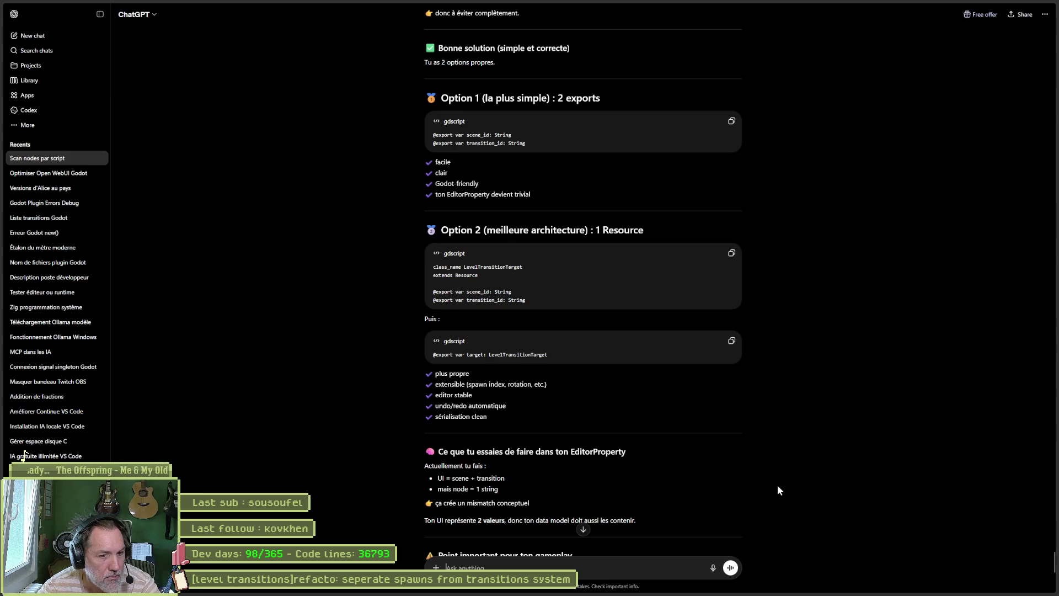
pyautogui.scroll(-2, 779, 490)
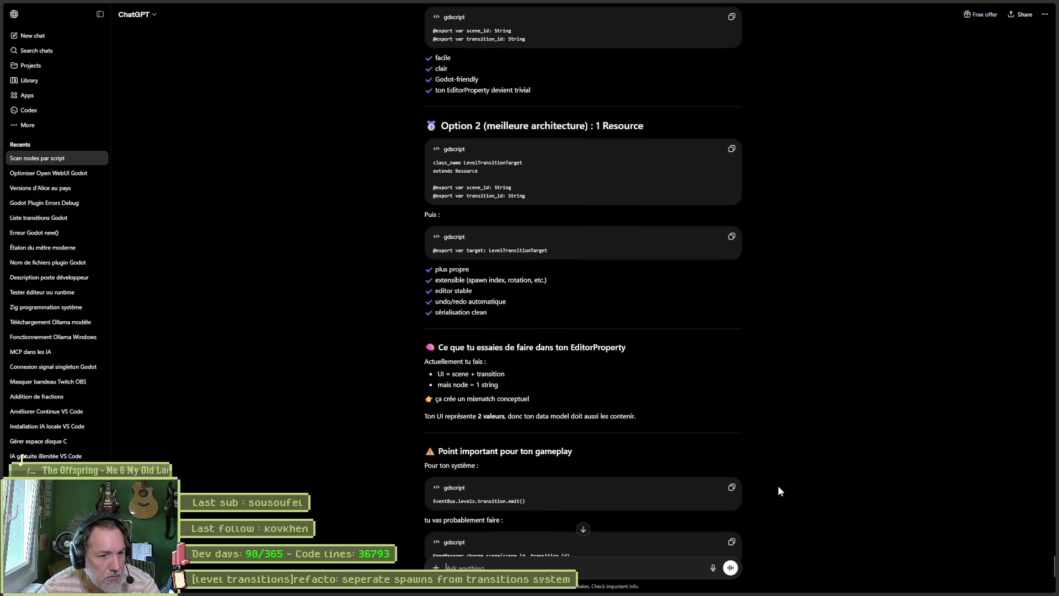
pyautogui.scroll(-1, 778, 490)
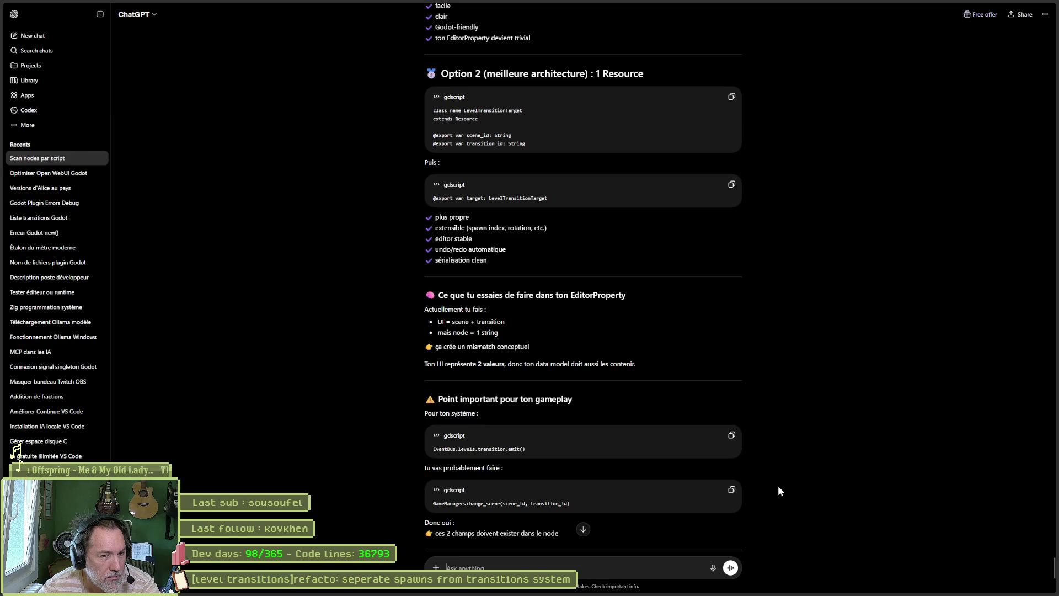
pyautogui.scroll(-1, 779, 489)
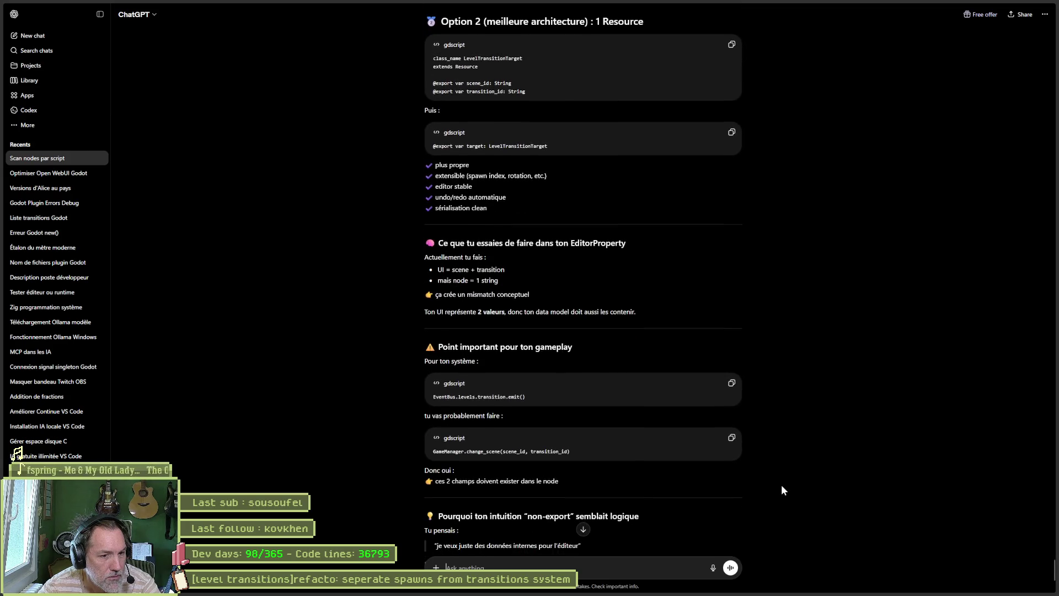
pyautogui.scroll(-1, 781, 490)
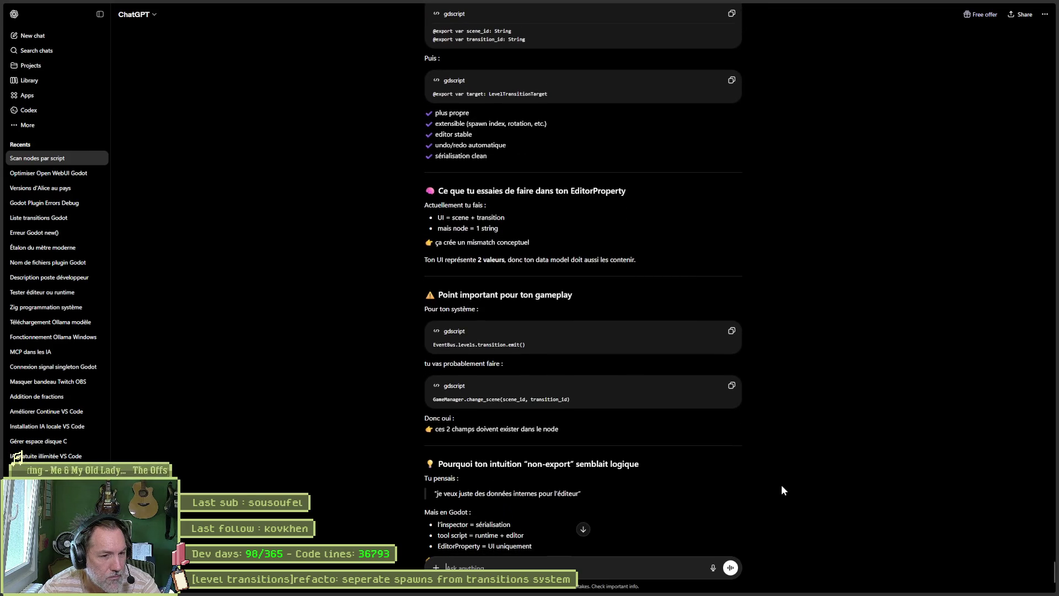
pyautogui.scroll(-3, 782, 490)
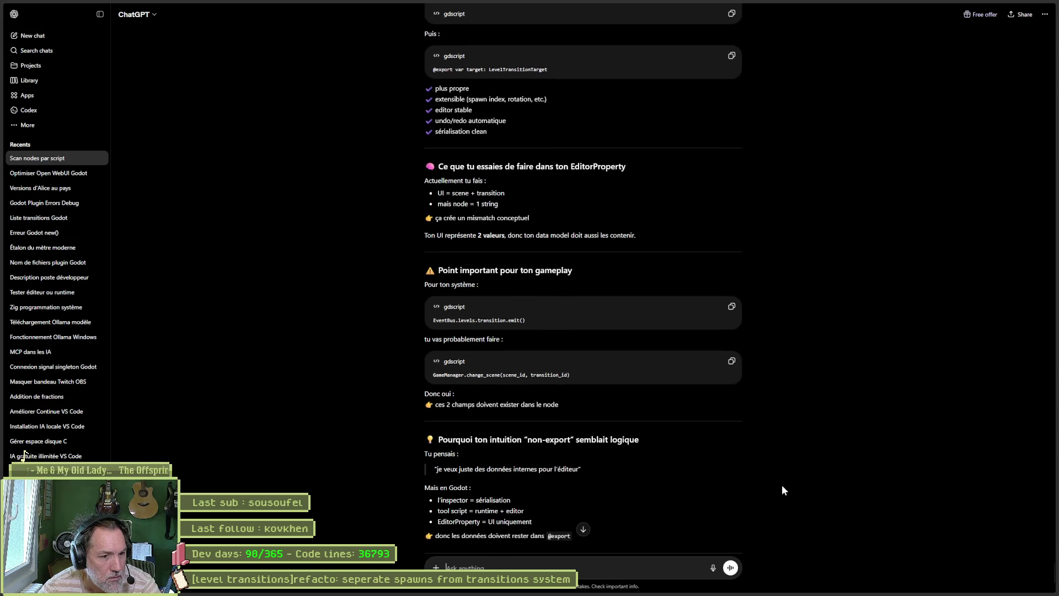
pyautogui.hotkey('alt', 'Tab')
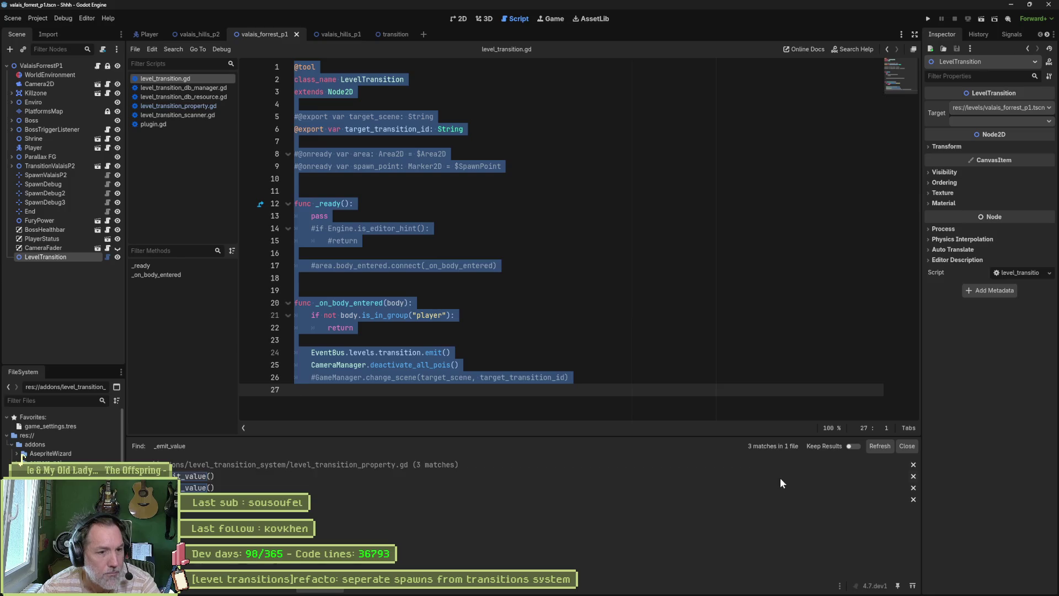
pyautogui.click(429, 228)
pyautogui.click(293, 117)
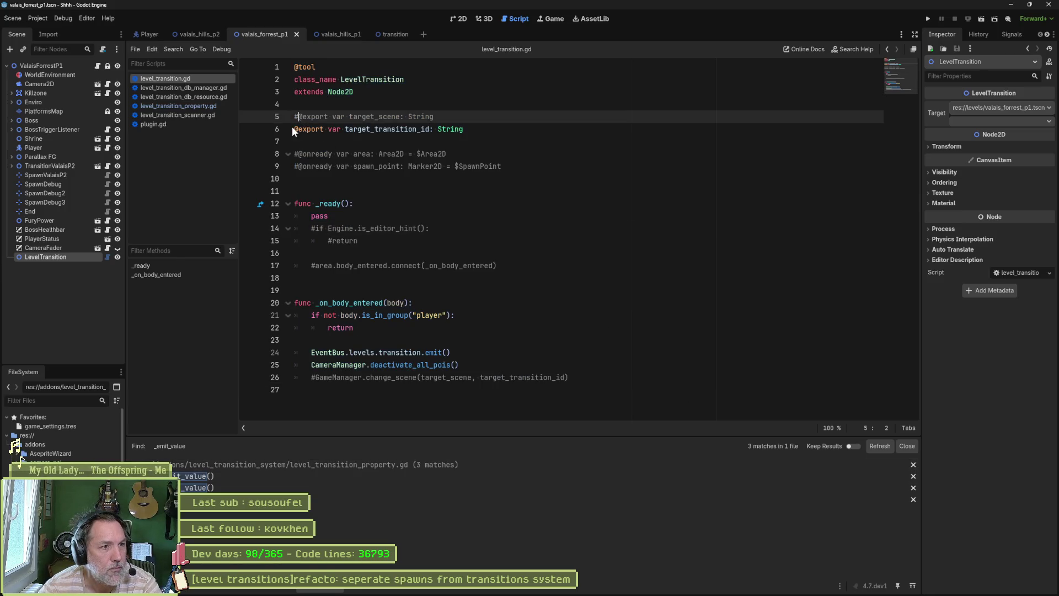
pyautogui.press('Delete')
pyautogui.hotkey('ctrl', 's')
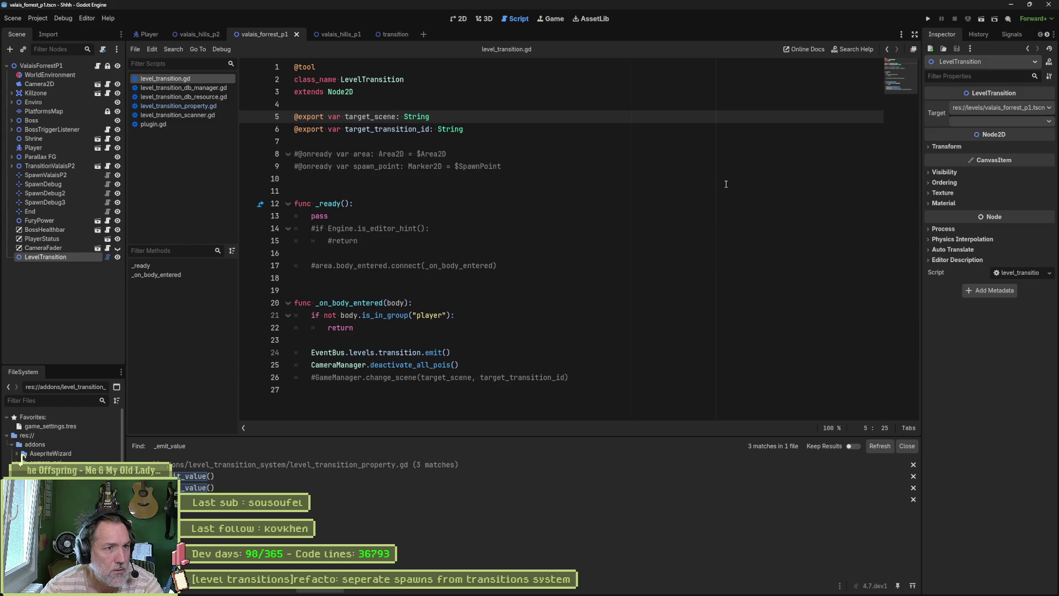
pyautogui.doubleClick(357, 117)
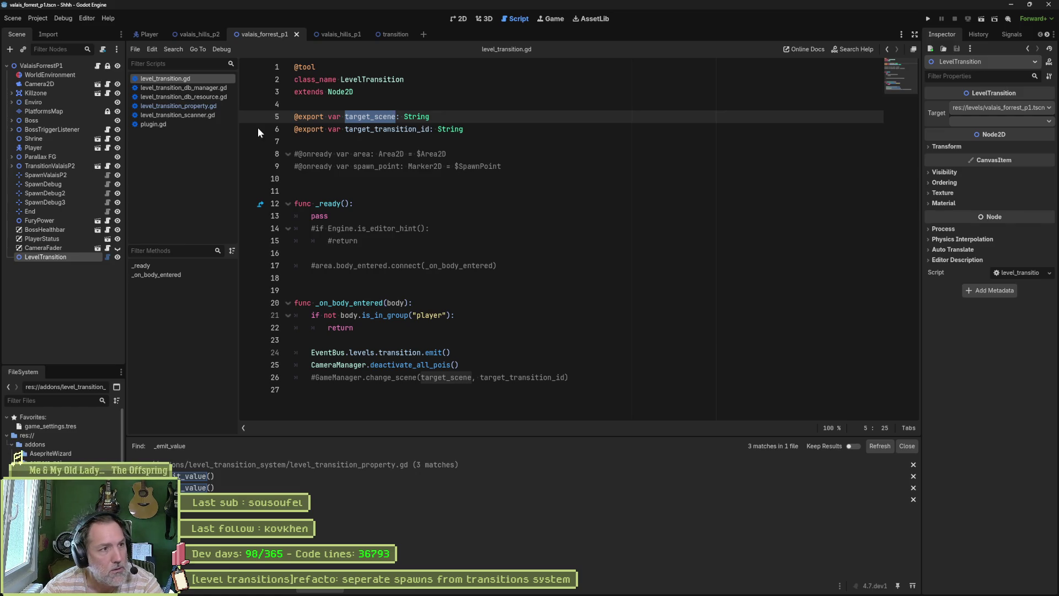
pyautogui.click(197, 105)
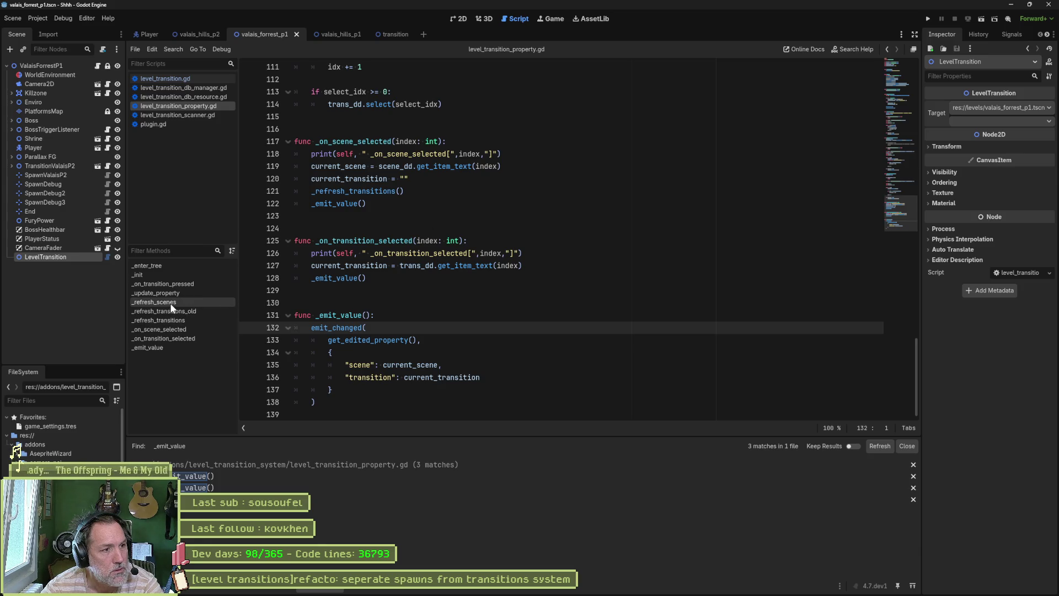
# - Review _on_scene_selected lines 119–120 in level_transition_property.gd, then select all its code
pyautogui.click(160, 329)
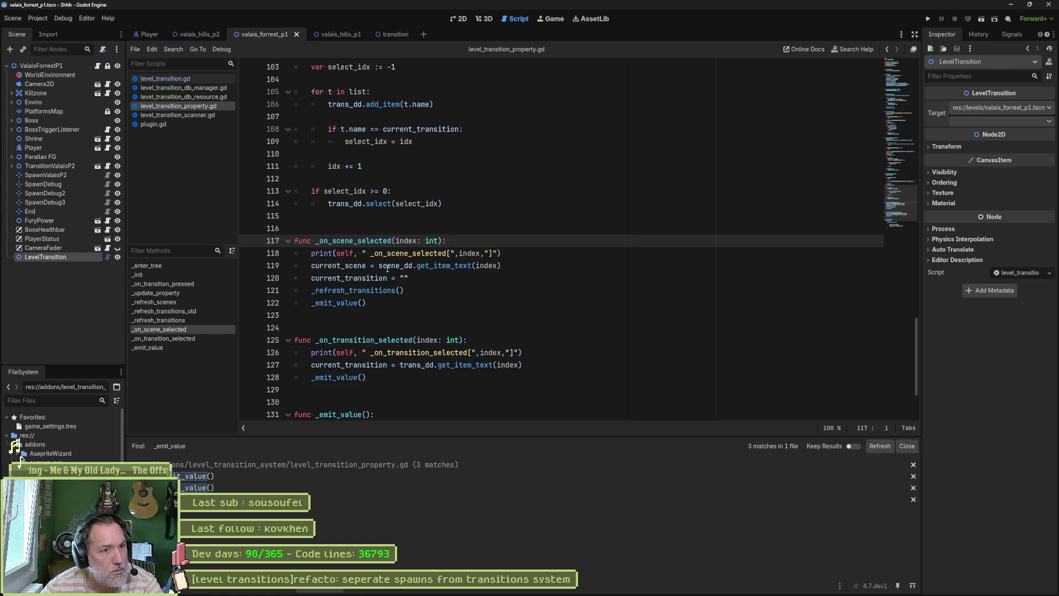
pyautogui.click(409, 278)
pyautogui.moveTo(409, 278); pyautogui.dragTo(313, 282)
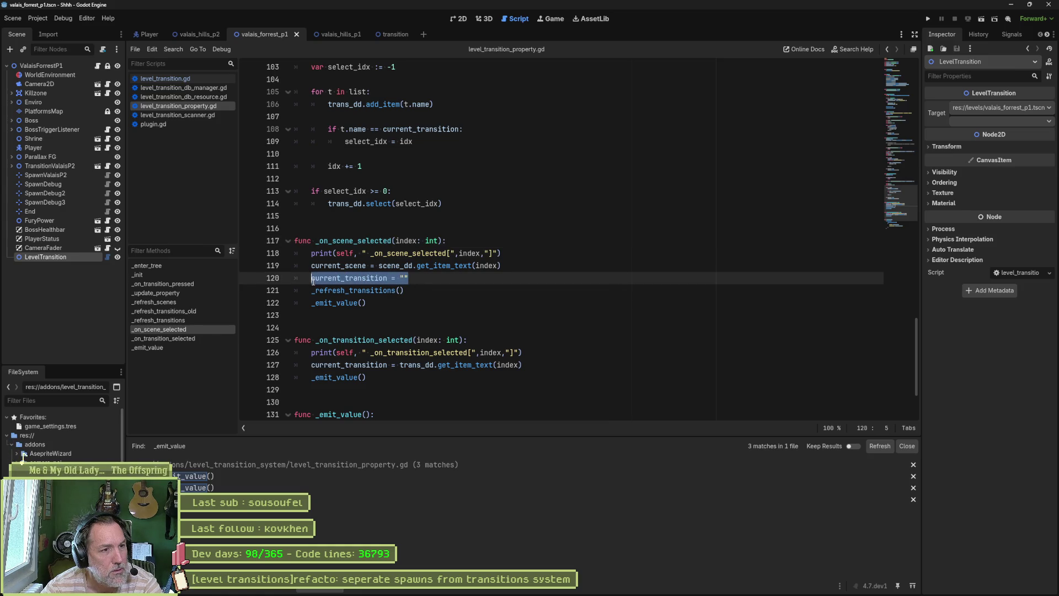
pyautogui.doubleClick(353, 271)
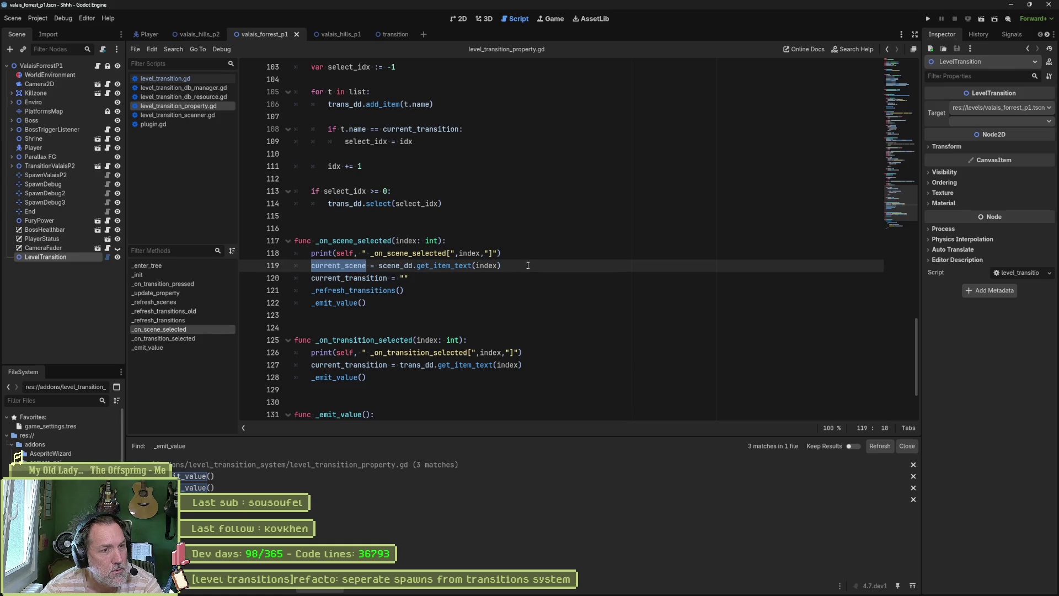
pyautogui.click(680, 270)
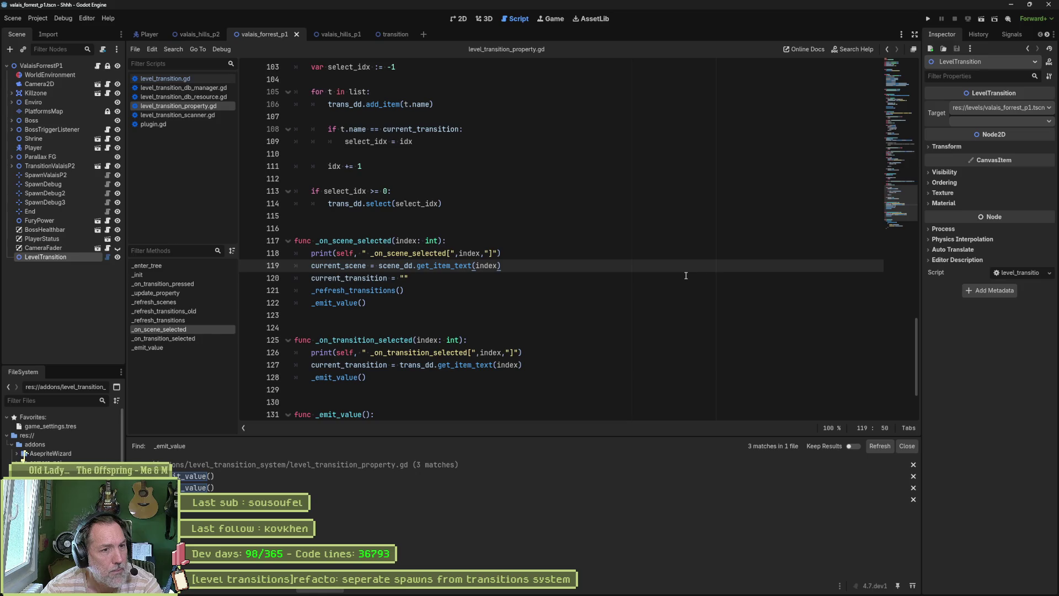
pyautogui.hotkey('ctrl', 'a')
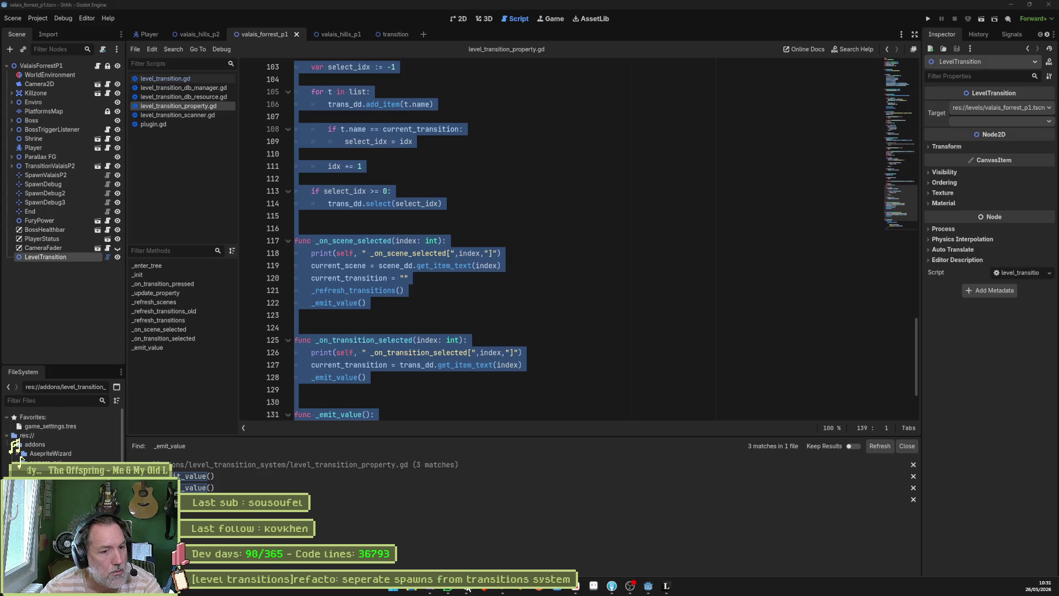
# - Ask ChatGPT who updates the two exported fields, pasting the property script
pyautogui.click(574, 588)
pyautogui.write("j'a")
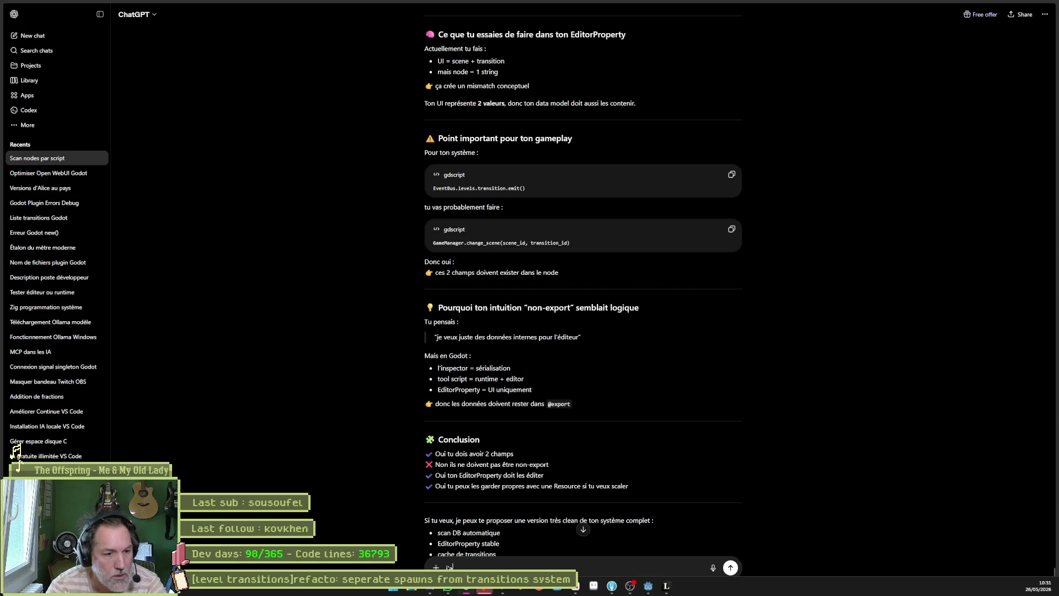
pyautogui.write('i mis les 2 champs en')
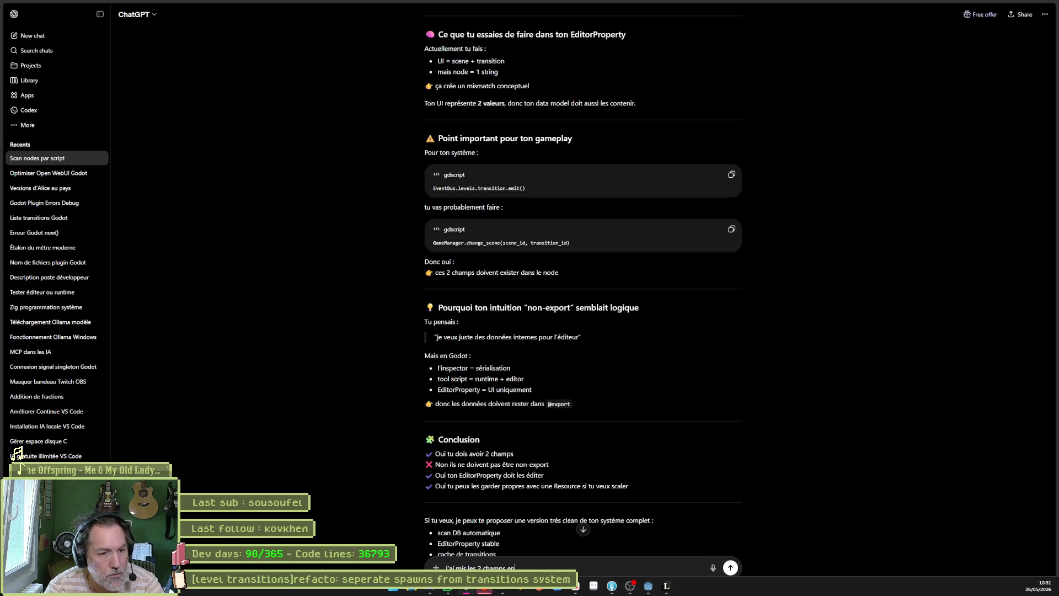
pyautogui.write(' export. qui met a jour ces champs ?')
pyautogui.hotkey('shift', 'Return')
pyautogui.hotkey('ctrl', 'v')
pyautogui.press('Return')
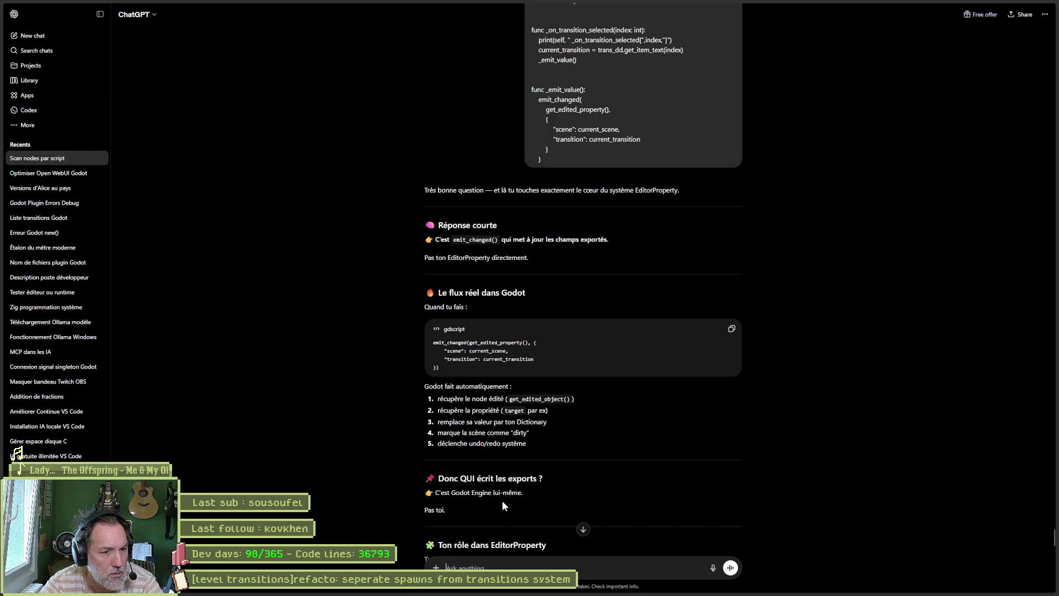
# - Read the answer and copy the cleaner per-field _emit_value gdscript code
pyautogui.scroll(-2, 502, 500)
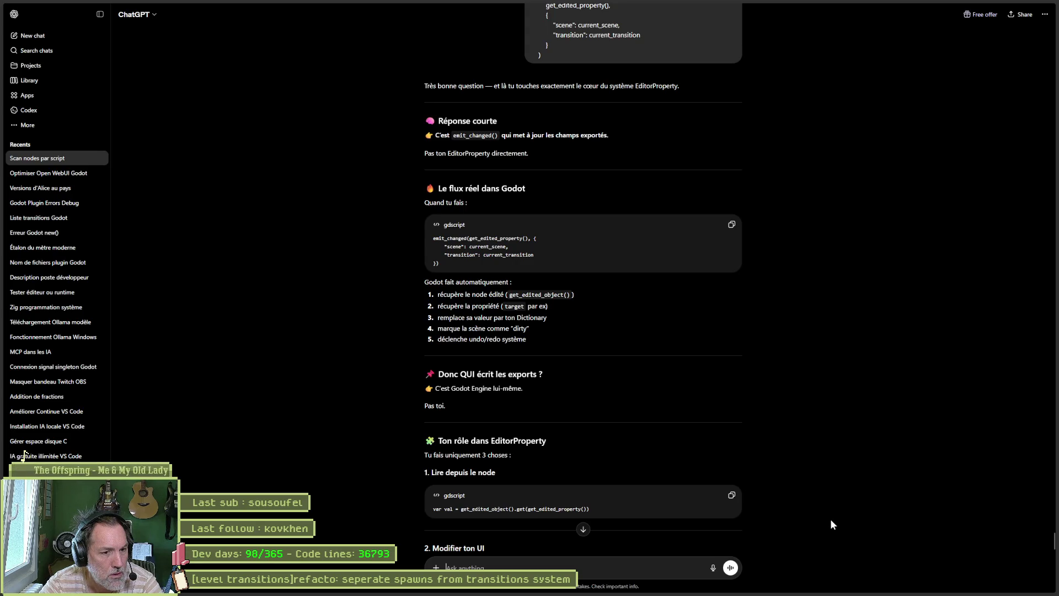
pyautogui.scroll(-3, 831, 521)
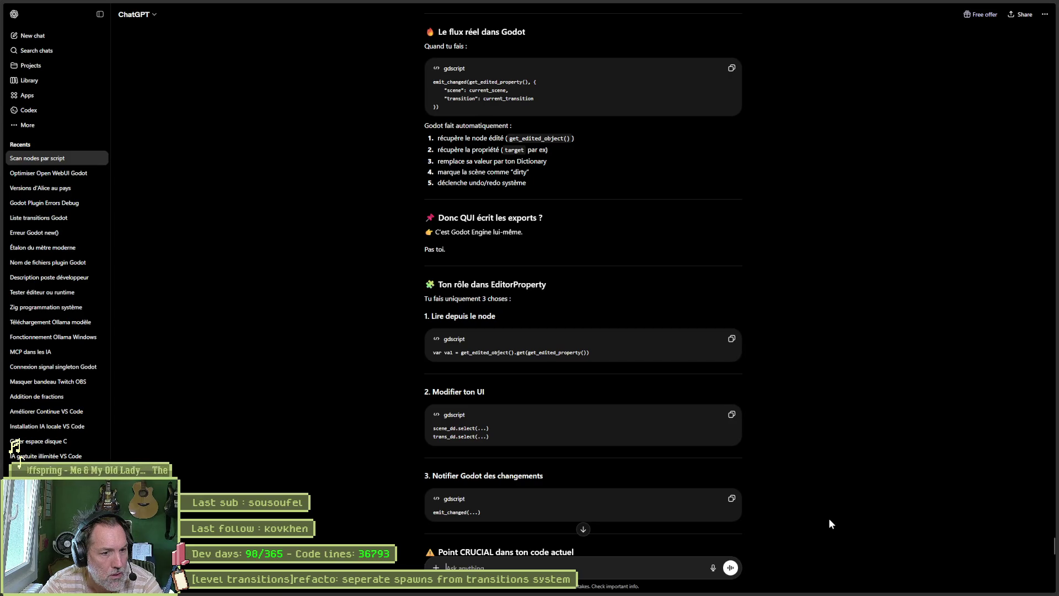
pyautogui.scroll(-2, 830, 519)
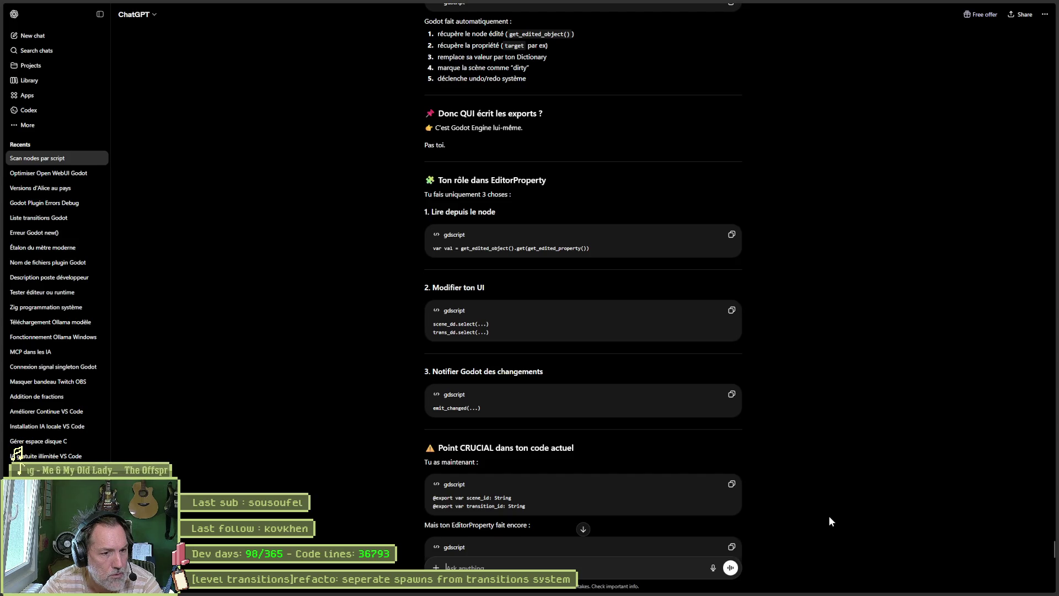
pyautogui.scroll(-1, 829, 516)
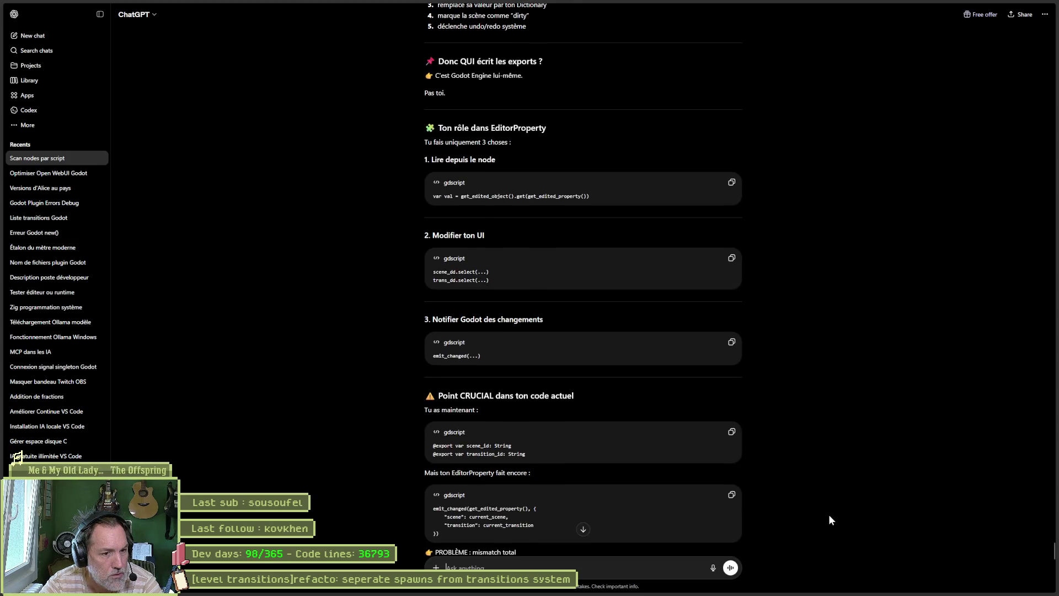
pyautogui.scroll(-2, 829, 514)
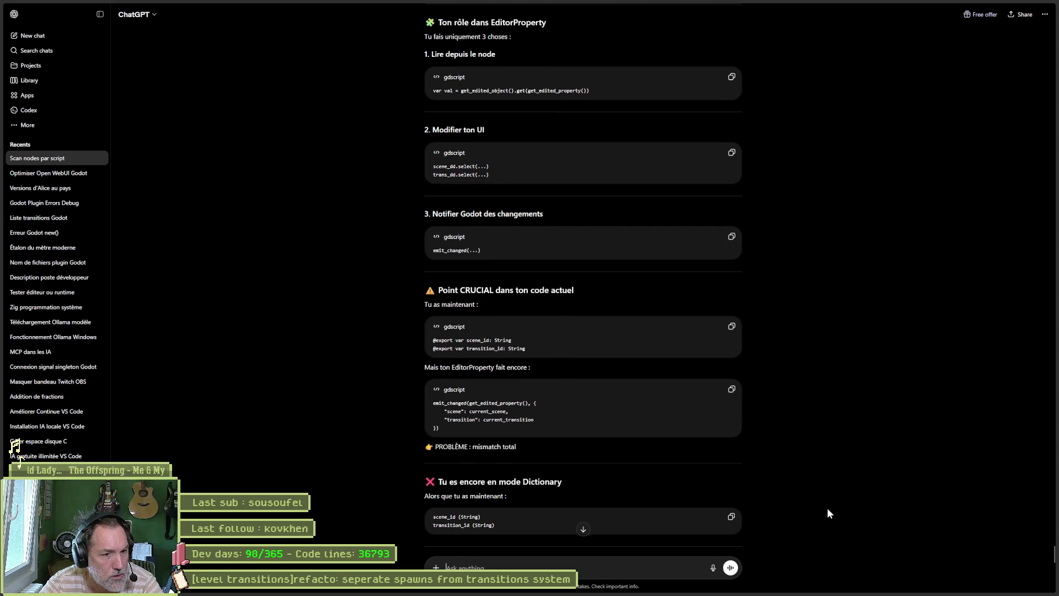
pyautogui.scroll(-1, 827, 513)
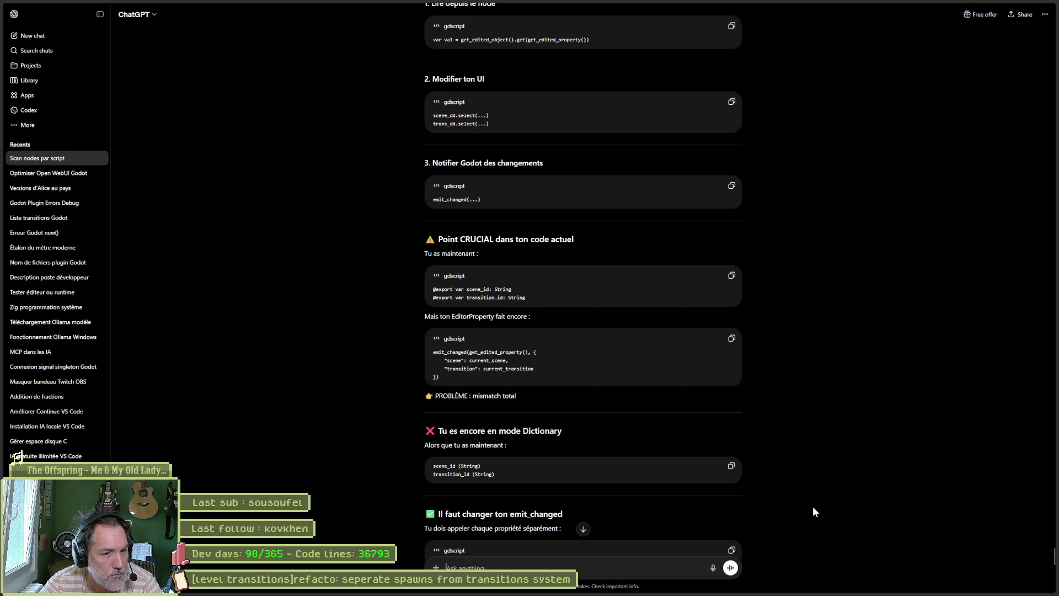
pyautogui.scroll(-1, 813, 507)
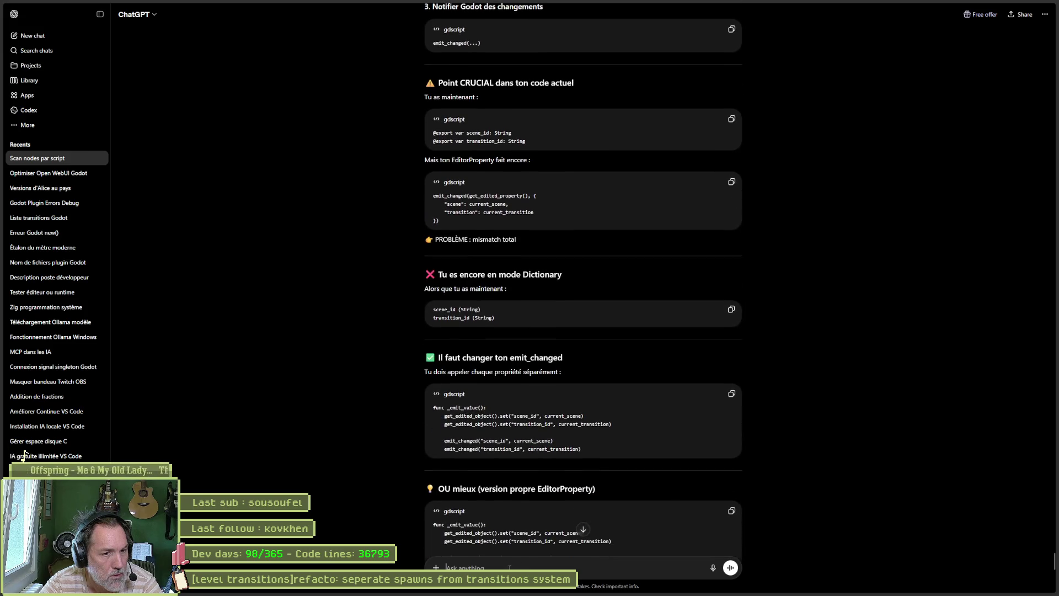
pyautogui.scroll(-1, 502, 530)
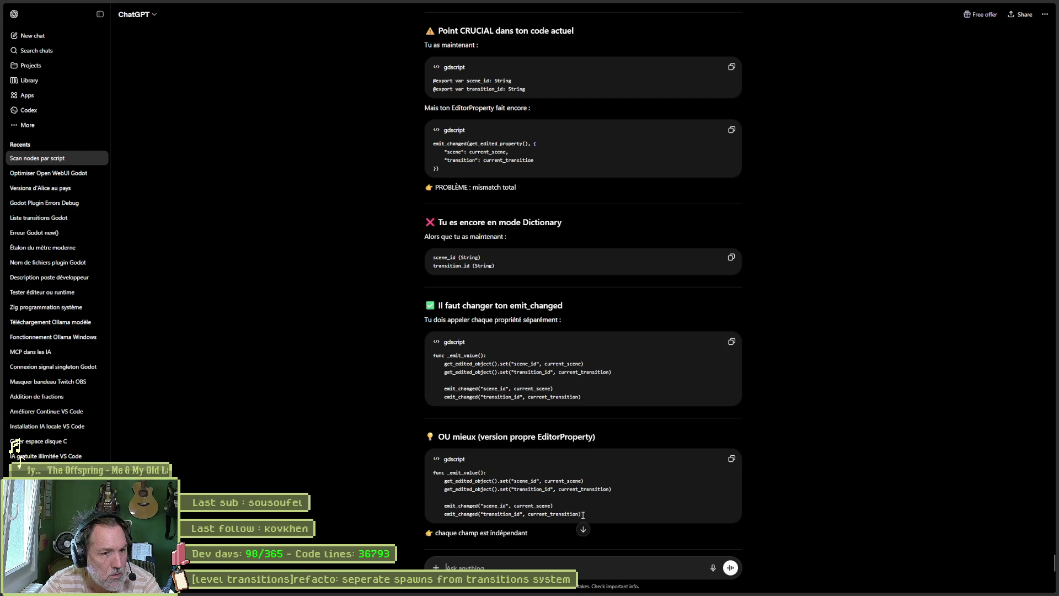
pyautogui.click(731, 459)
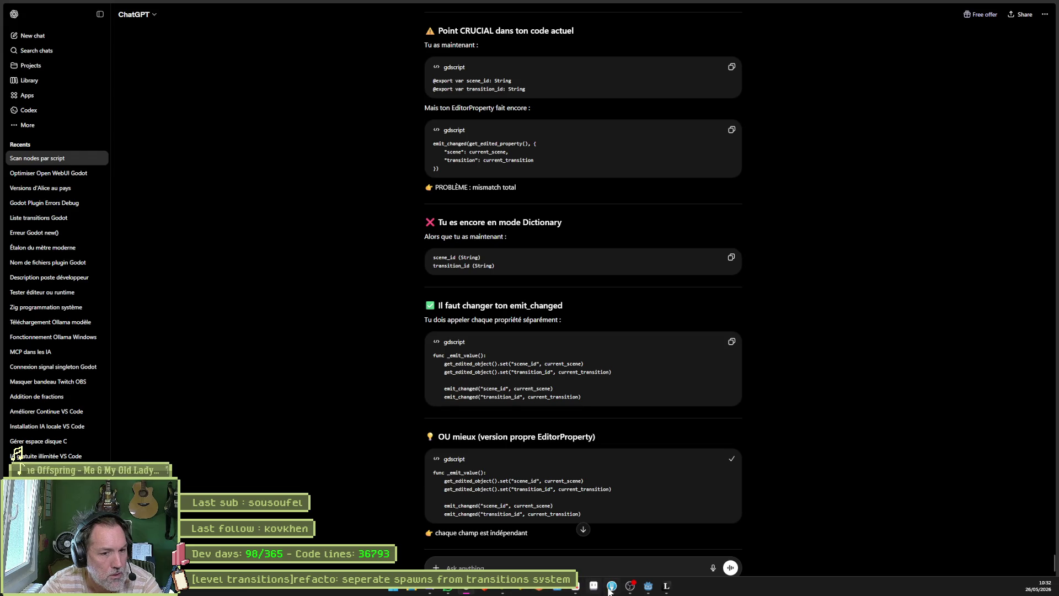
# - Paste the new per-field _emit_value function at line 130 of level_transition_property.gd
pyautogui.click(649, 586)
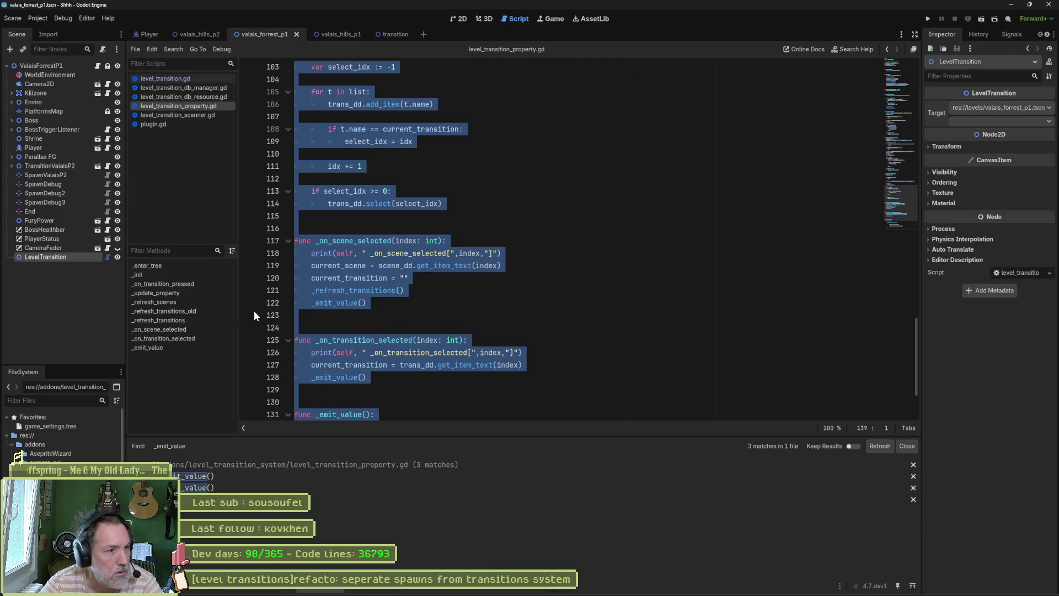
pyautogui.click(168, 348)
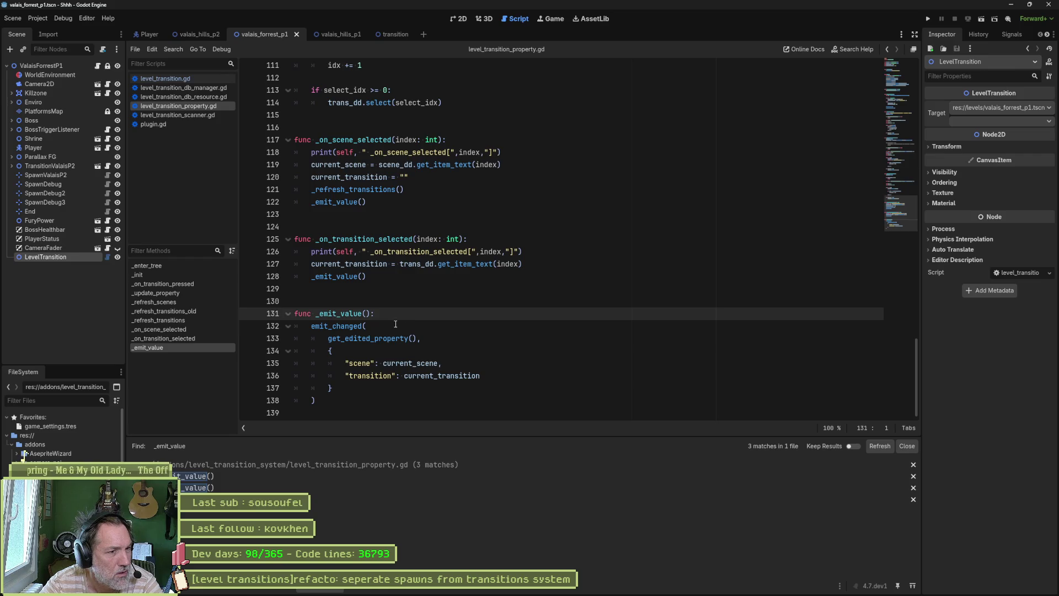
pyautogui.hotkey('alt', 'Tab')
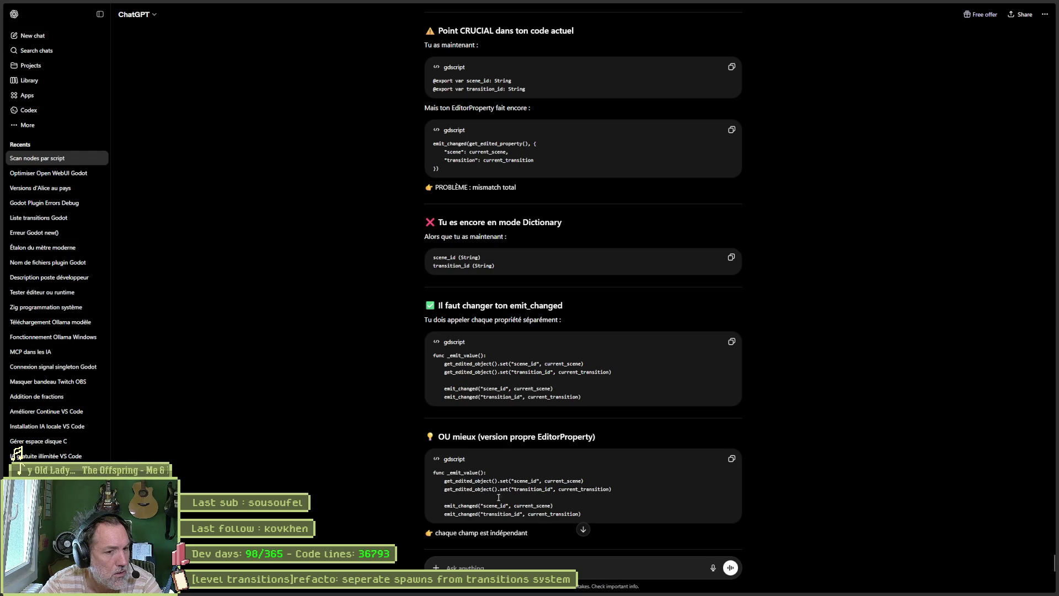
pyautogui.hotkey('alt', 'Tab')
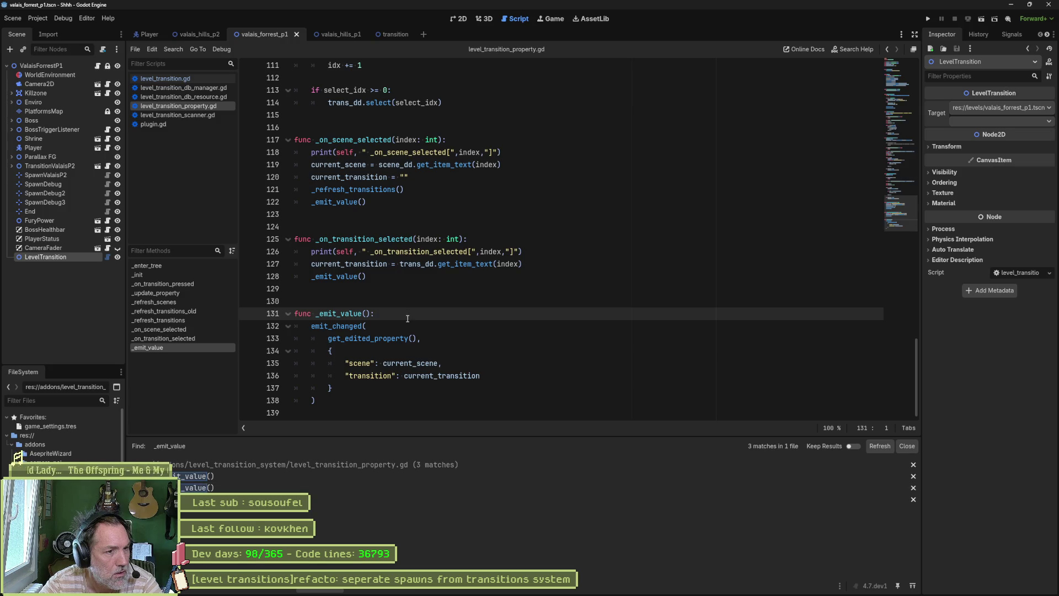
pyautogui.press('Up')
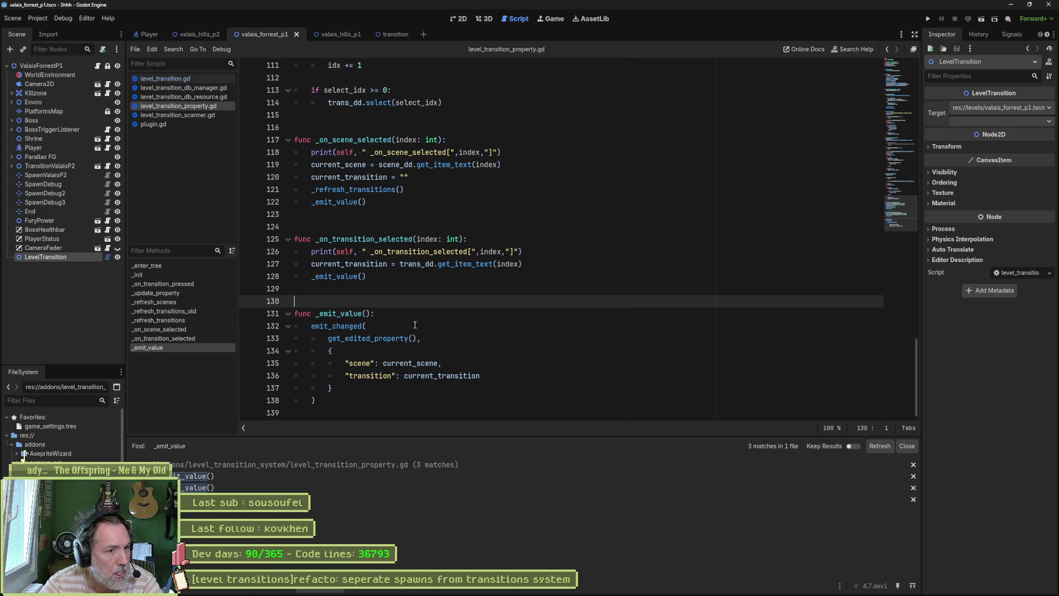
pyautogui.hotkey('ctrl', 'v')
pyautogui.press('Return')
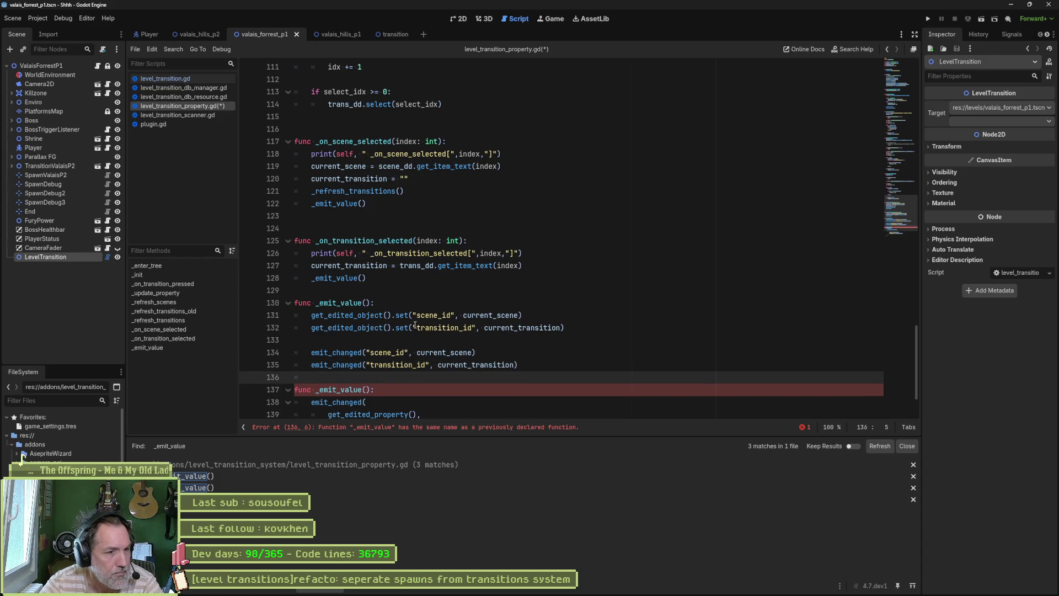
pyautogui.scroll(-2, 423, 309)
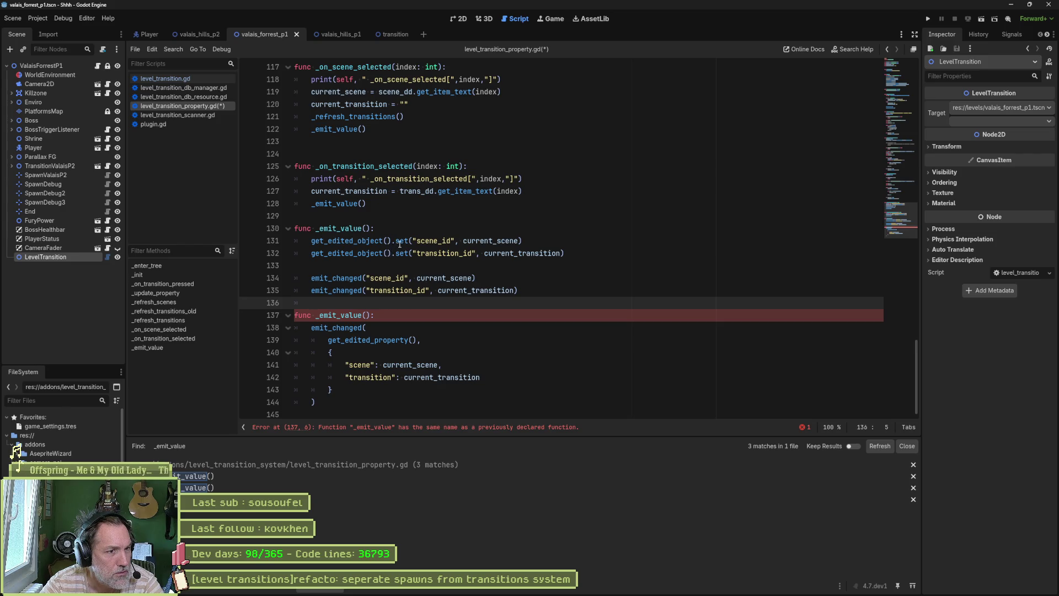
# - Comment out the old dictionary-based _emit_value on lines 137–144 and save the script
pyautogui.doubleClick(417, 242)
pyautogui.moveTo(472, 241); pyautogui.dragTo(517, 241)
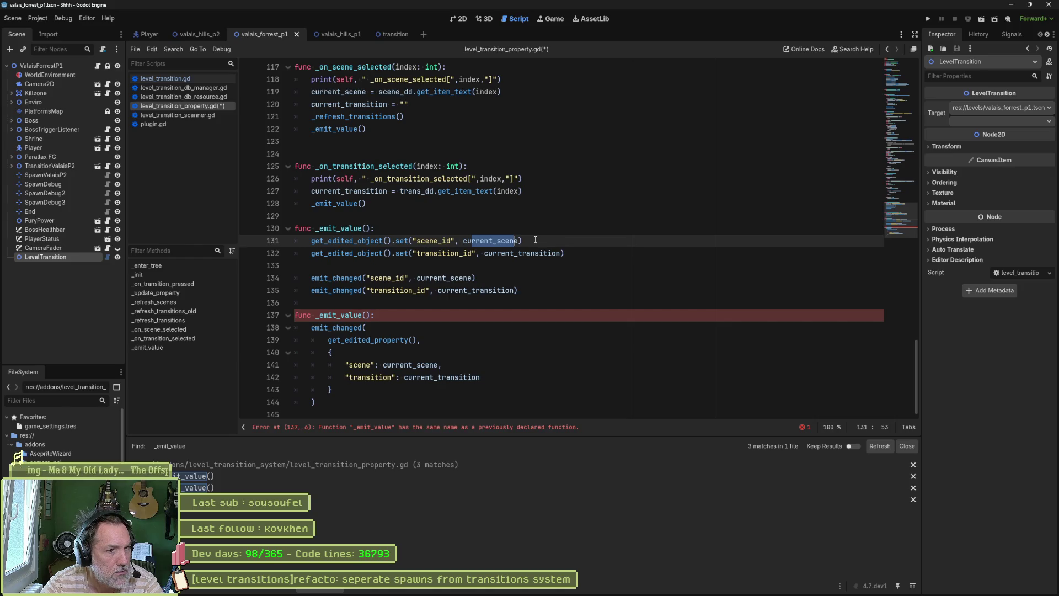
pyautogui.doubleClick(528, 254)
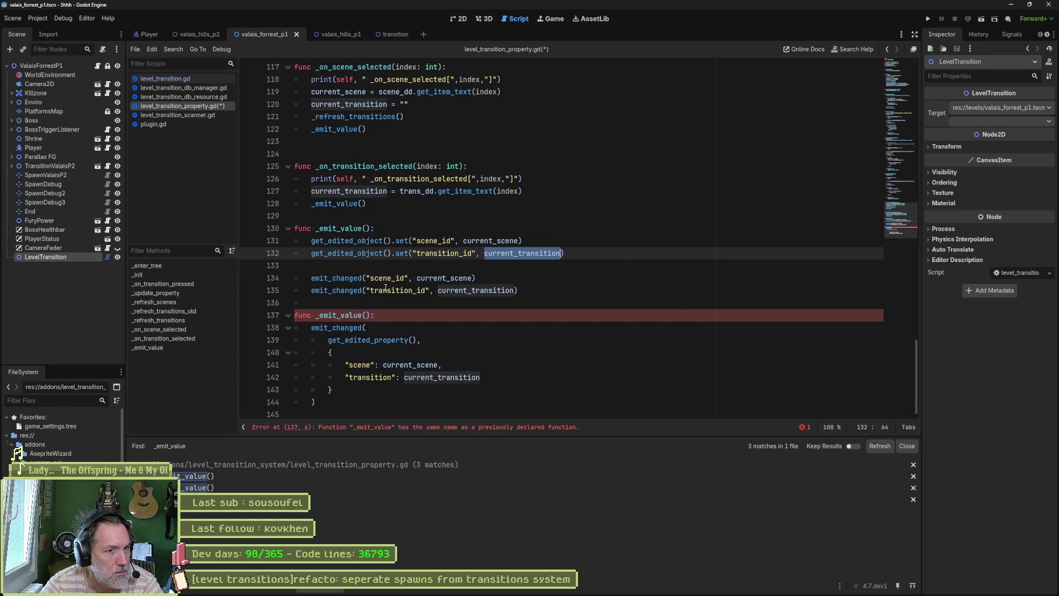
pyautogui.doubleClick(386, 279)
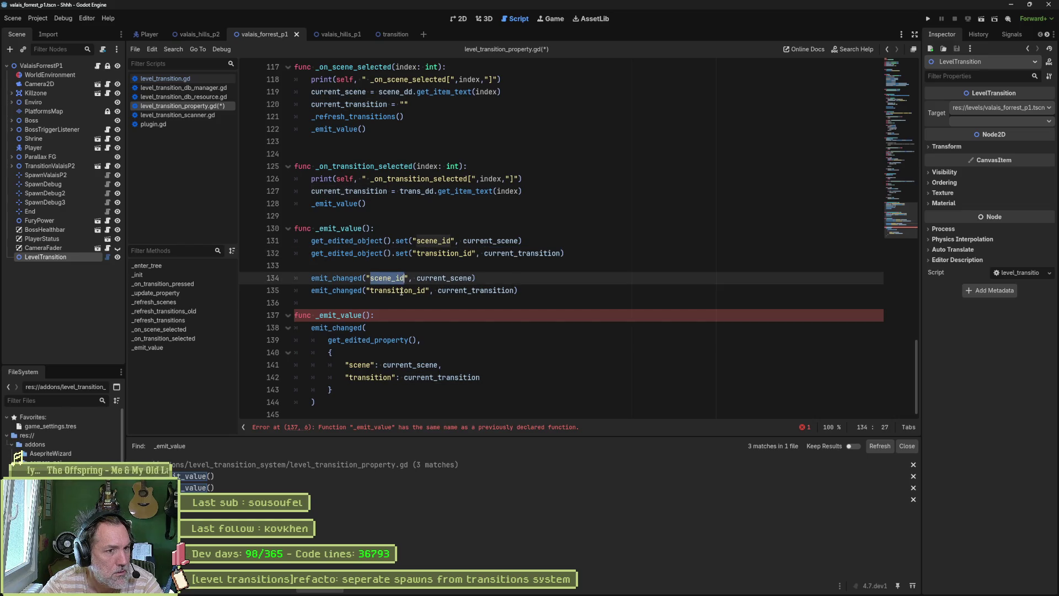
pyautogui.click(387, 315)
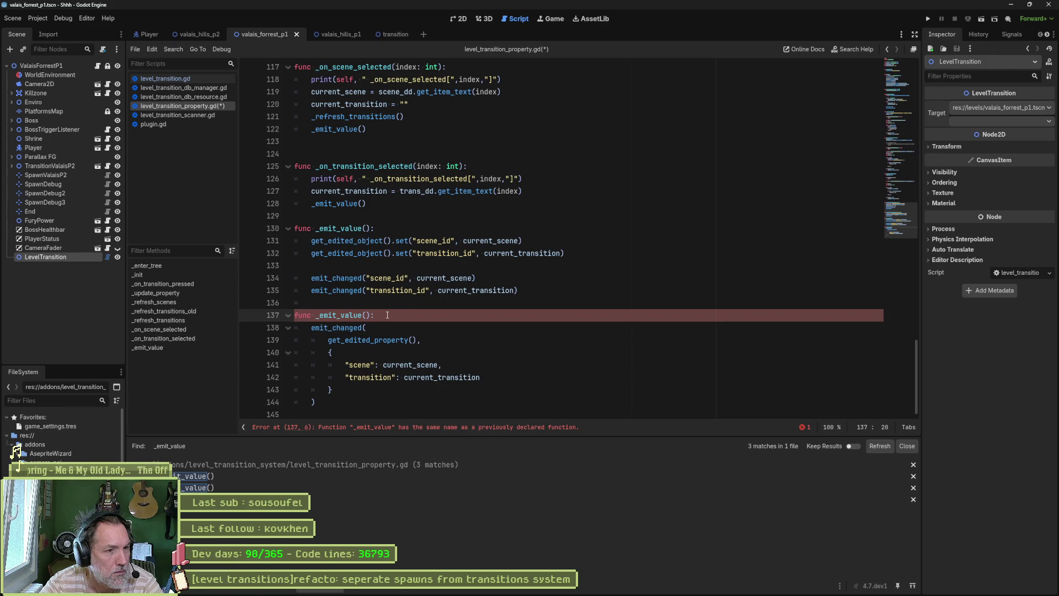
pyautogui.moveTo(388, 315); pyautogui.dragTo(325, 403)
pyautogui.hotkey('ctrl', 'k')
pyautogui.hotkey('ctrl', 's')
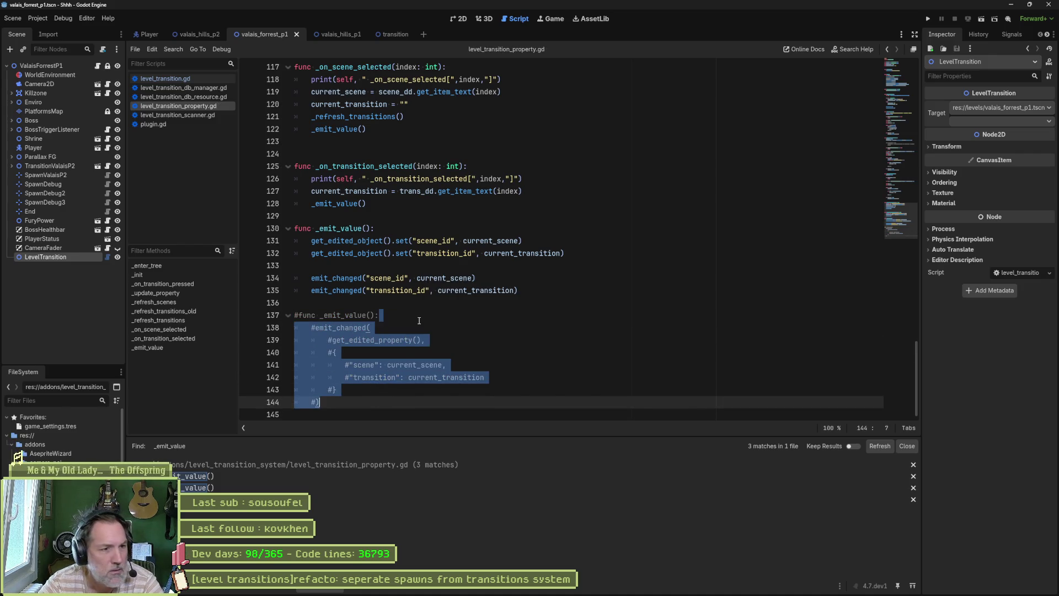
pyautogui.click(160, 78)
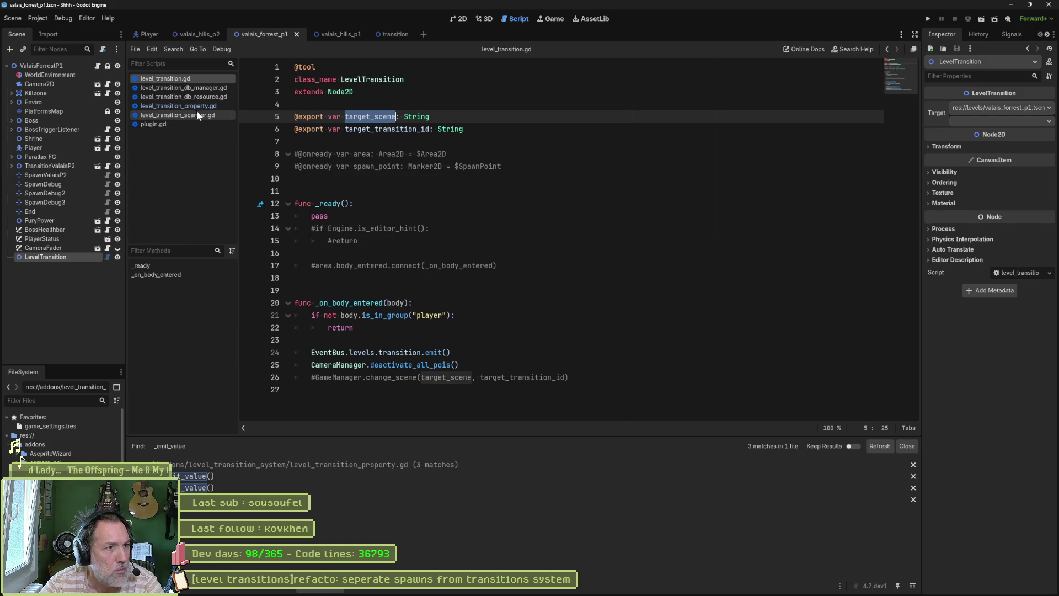
# - Add a blank line before _emit_value, try the scene and transition dropdowns, and save the scene
pyautogui.click(188, 106)
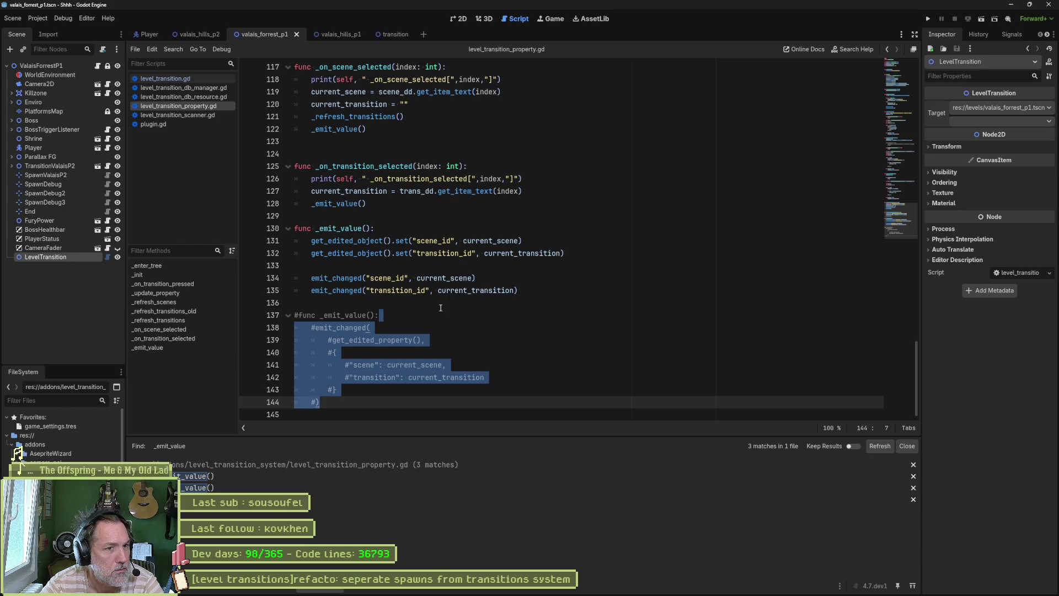
pyautogui.click(412, 217)
pyautogui.press('Return')
pyautogui.click(978, 108)
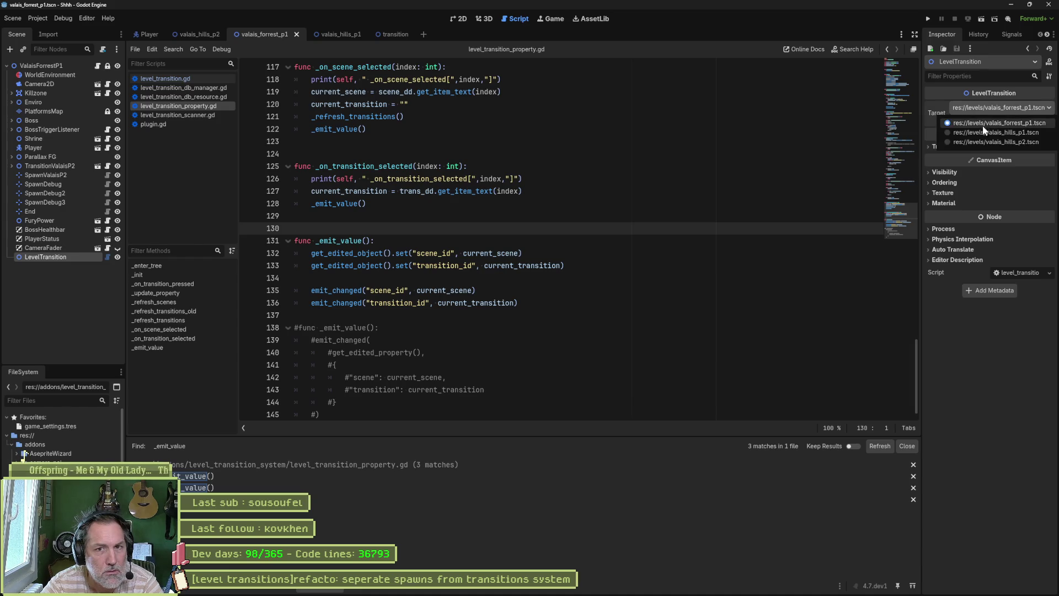
pyautogui.click(982, 123)
pyautogui.click(144, 586)
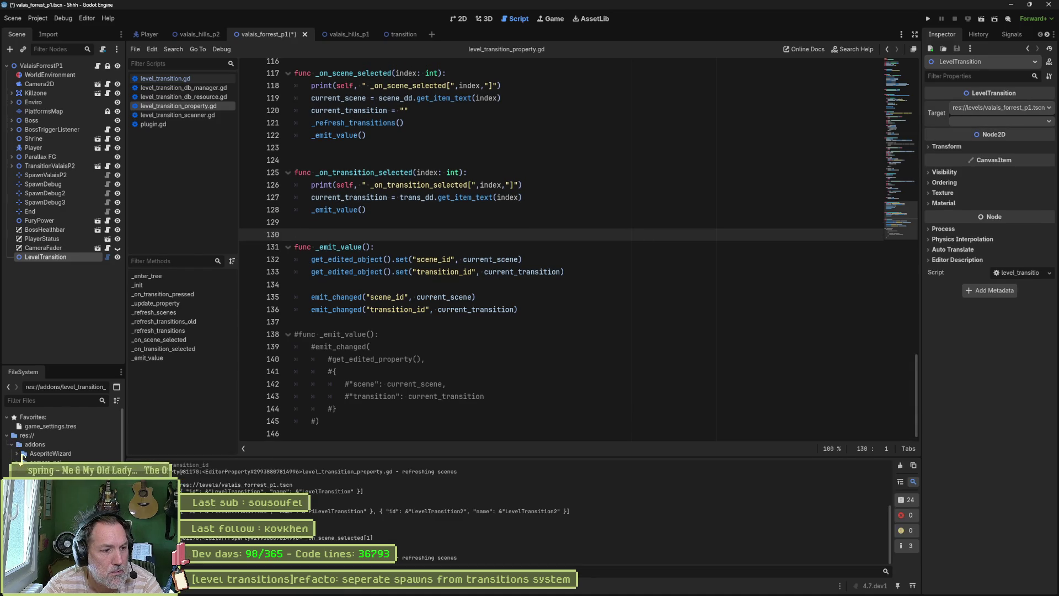
pyautogui.click(1001, 120)
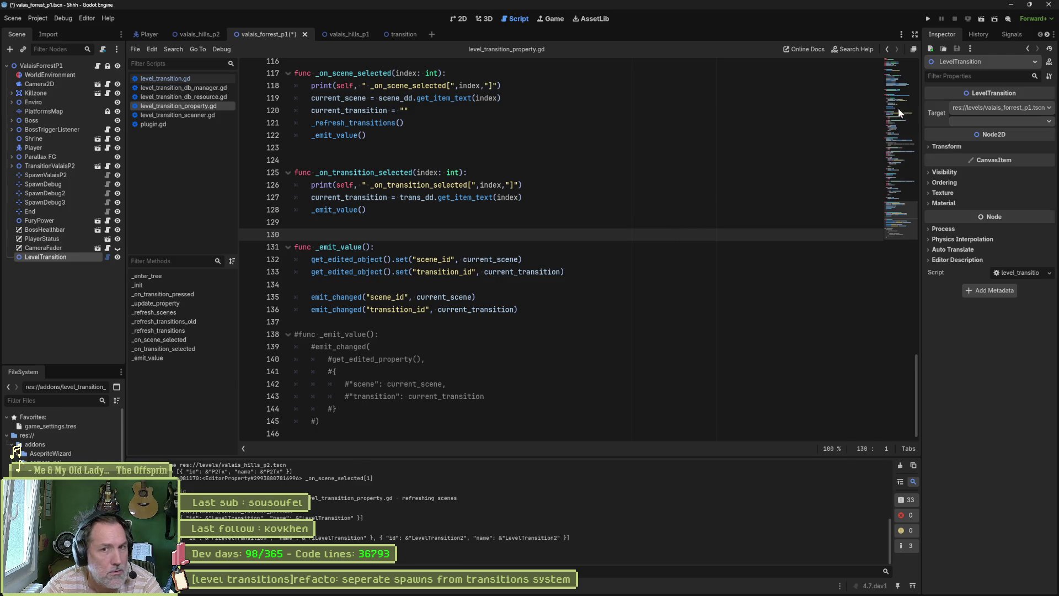
pyautogui.click(988, 111)
pyautogui.click(990, 123)
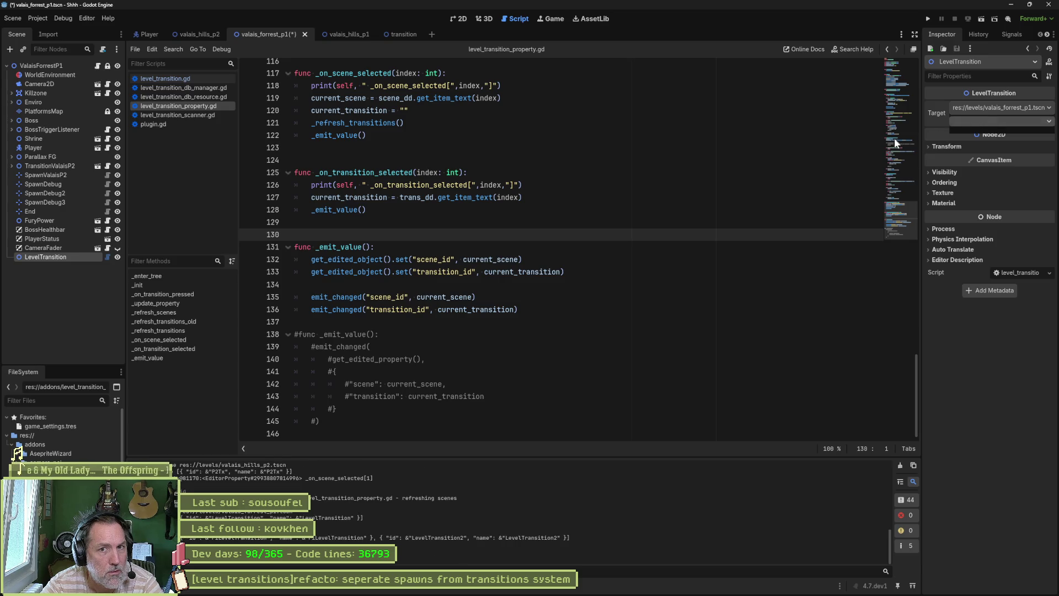
pyautogui.hotkey('ctrl', 's')
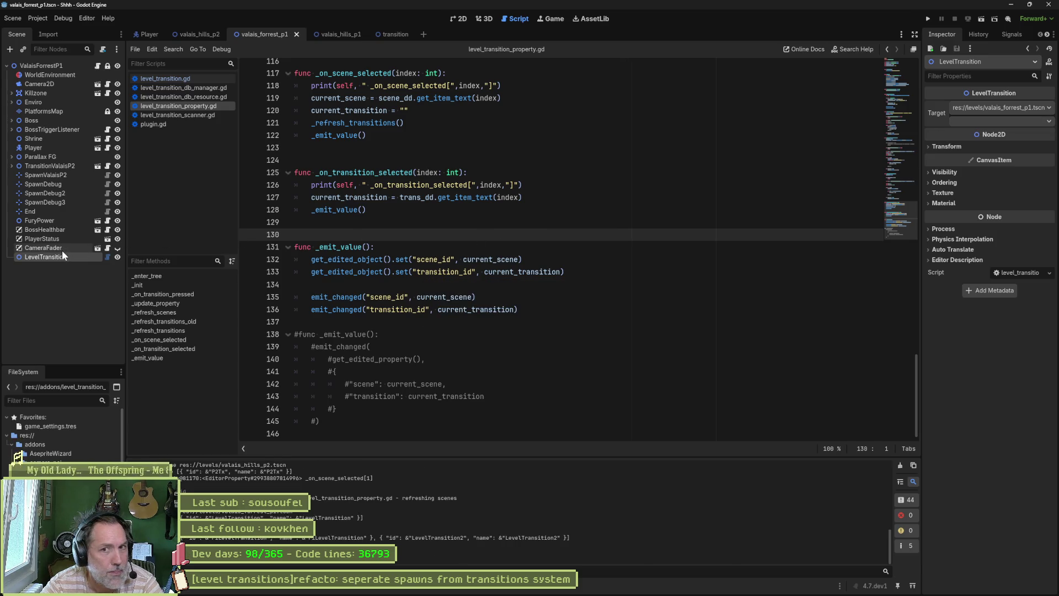
# - Reselect LevelTransition and set its Target to the valais_forrest_p1 level
pyautogui.click(60, 263)
pyautogui.click(60, 257)
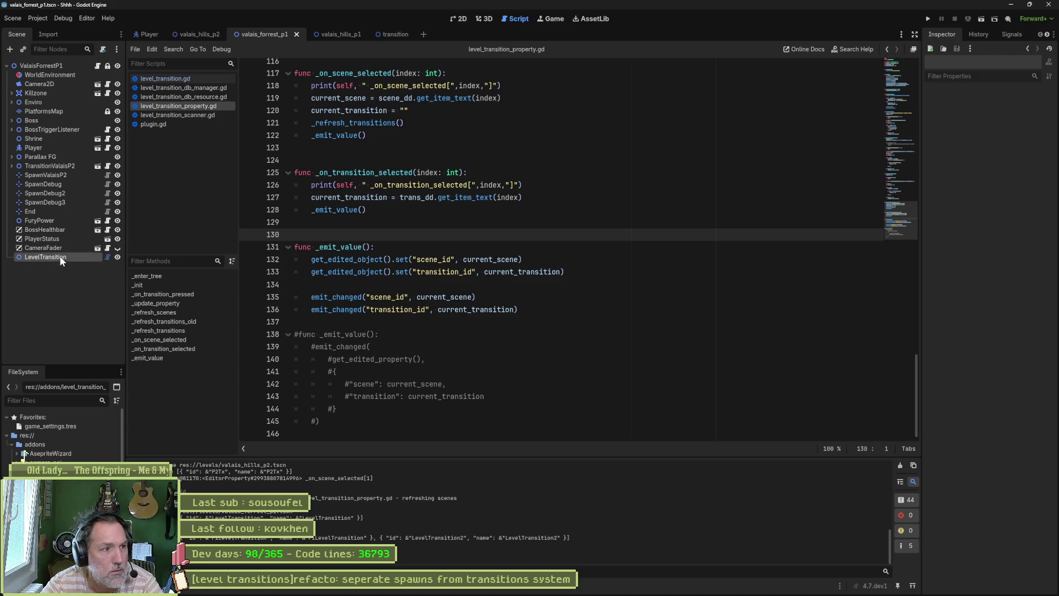
pyautogui.click(998, 121)
pyautogui.click(995, 145)
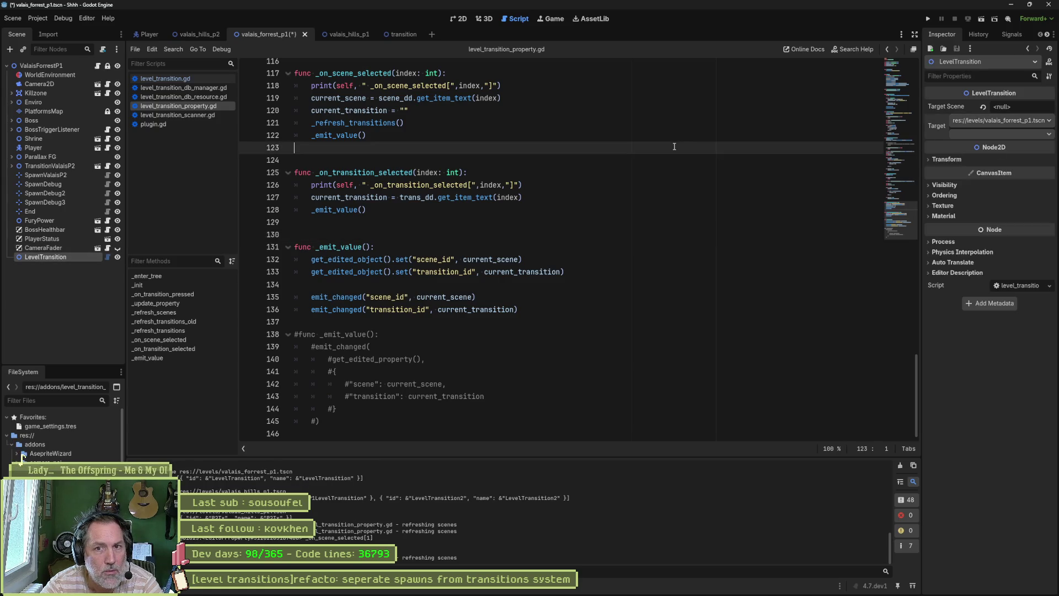
pyautogui.click(997, 120)
pyautogui.click(982, 144)
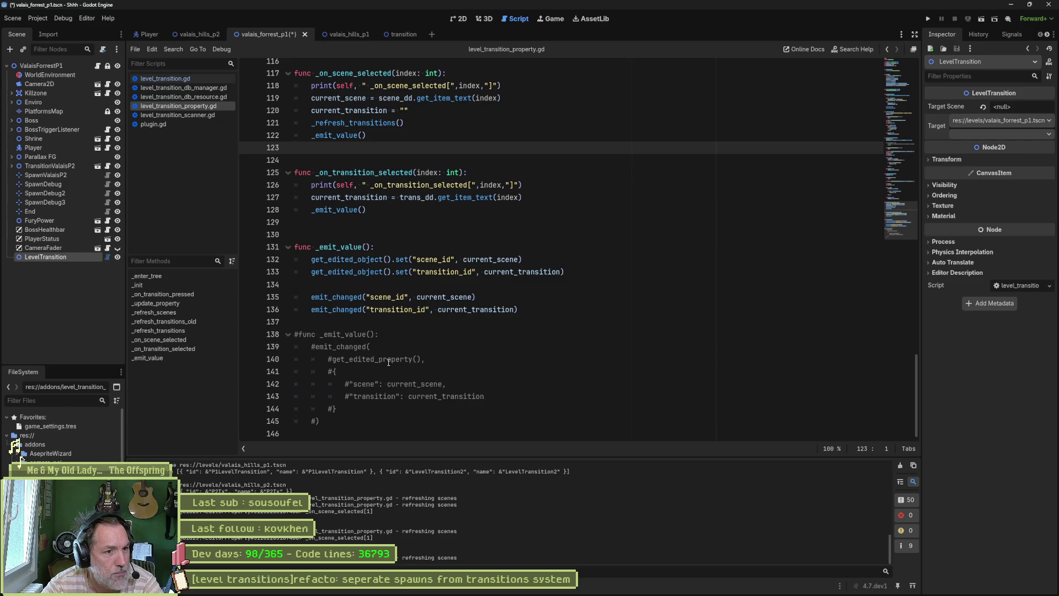
# - Review level_transition_property.gd around the commented-out dictionary entries and _emit_value
pyautogui.moveTo(337, 372); pyautogui.dragTo(332, 409)
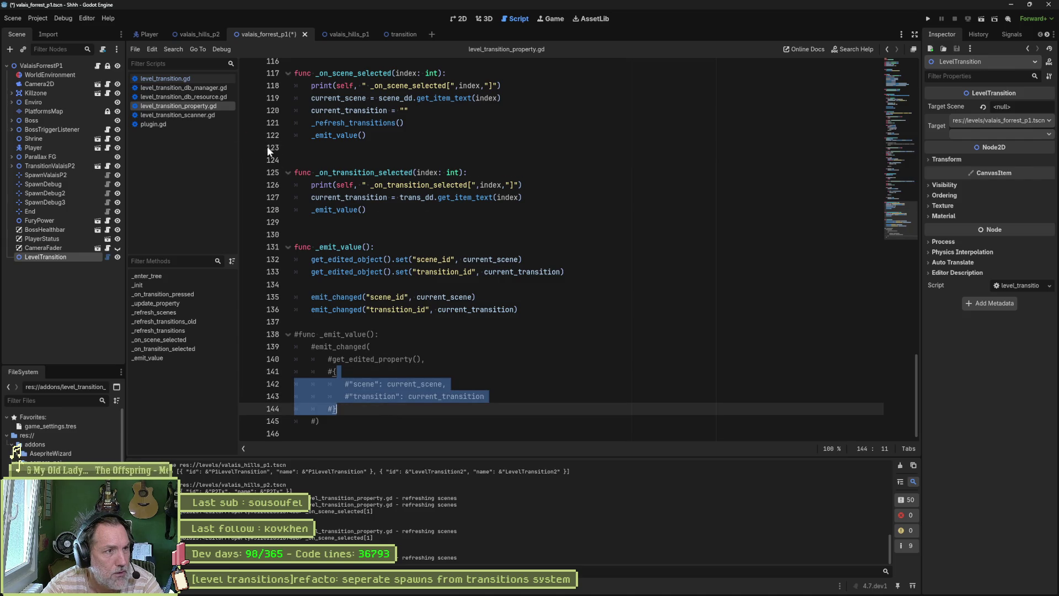
pyautogui.scroll(15, 465, 323)
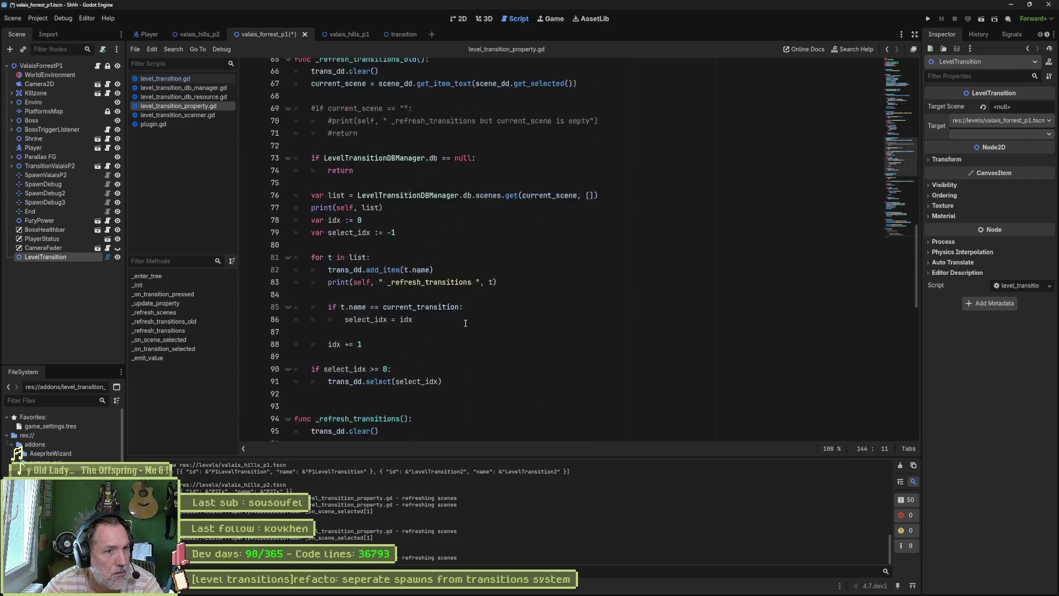
pyautogui.scroll(12, 465, 323)
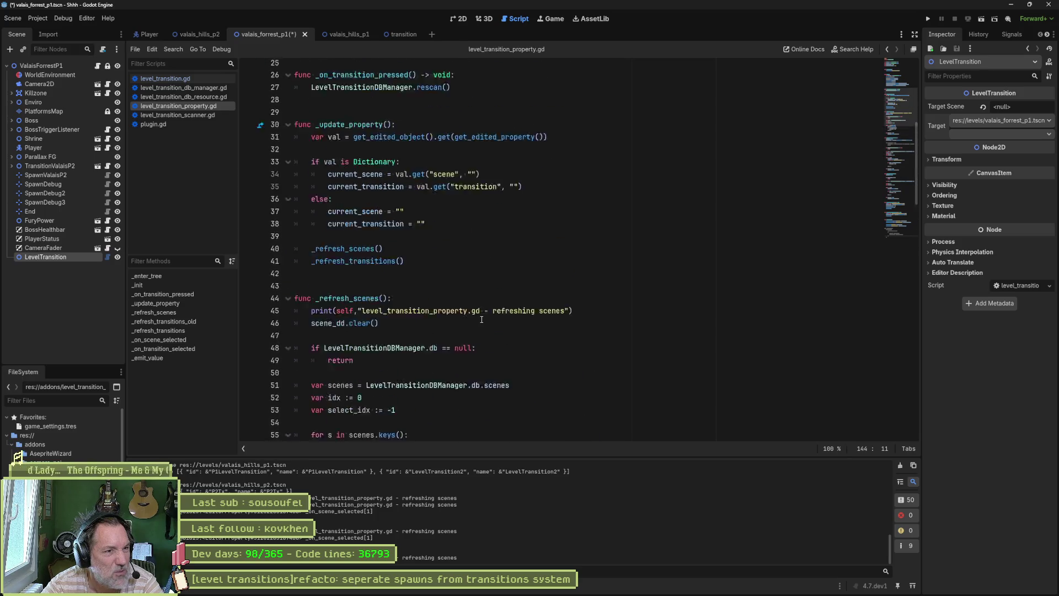
pyautogui.scroll(8, 481, 319)
pyautogui.scroll(-17, 481, 319)
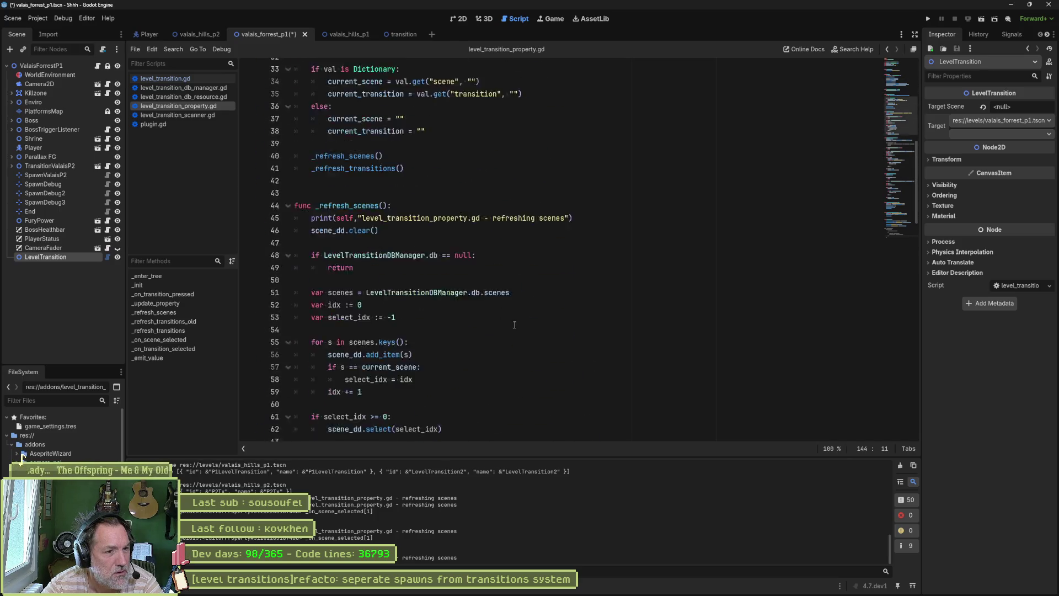
pyautogui.click(180, 357)
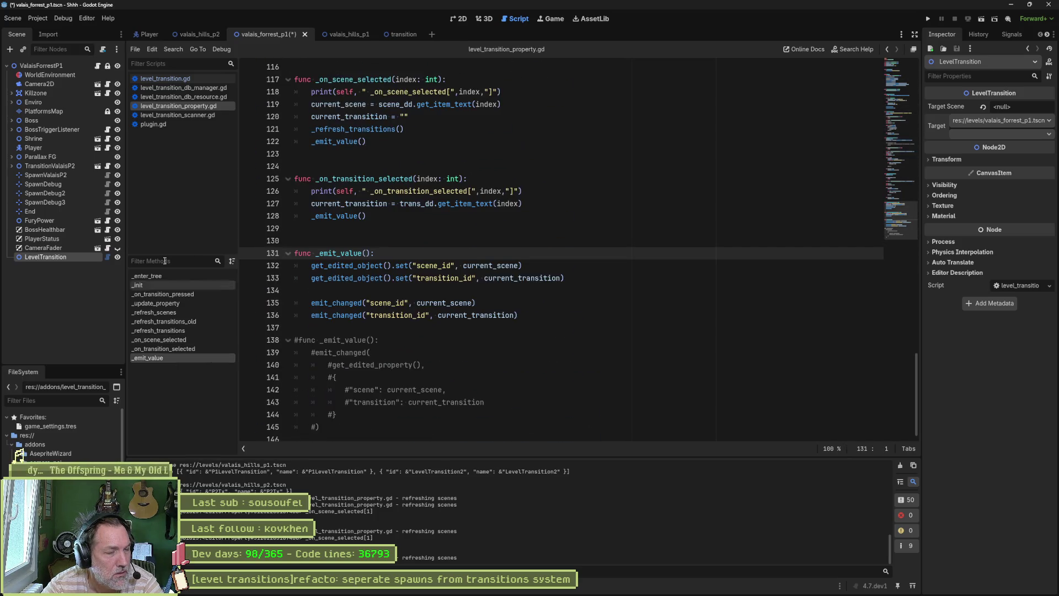
# - Browse the db_manager, level_transition, plugin, scanner and property scripts in turn
pyautogui.click(187, 86)
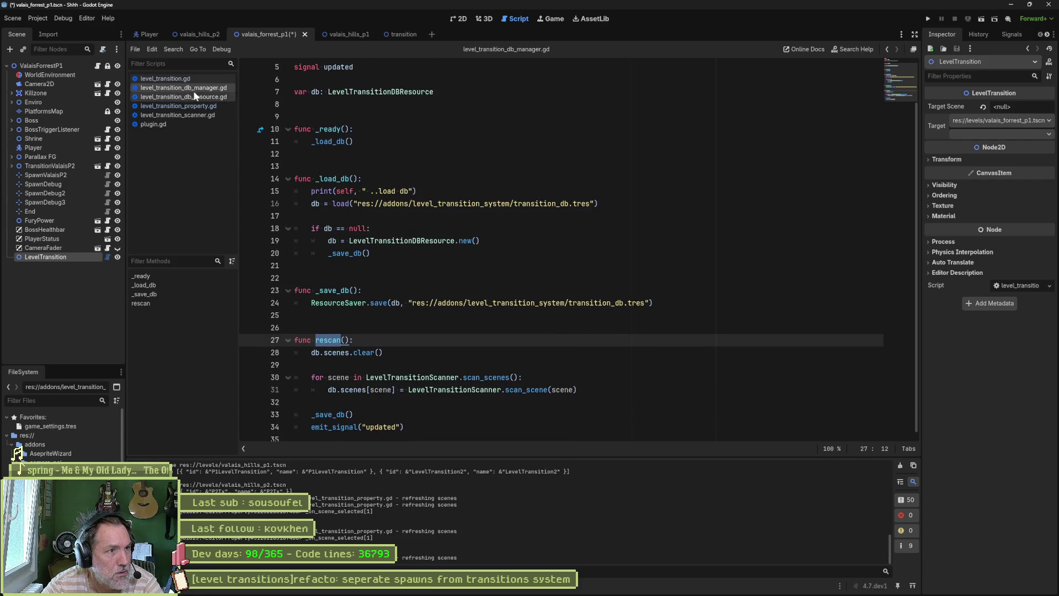
pyautogui.hotkey('alt', 'Left')
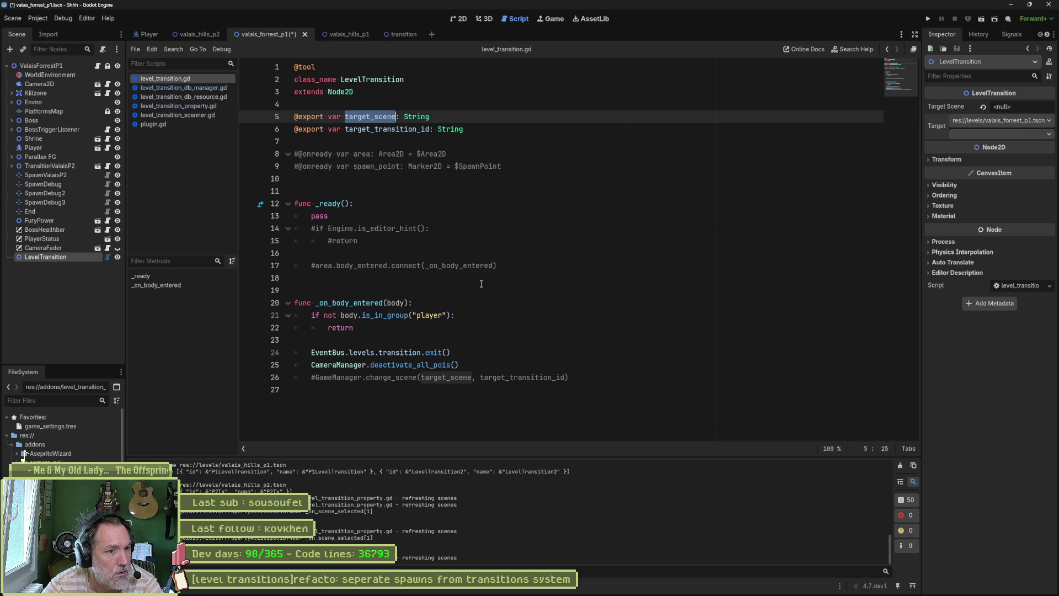
pyautogui.click(178, 125)
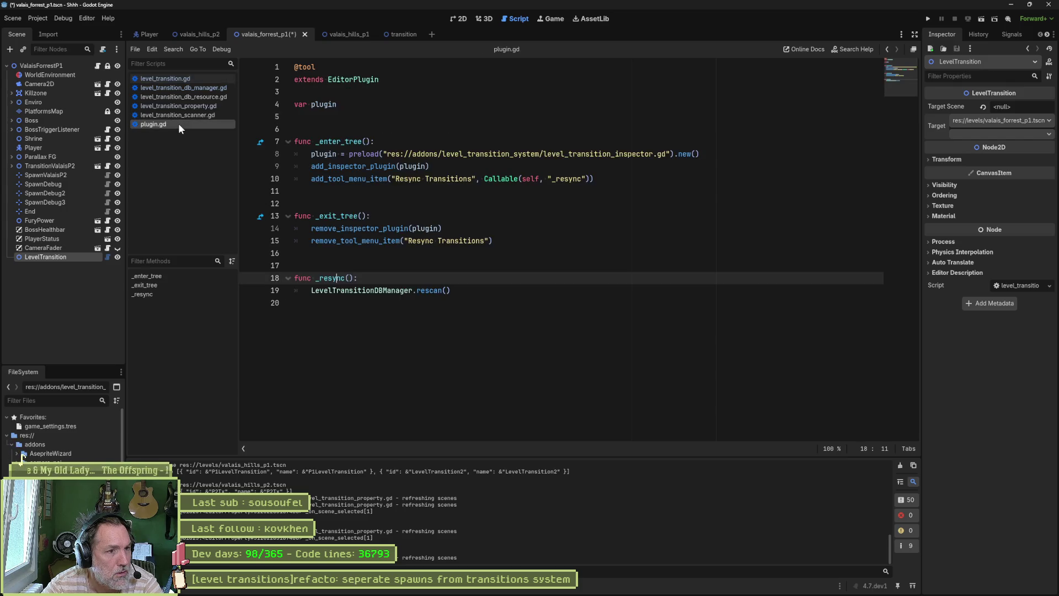
pyautogui.click(177, 115)
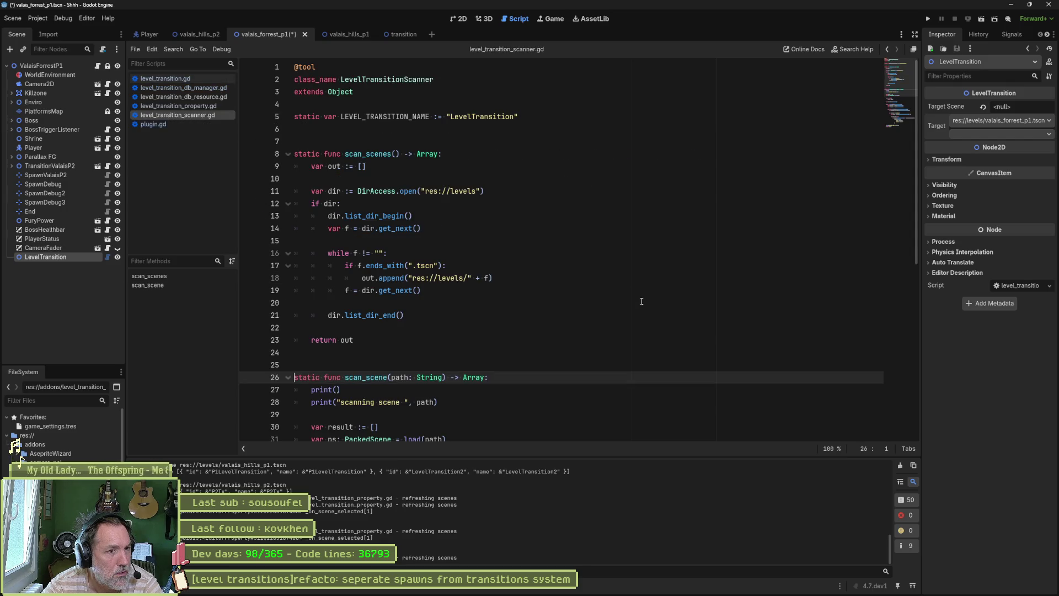
pyautogui.scroll(-9, 641, 300)
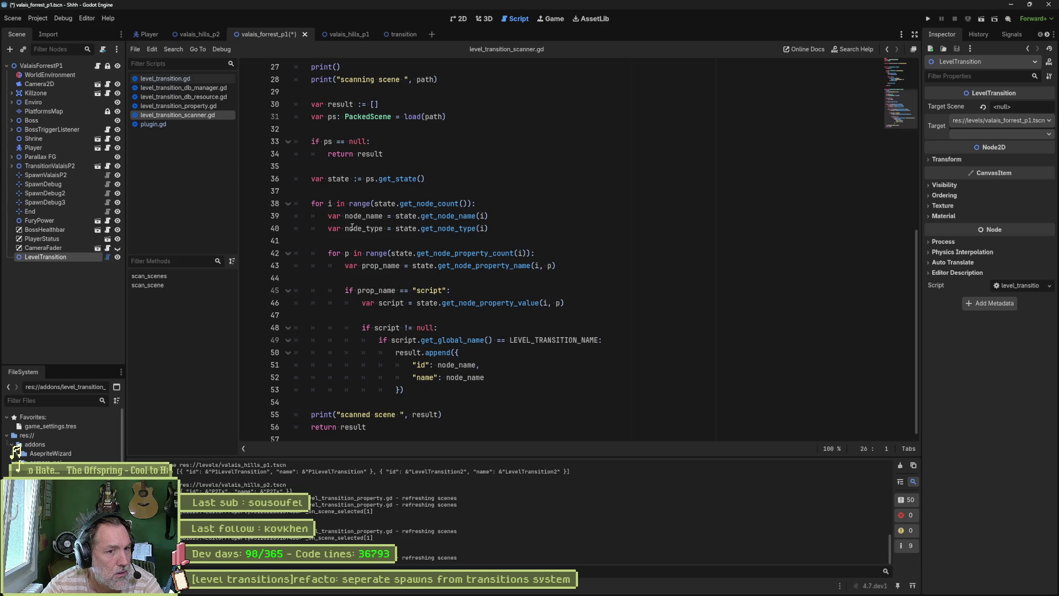
pyautogui.click(176, 105)
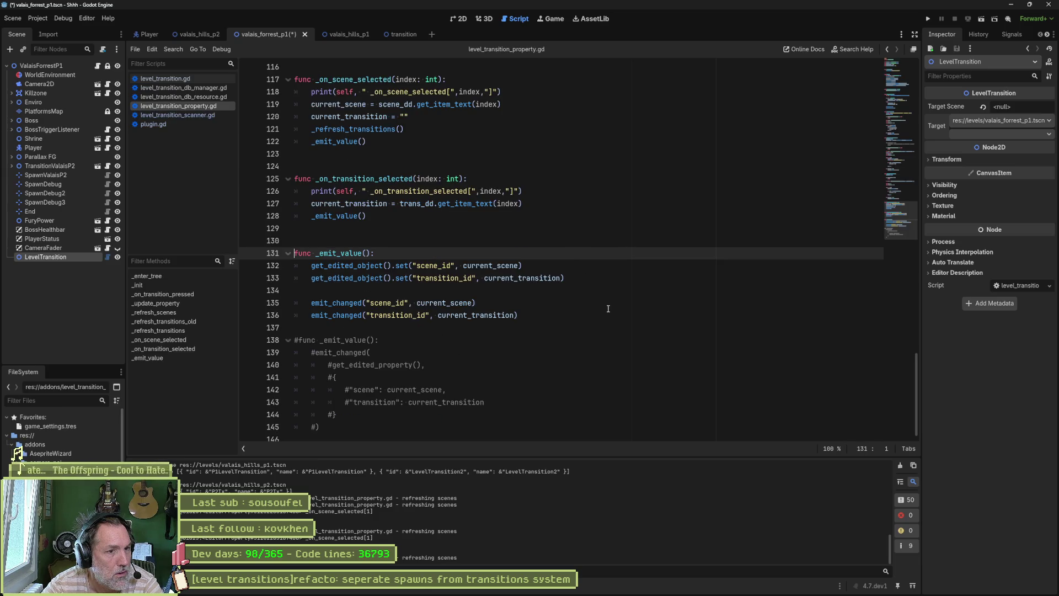
pyautogui.scroll(8, 607, 307)
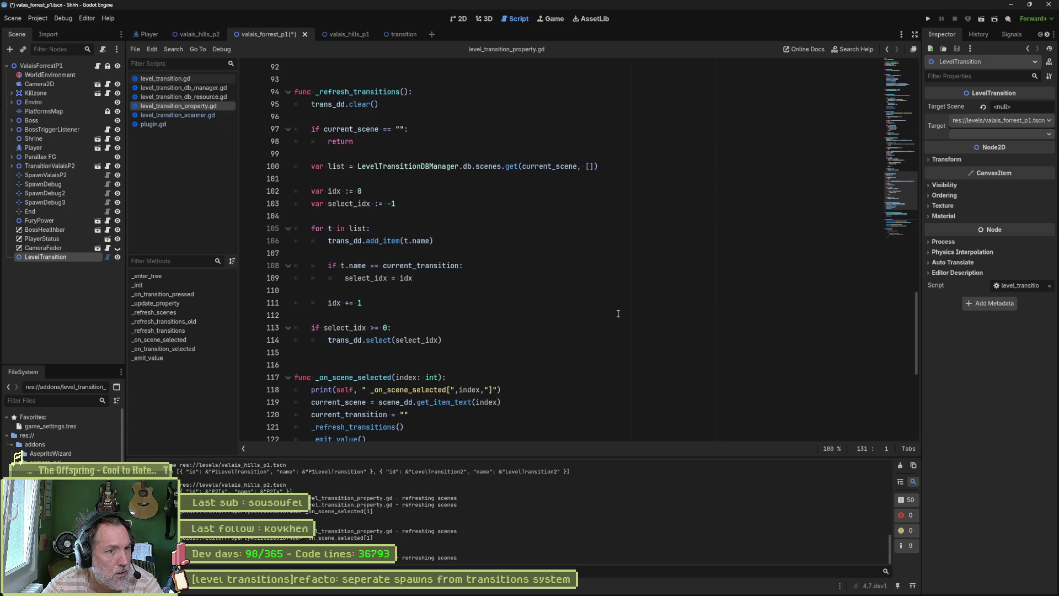
pyautogui.scroll(12, 618, 314)
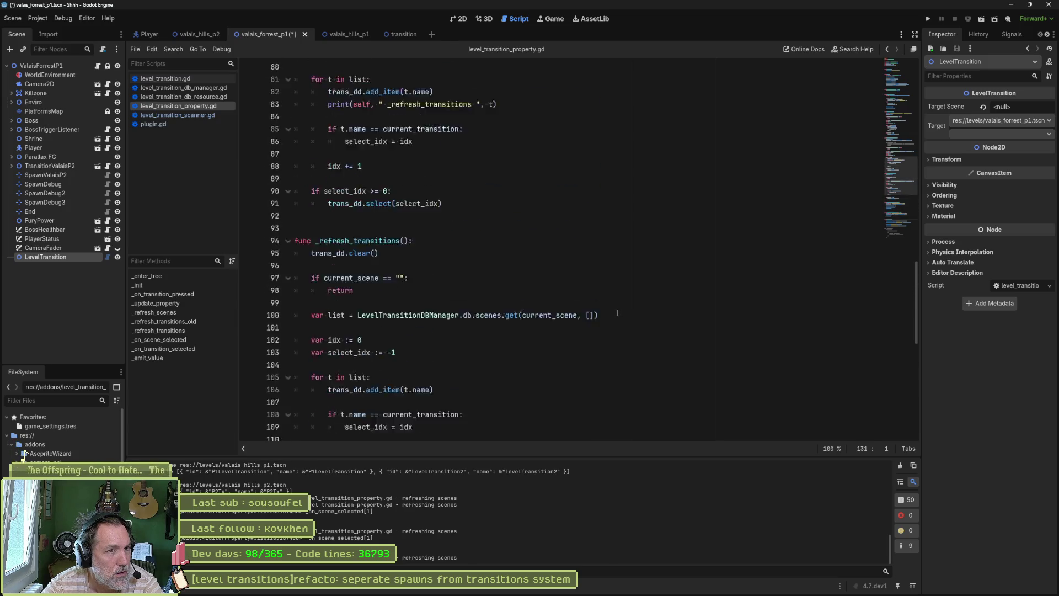
pyautogui.scroll(8, 618, 313)
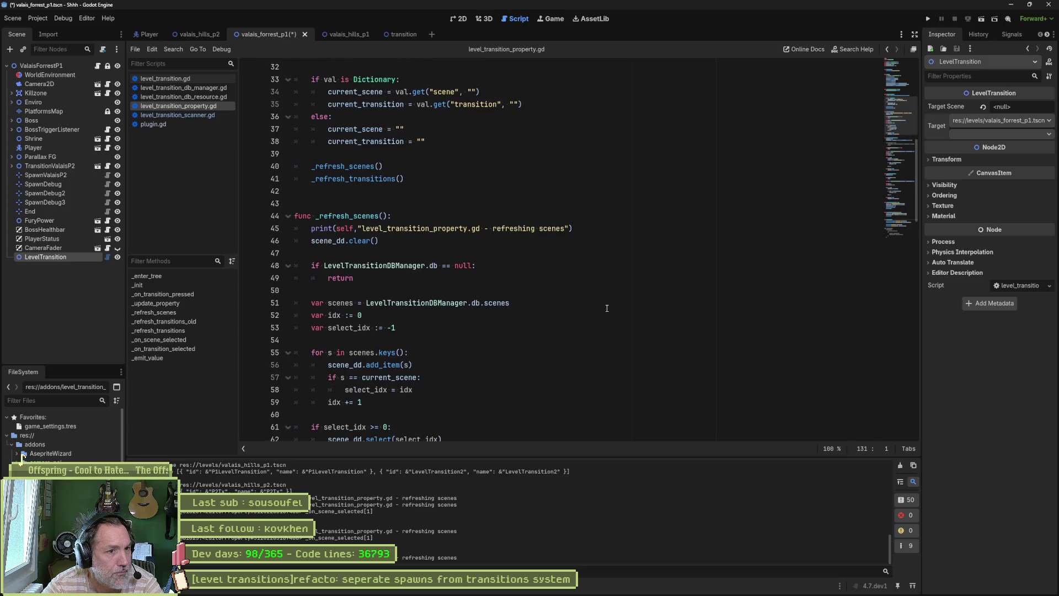
pyautogui.scroll(10, 605, 307)
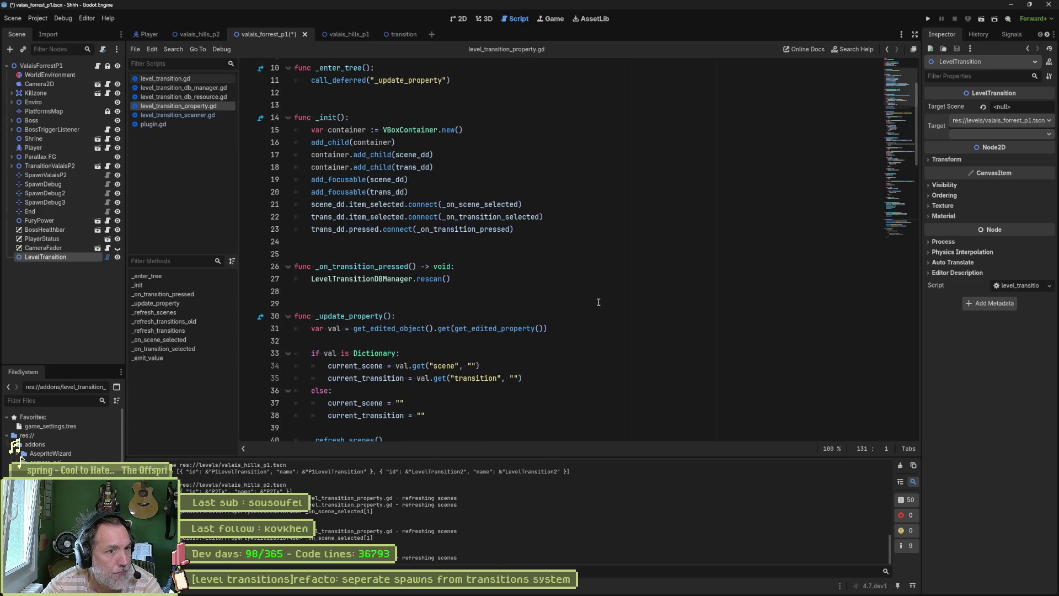
# - Check level_transition_db_resource.gd and level_transition.gd, finishing on level_transition_db_manager.gd
pyautogui.click(211, 96)
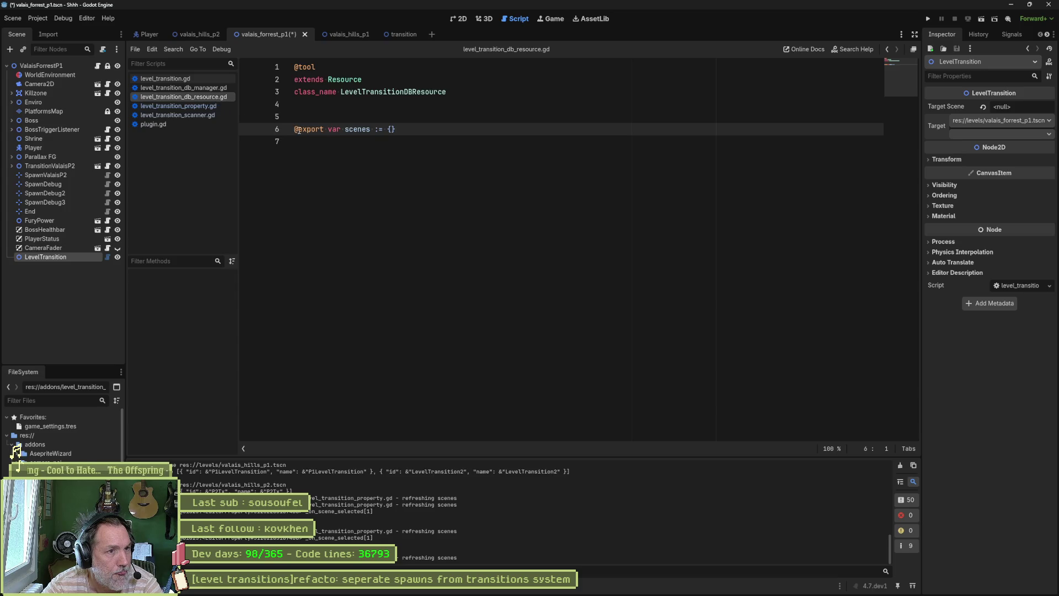
pyautogui.click(217, 88)
pyautogui.click(215, 97)
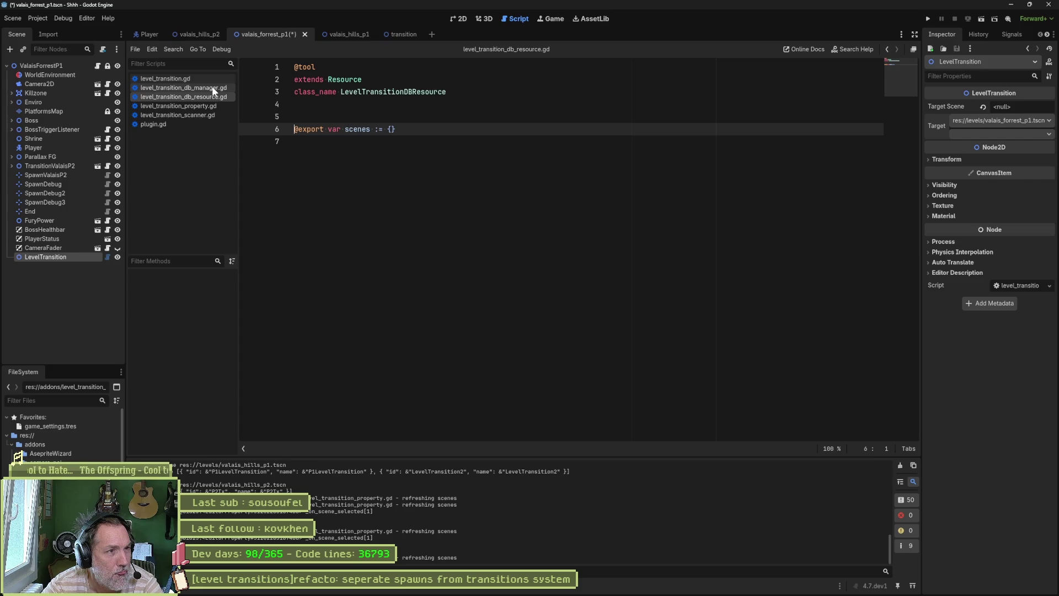
pyautogui.click(211, 81)
pyautogui.click(211, 87)
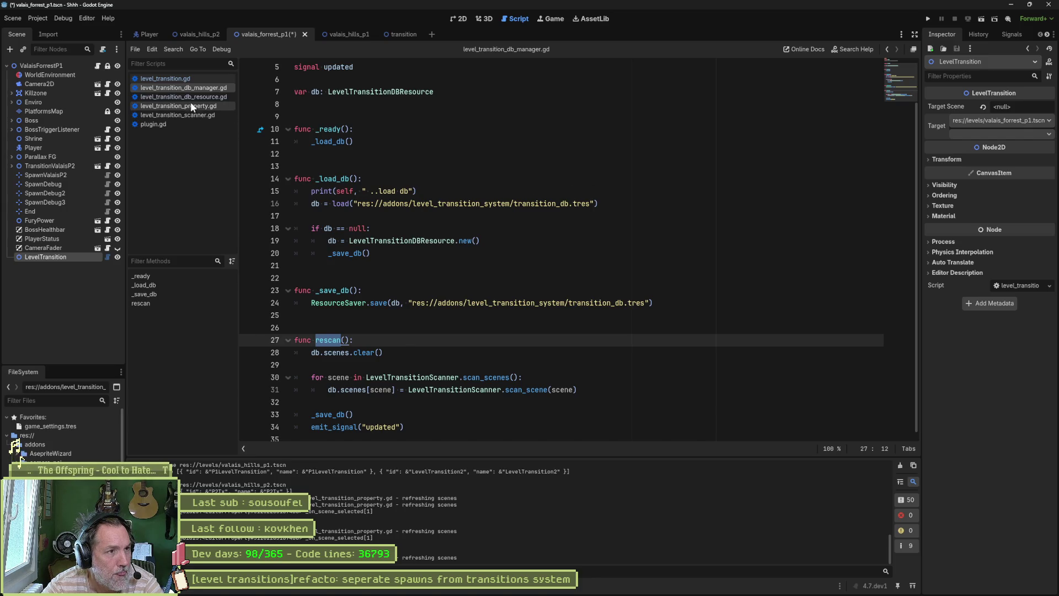
pyautogui.rightClick(66, 444)
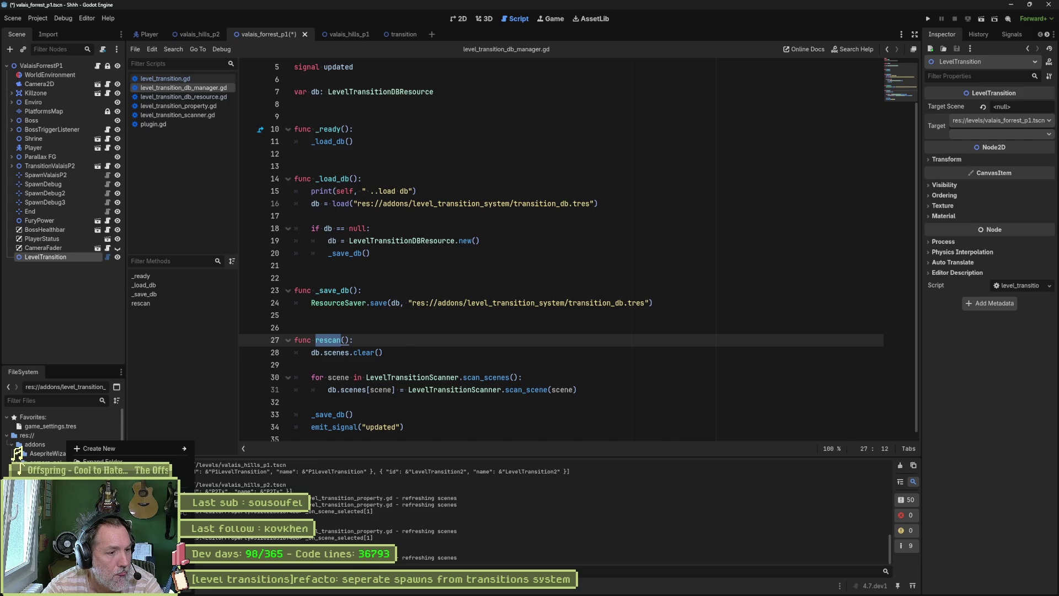
# - Inspect the level_transition_system addon files in File Explorer, selecting the seven .gd scripts
pyautogui.click(91, 574)
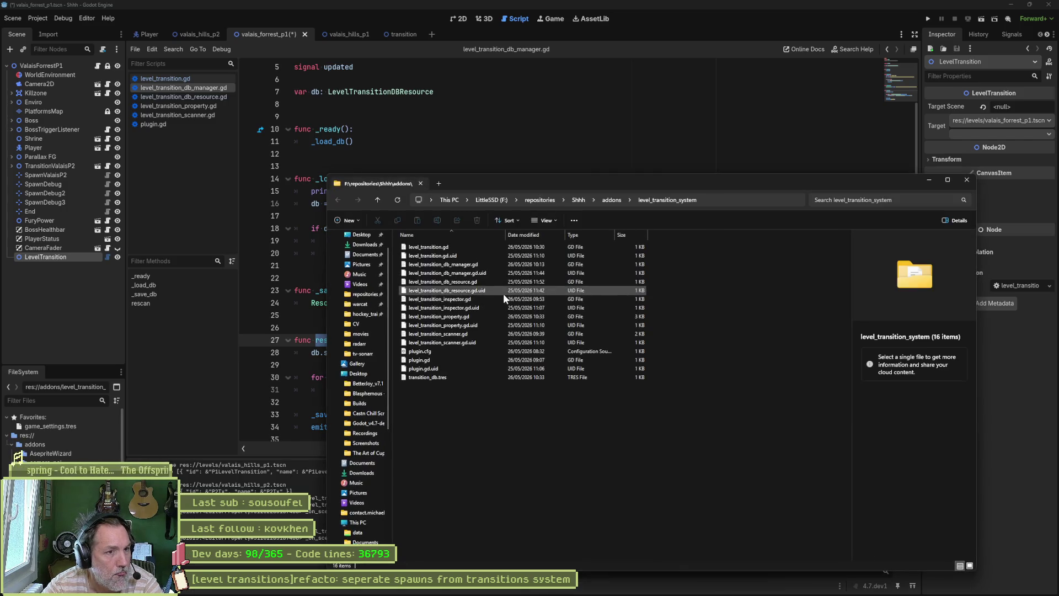
pyautogui.click(581, 235)
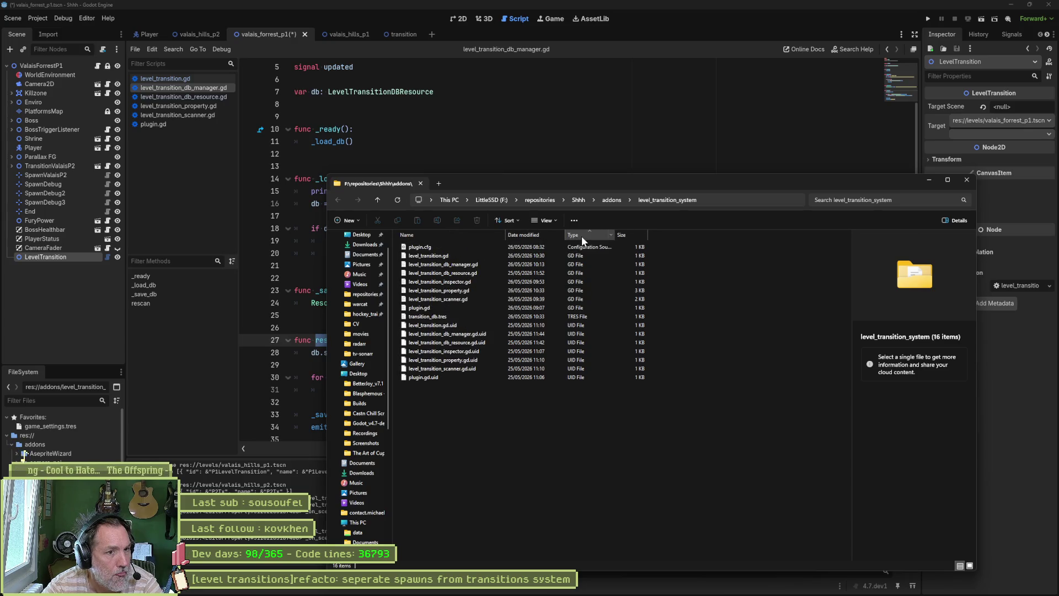
pyautogui.click(449, 247)
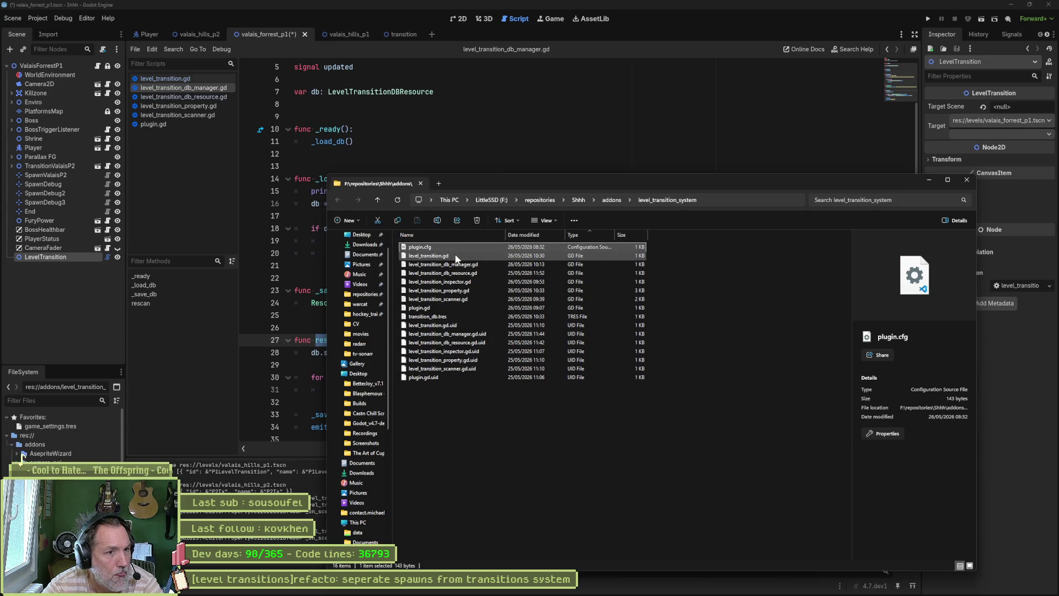
pyautogui.click(457, 256)
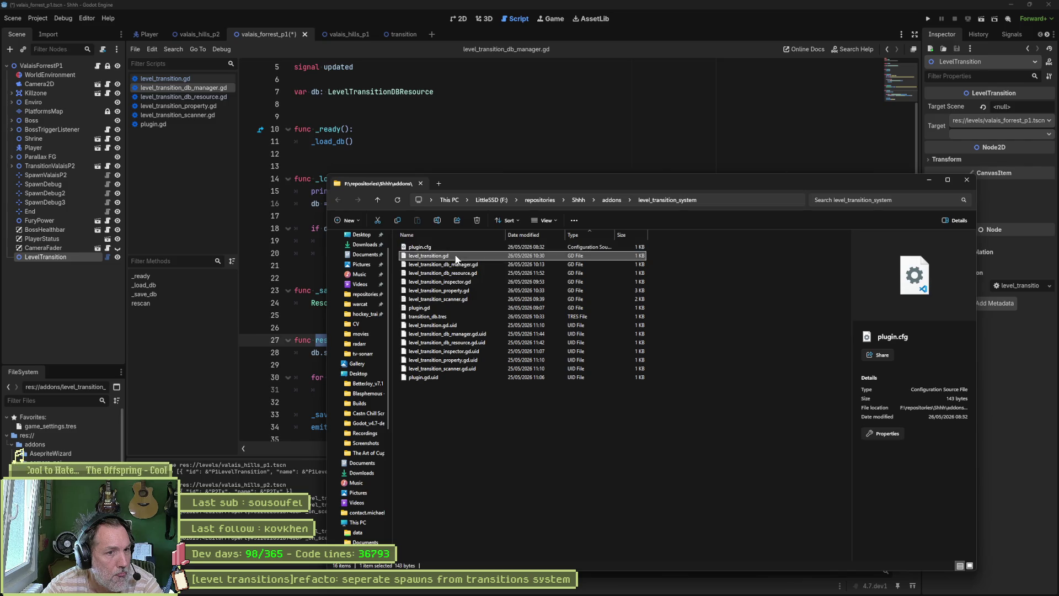
pyautogui.keyDown('shift'); pyautogui.click(465, 307); pyautogui.keyUp('shift')
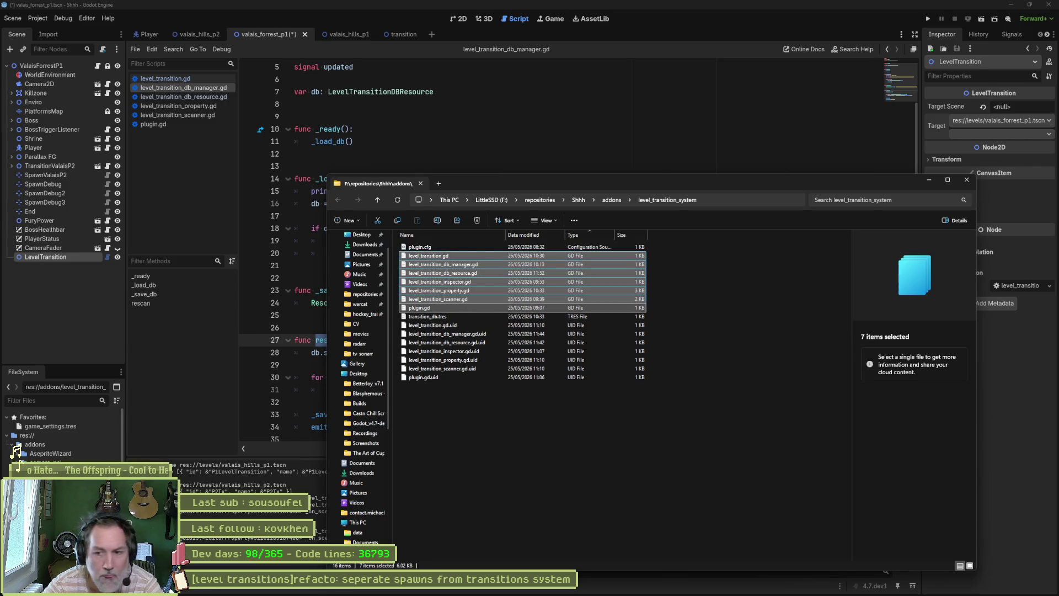
pyautogui.click(22, 457)
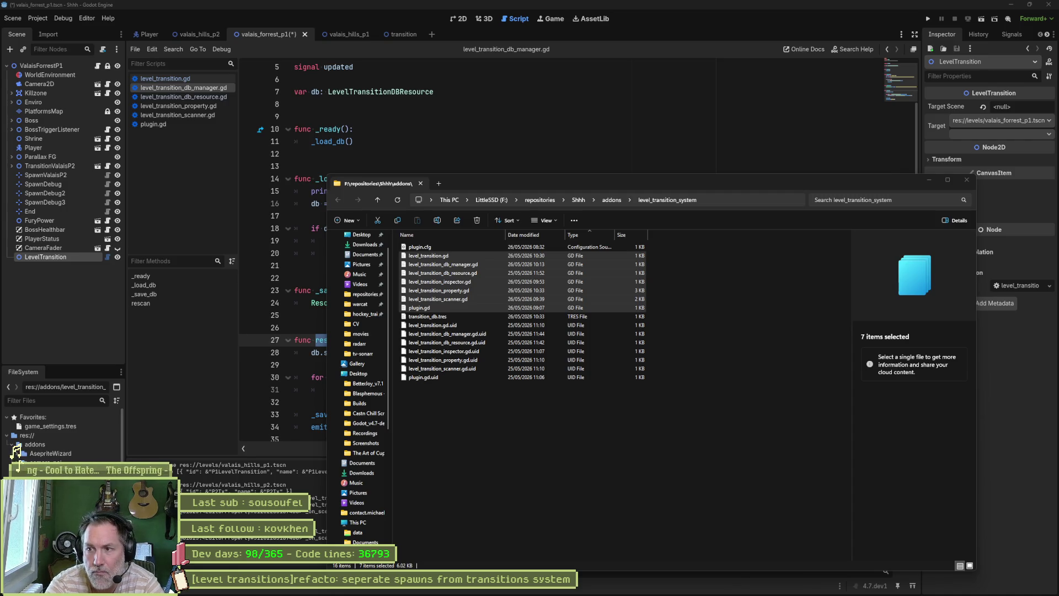
pyautogui.moveTo(435, 259)
pyautogui.mouseDown()
pyautogui.moveTo(844, 226)
pyautogui.moveTo(529, 1)
pyautogui.mouseUp()
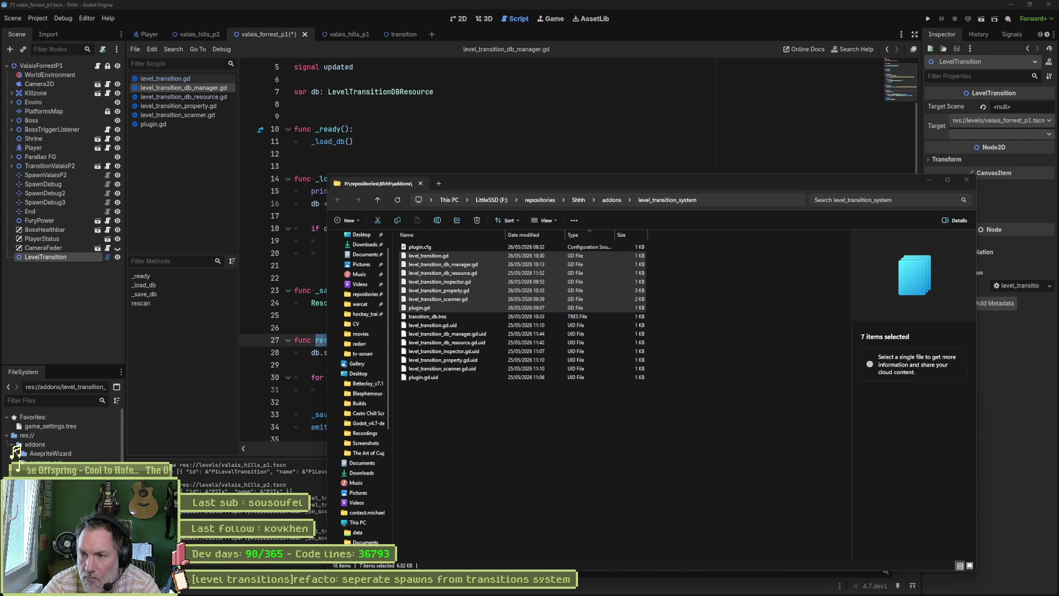
pyautogui.click(569, 131)
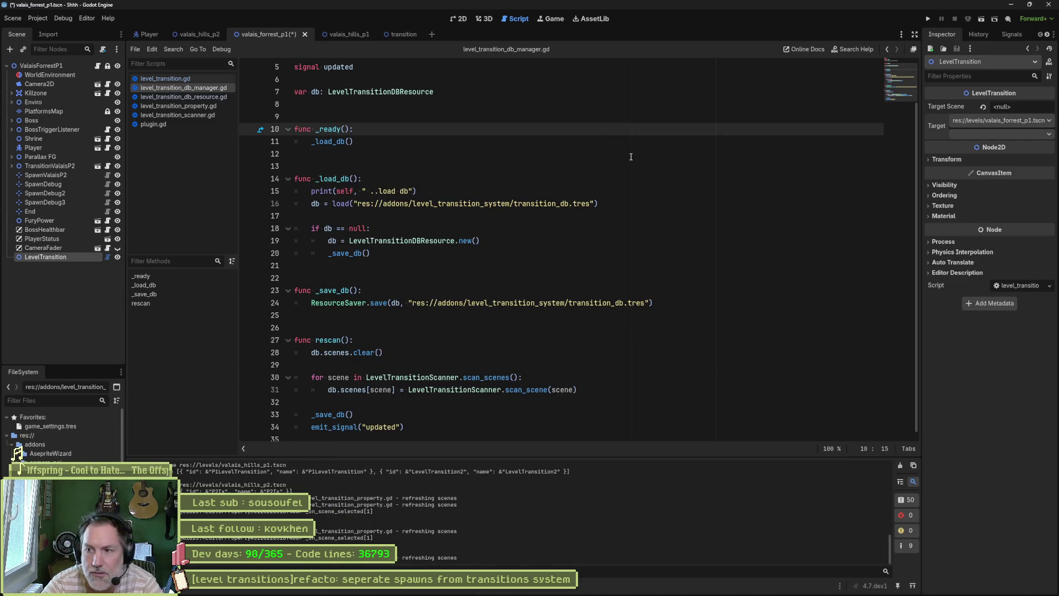
# - Replace 'pass' in level_transition.gd's _ready() with the uncommented is_editor_hint() early return and save
pyautogui.click(204, 79)
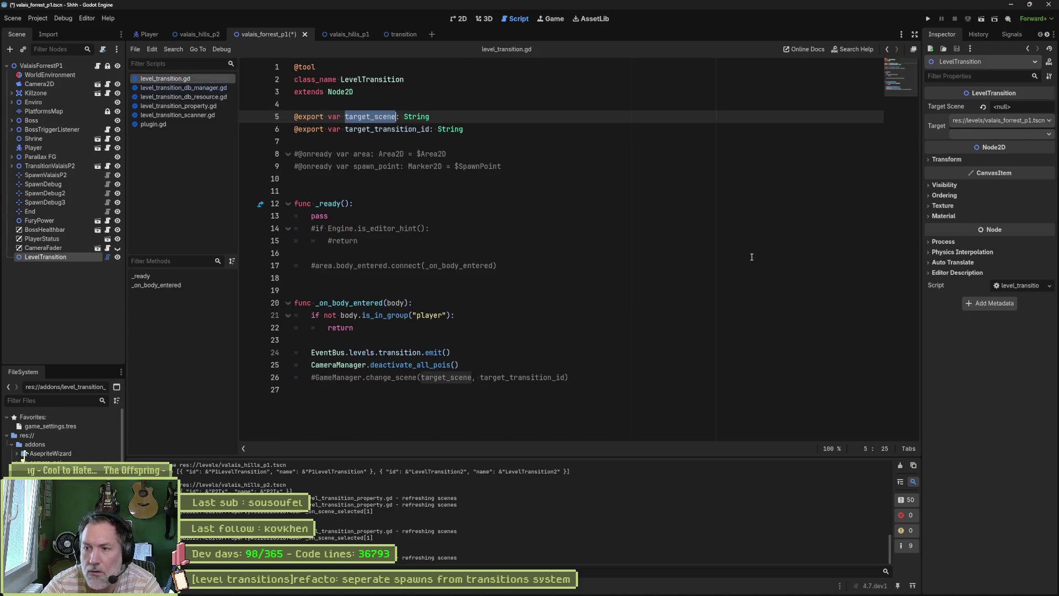
pyautogui.click(367, 218)
pyautogui.hotkey('ctrl', 'shift', 'k')
pyautogui.moveTo(367, 219); pyautogui.dragTo(376, 224)
pyautogui.hotkey('ctrl', 'k')
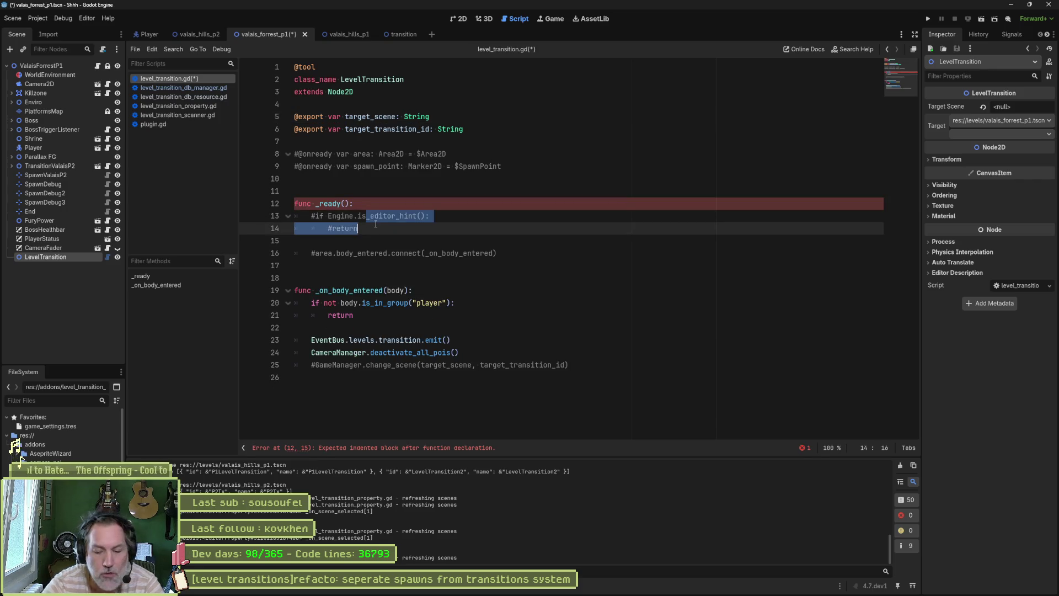
pyautogui.hotkey('ctrl', 's')
pyautogui.click(449, 239)
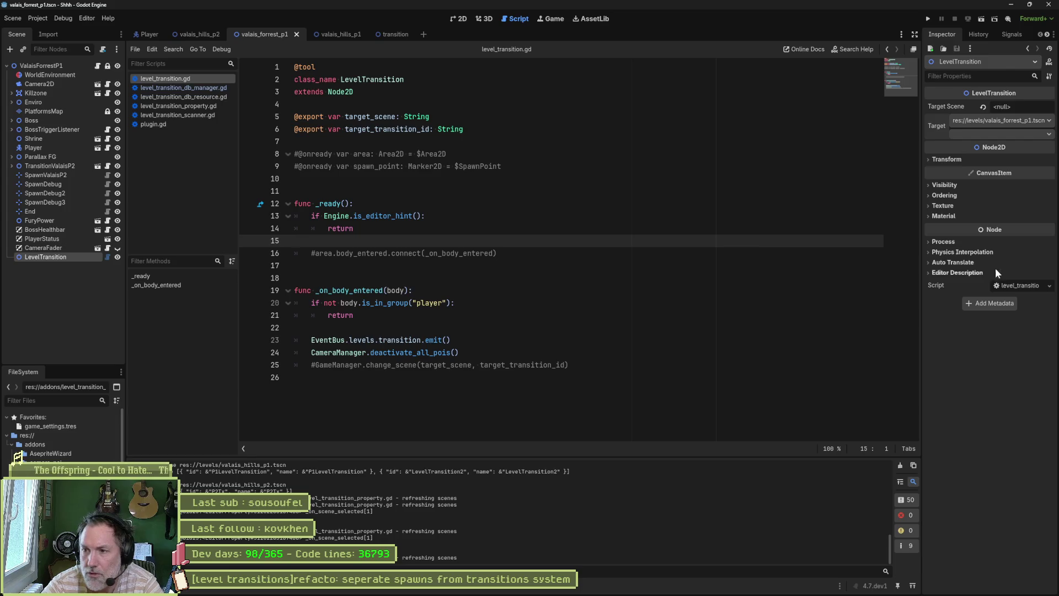
pyautogui.click(191, 103)
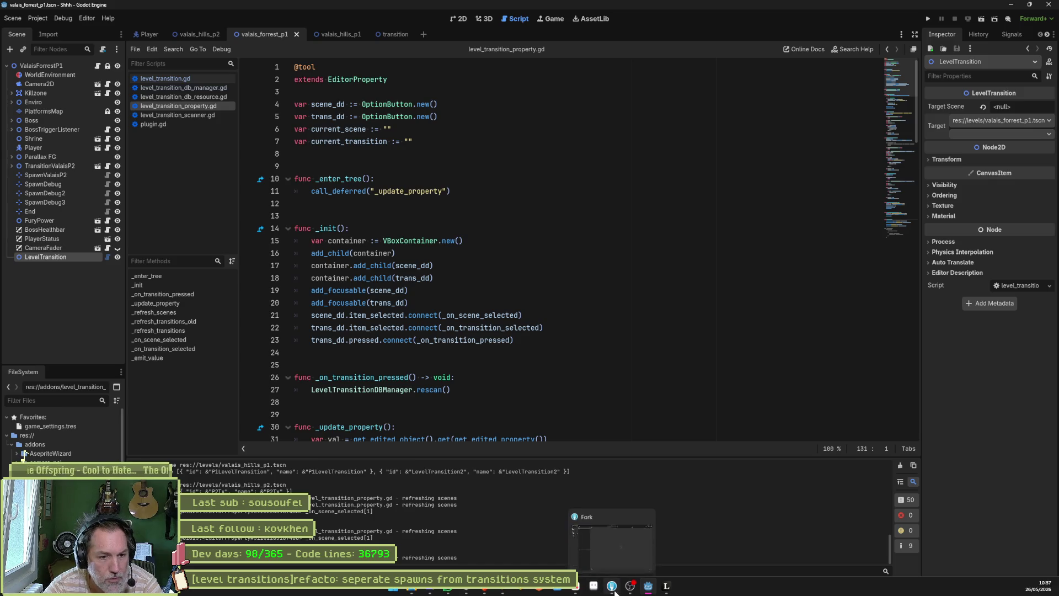
# - Create and check out a new branch named level_transition_plugin in Fork
pyautogui.click(612, 593)
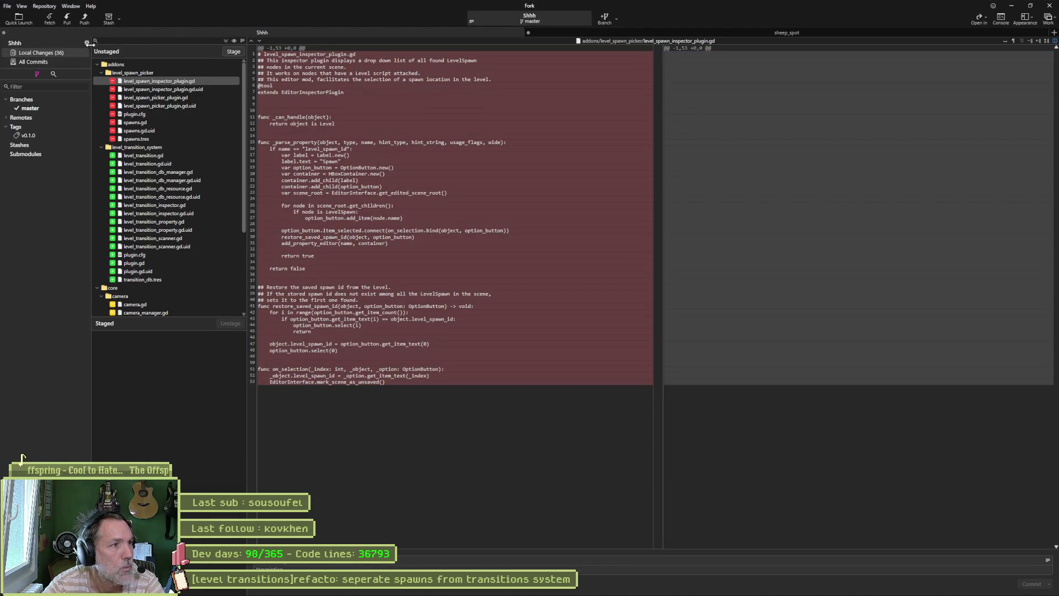
pyautogui.click(605, 18)
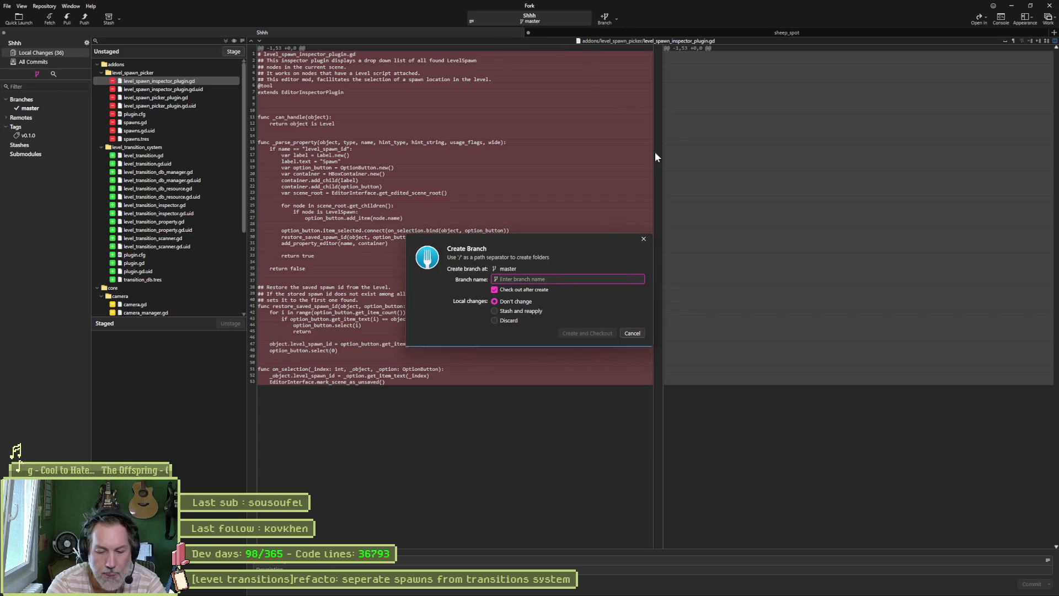
pyautogui.write('level_transition_plugin')
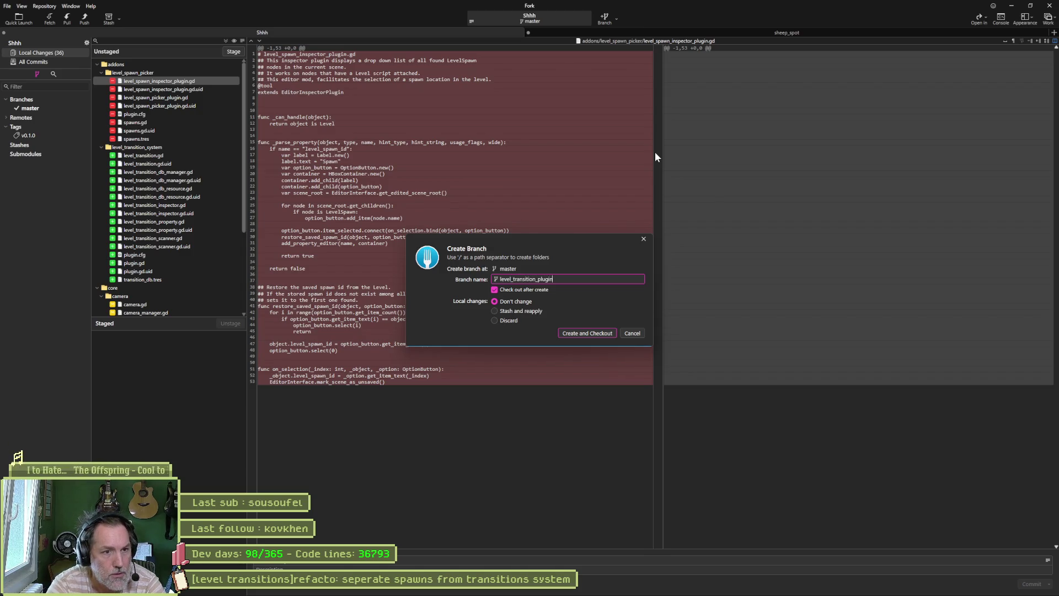
pyautogui.click(598, 334)
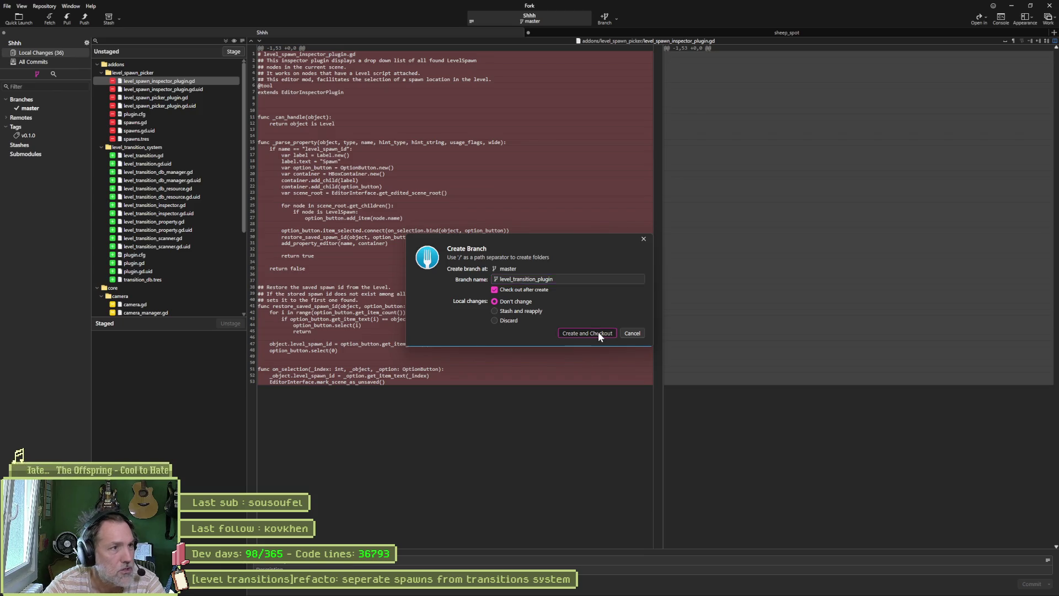
# - Stage all 36 files, commit with the pasted summary, push the branch to origin, and minimize Fork
pyautogui.click(232, 50)
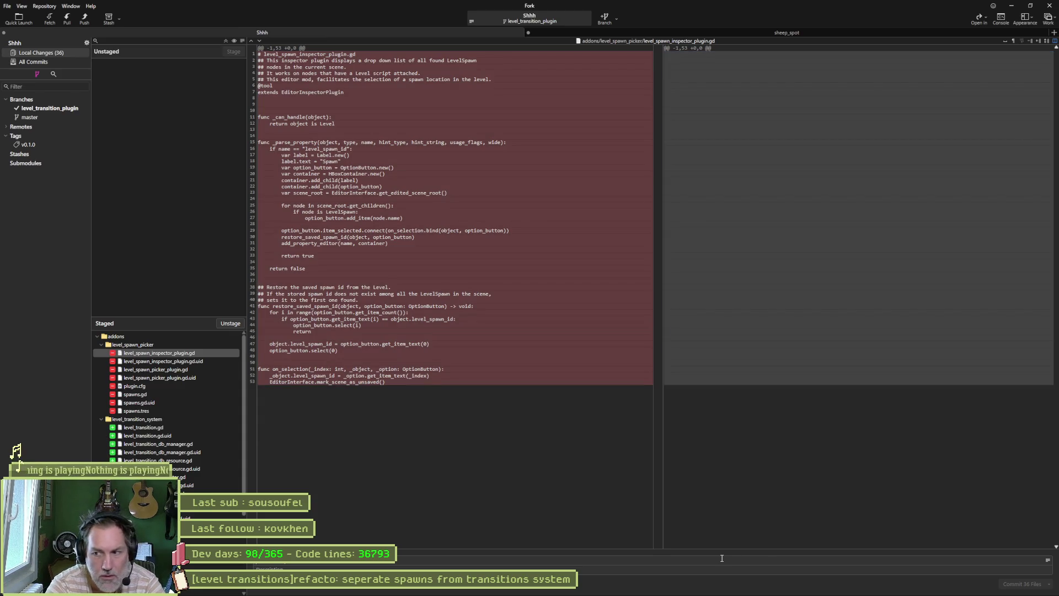
pyautogui.hotkey('ctrl', 'v')
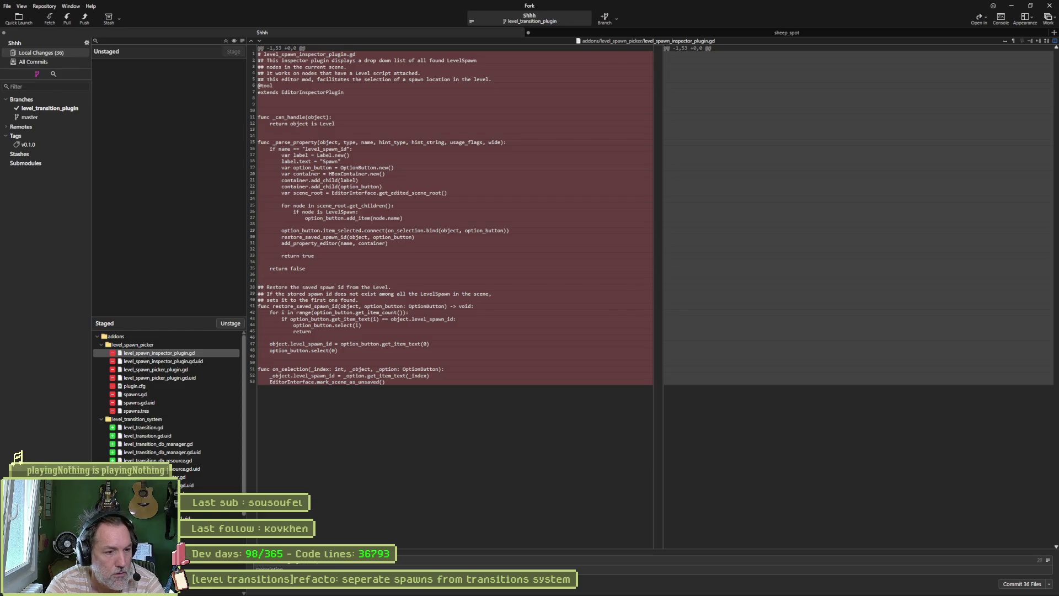
pyautogui.click(1023, 586)
pyautogui.click(81, 21)
pyautogui.click(588, 329)
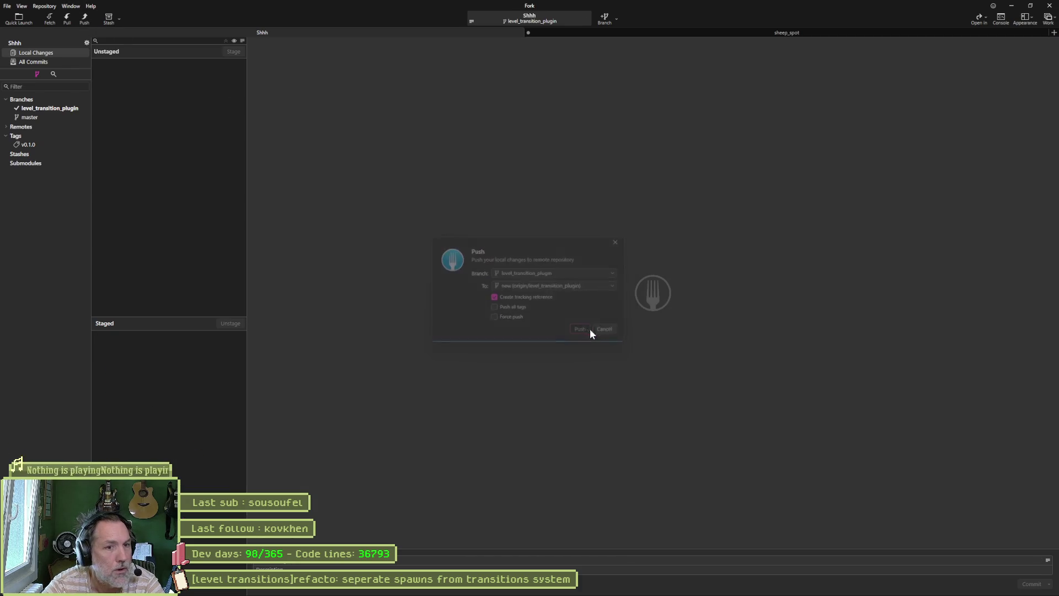
pyautogui.click(1018, 7)
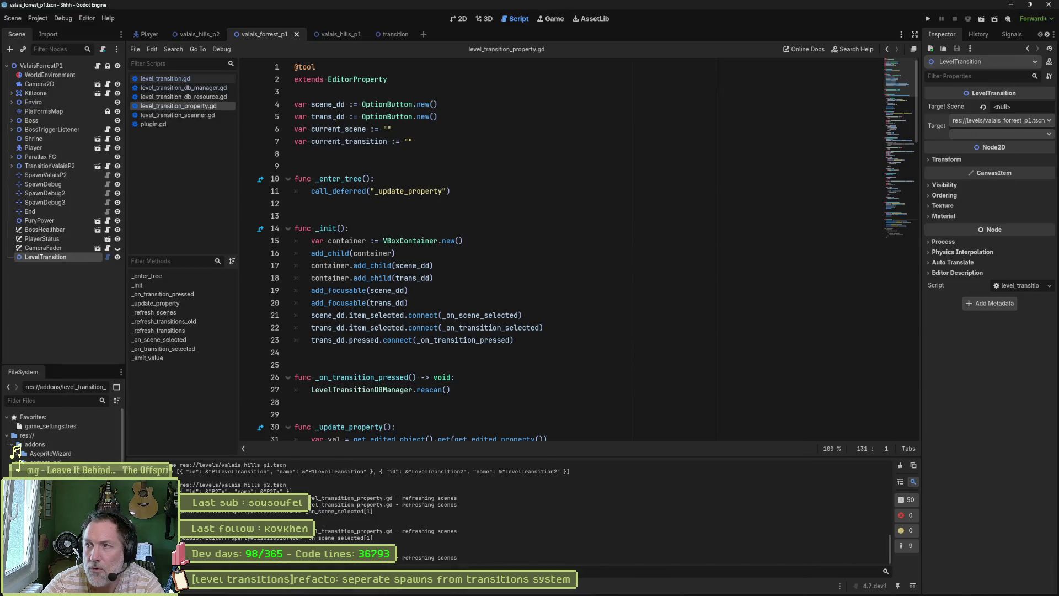
# - Replace all of level_transition_property.gd with the new pasted code and save it
pyautogui.click(554, 287)
pyautogui.hotkey('ctrl', 'a')
pyautogui.hotkey('ctrl', 'v')
pyautogui.hotkey('ctrl', 's')
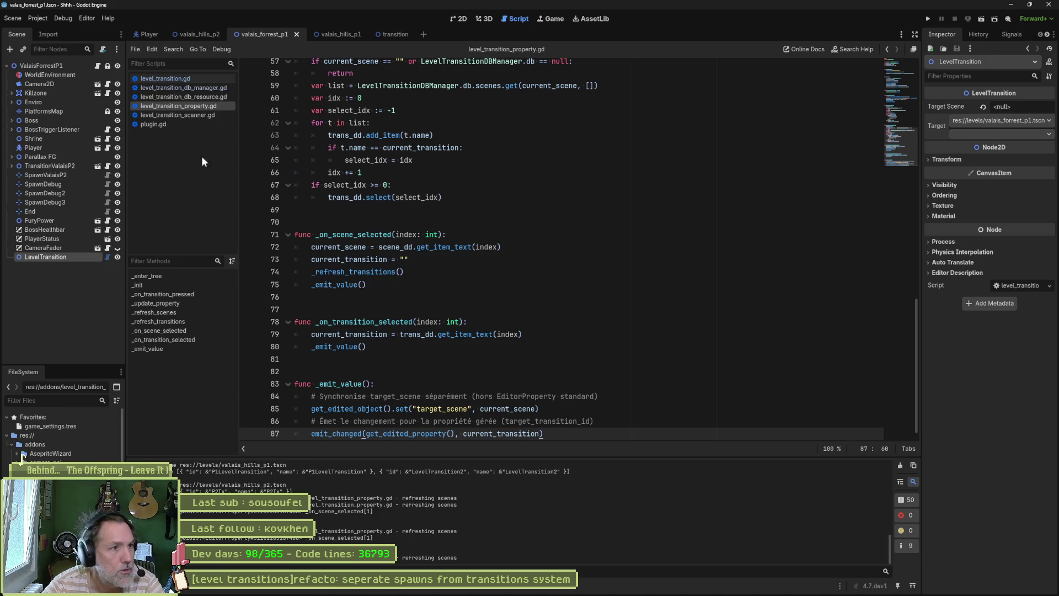
# - Change rescan()'s emit_signal("updated") to updated.emit() in level_transition_db_manager.gd and save
pyautogui.click(183, 87)
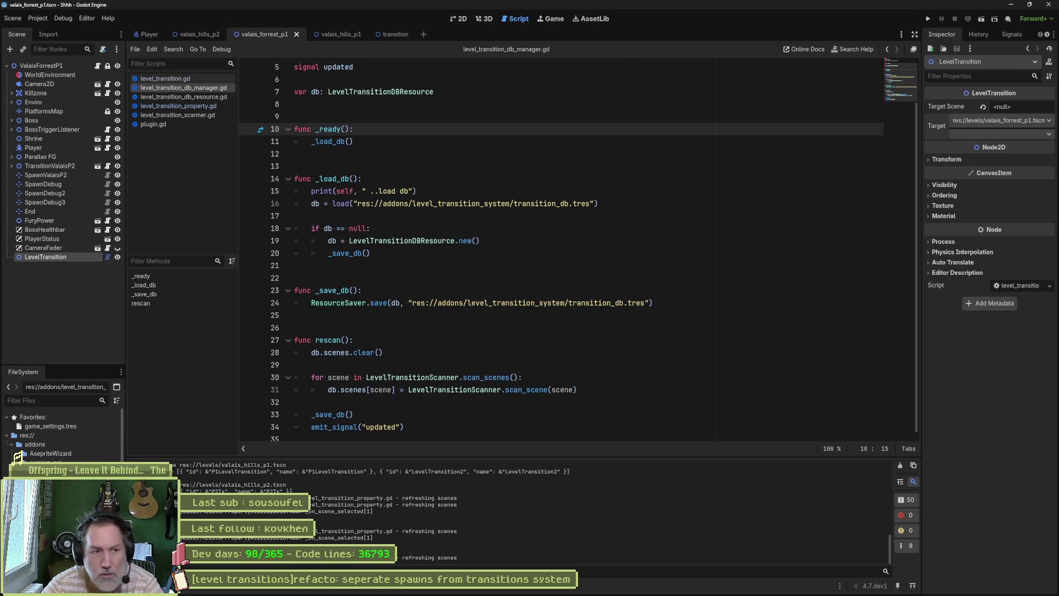
pyautogui.click(466, 268)
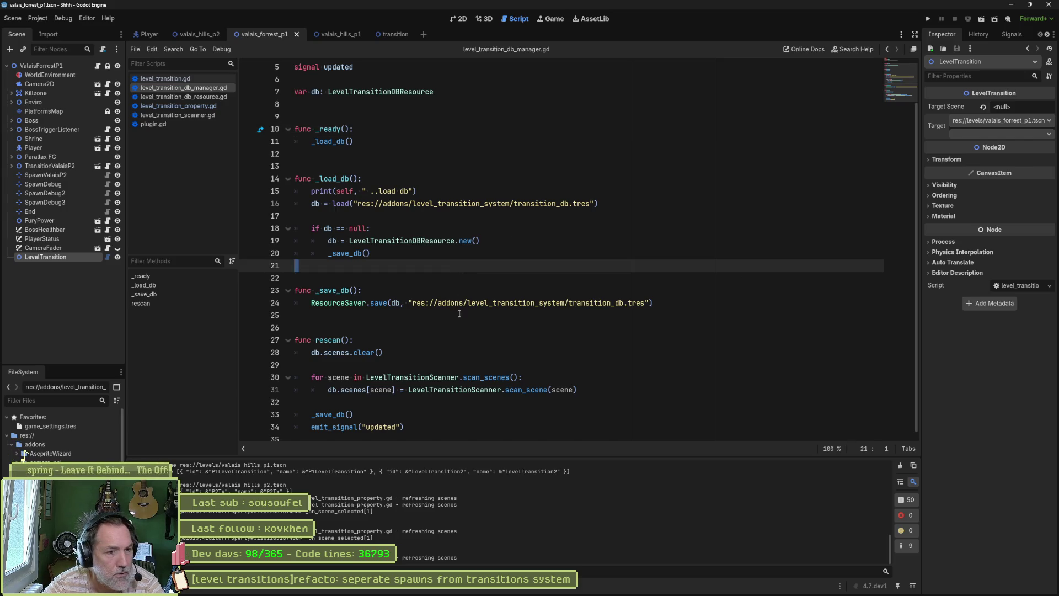
pyautogui.click(419, 328)
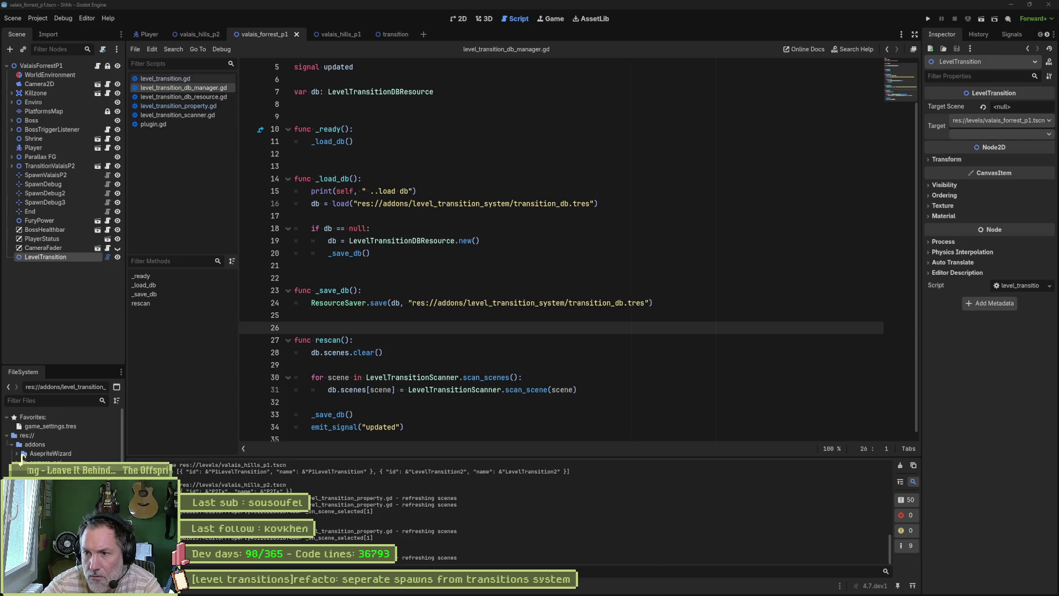
pyautogui.moveTo(371, 427); pyautogui.dragTo(310, 427)
pyautogui.hotkey('shift', 'End')
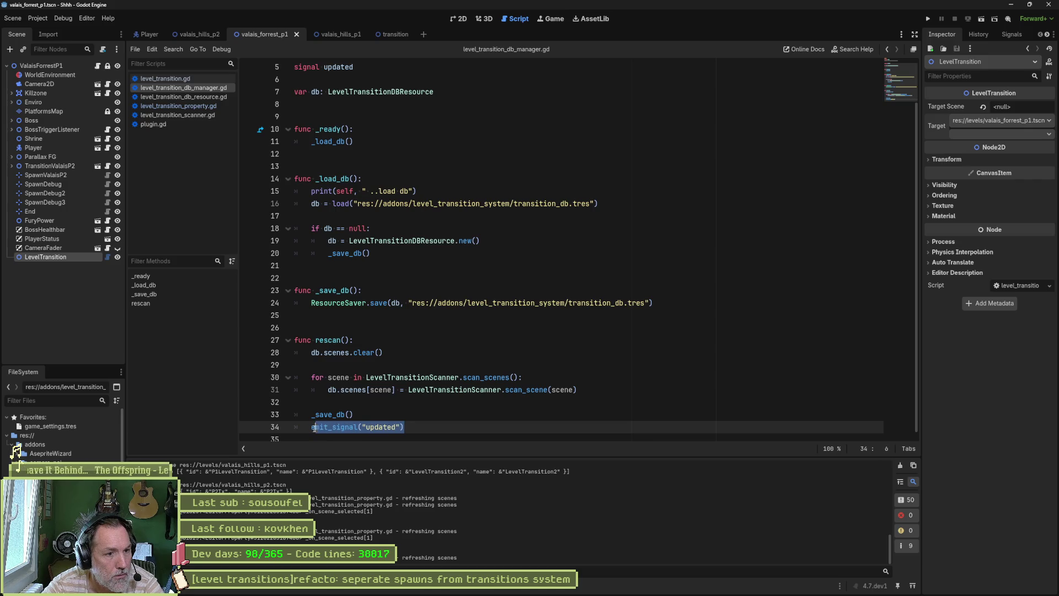
pyautogui.write('updated.emit()')
pyautogui.hotkey('ctrl', 's')
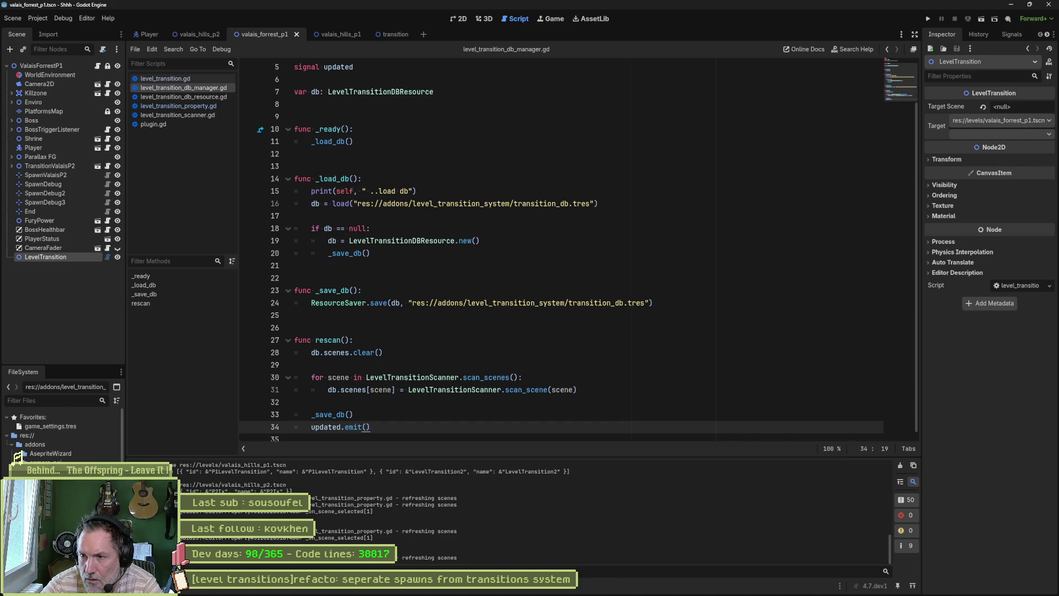
pyautogui.click(197, 112)
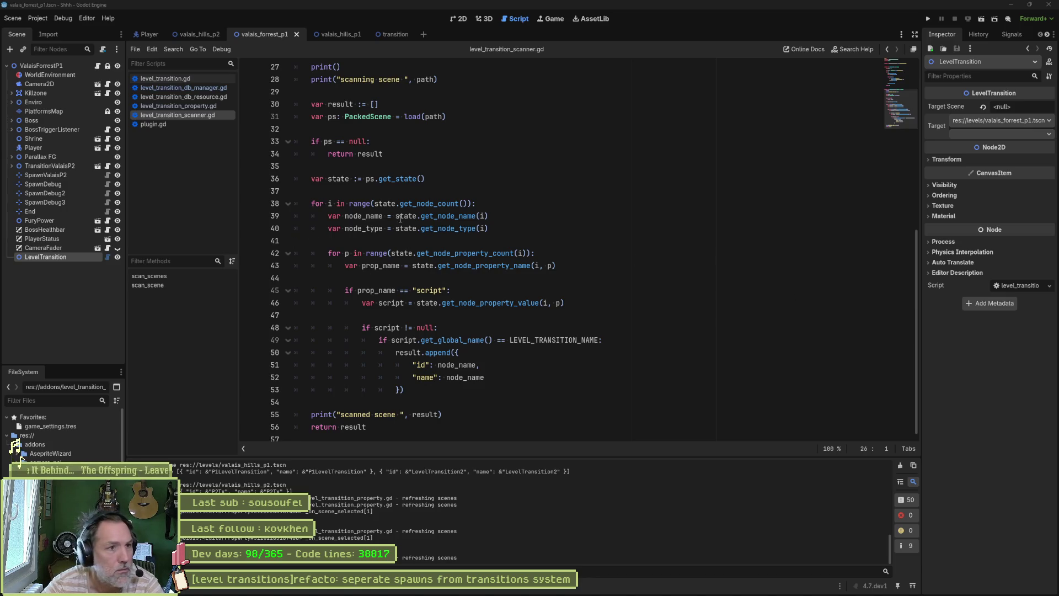
# - Paste the compact scan_scenes body that skips directories and collects .tscn files, then save
pyautogui.click(166, 277)
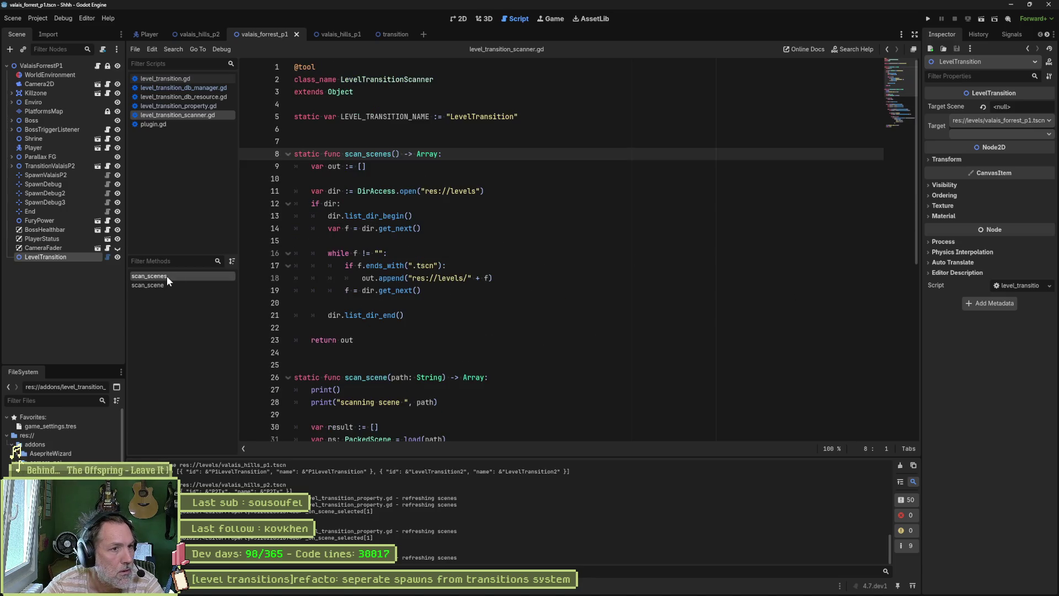
pyautogui.click(373, 347)
pyautogui.moveTo(373, 347); pyautogui.dragTo(424, 166)
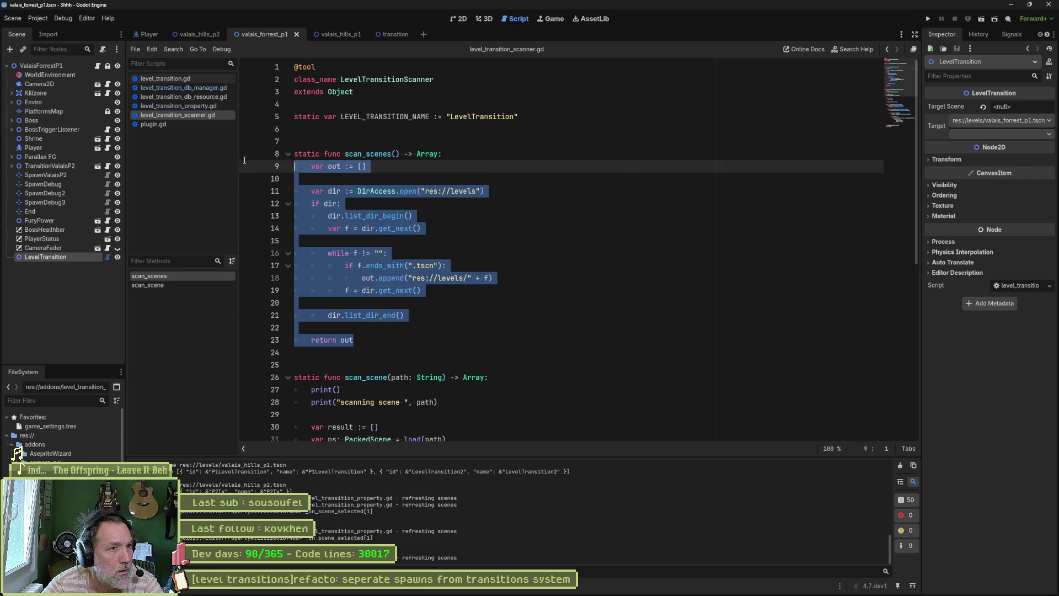
pyautogui.write('var out := [] \tvar dir := DirAccess.open("res://levels") \tif dir: \t\tdir.list_dir_begin() \t\tvar f = dir.get_next() \t\twhile f != "": \t\t\tif not dir.current_is_dir() and f.ends_with(".tscn"): \t\t\t\tout.append("res://levels/" + f) \t\t\tf = dir.get_next() \t\tdir.list_dir_end() \treturn out')
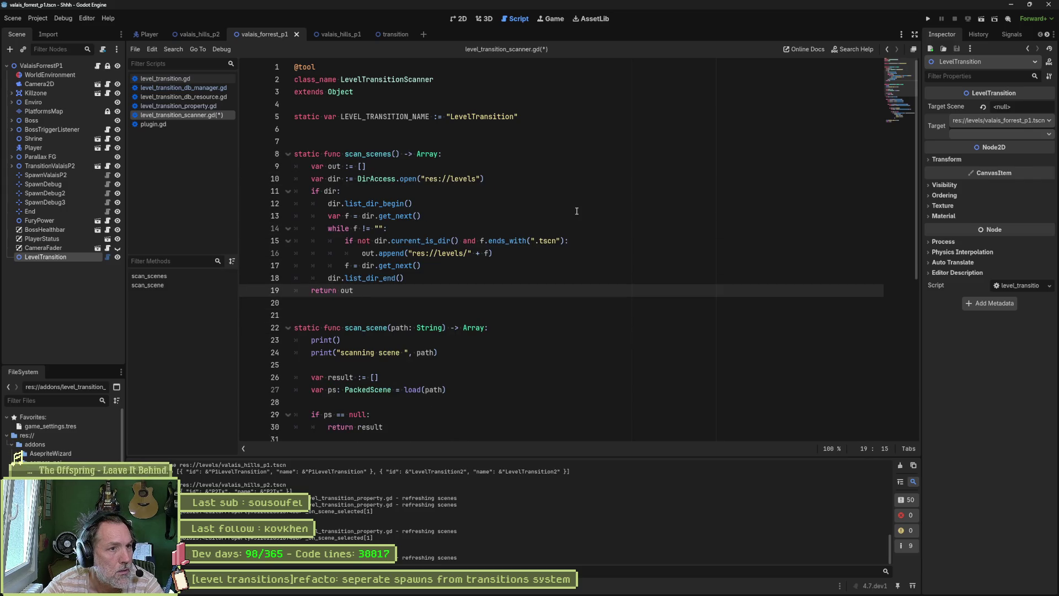
pyautogui.hotkey('ctrl', 's')
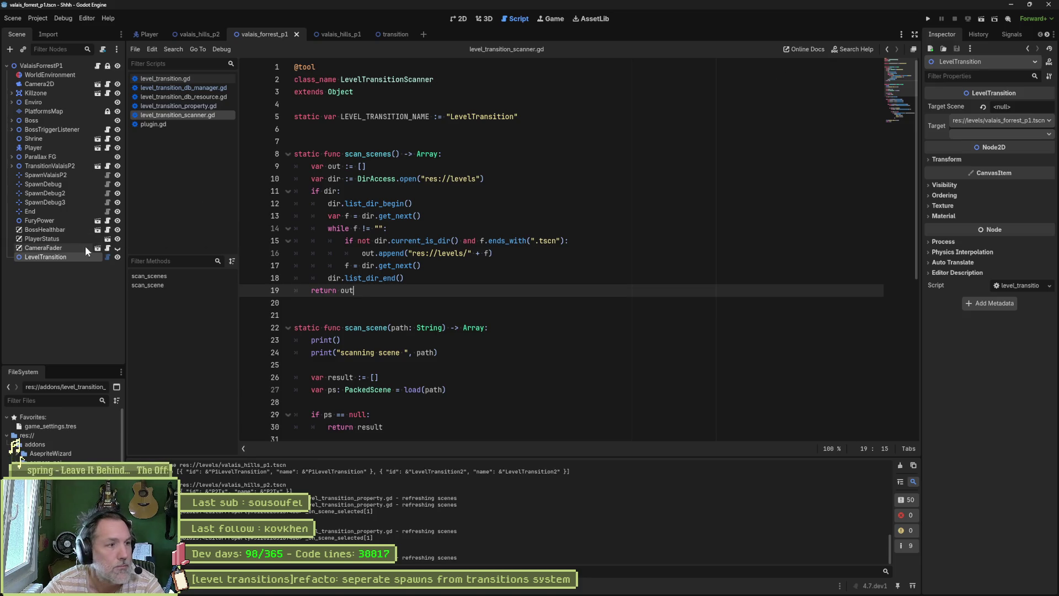
pyautogui.click(66, 248)
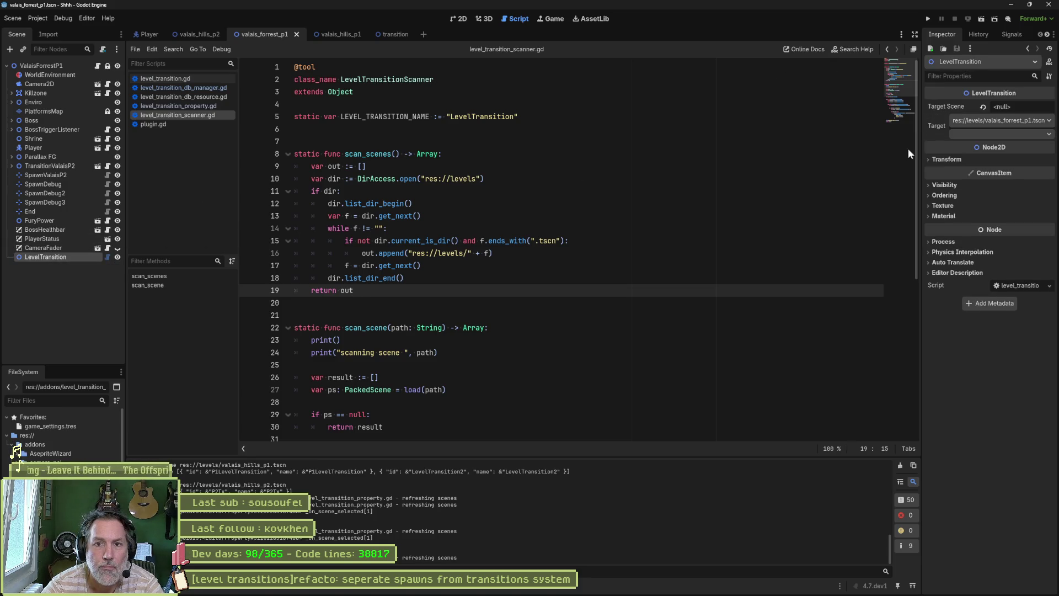